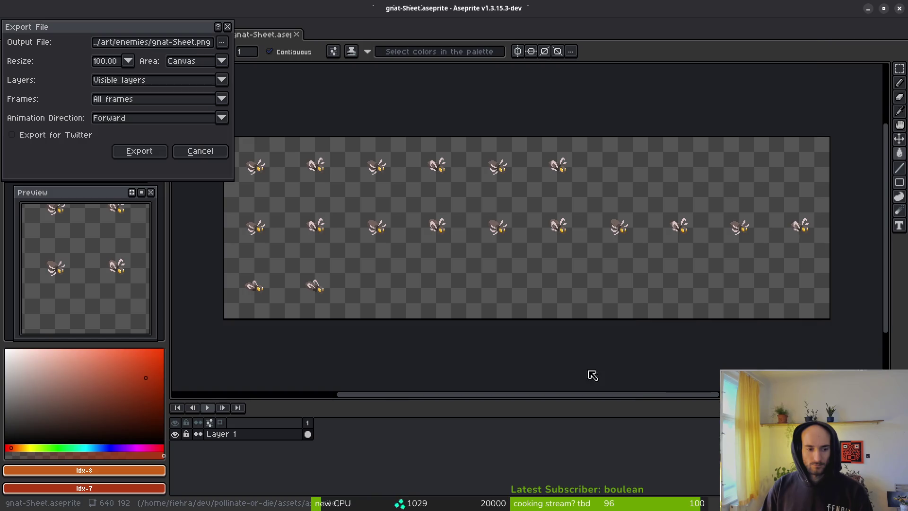
Export the gnat sprite sheet to gnat-Sheet.png and save gnat.aseprite.
left_click(140, 151)
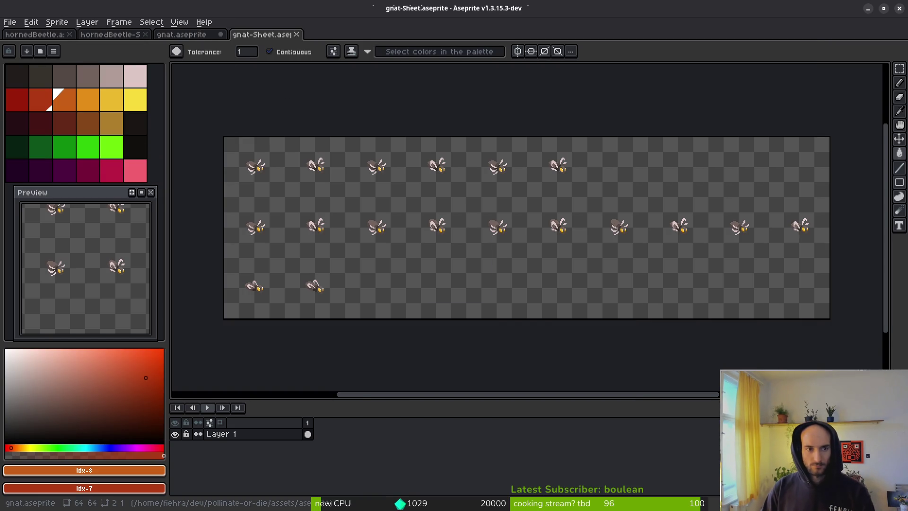
left_click(193, 38)
key("ctrl+s")
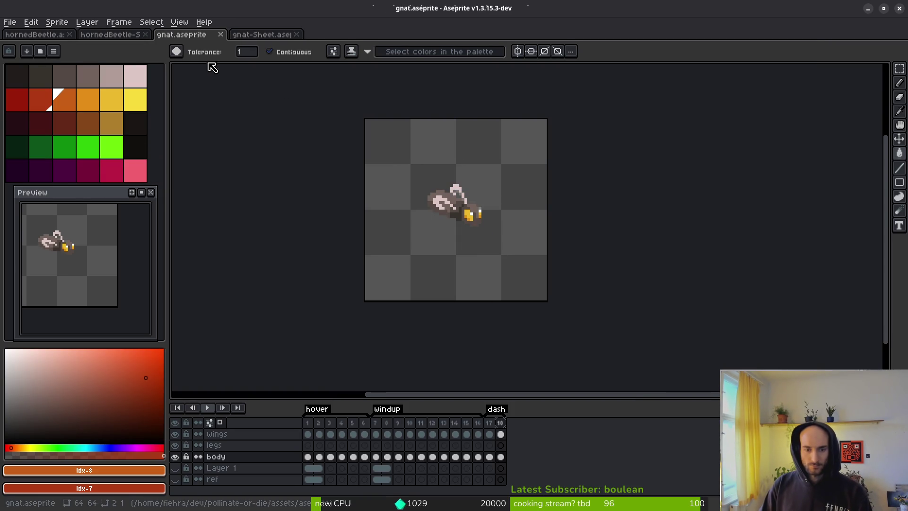
Close the gnat-Sheet and hornedBeetle-Sheet tabs in Aseprite.
left_click(262, 35)
left_click(296, 34)
left_click(122, 37)
left_click(145, 35)
Create a new scene with a 2D root node renamed to gnat.
key("alt+Tab")
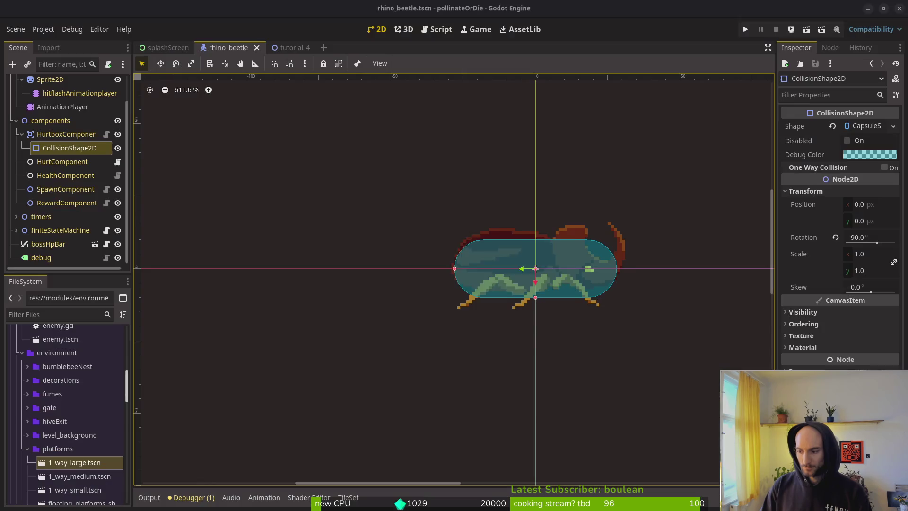
left_click(16, 30)
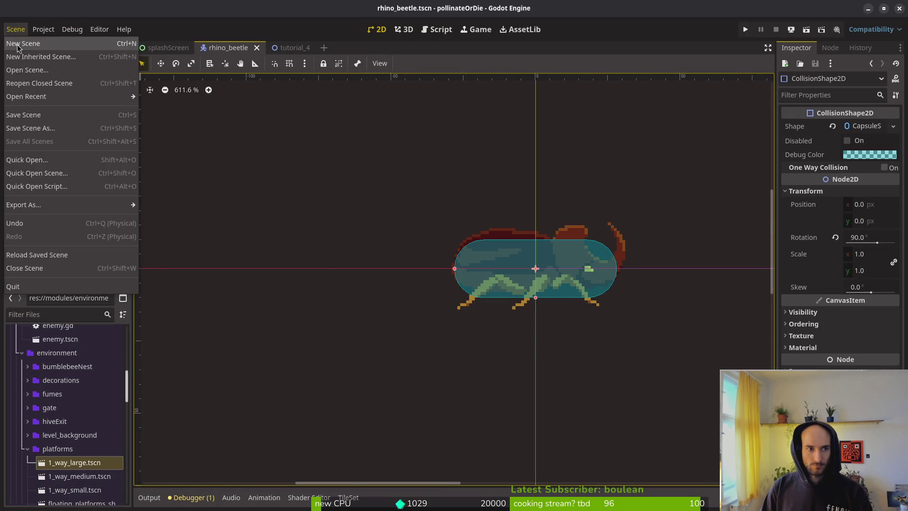
left_click(18, 43)
left_click(55, 97)
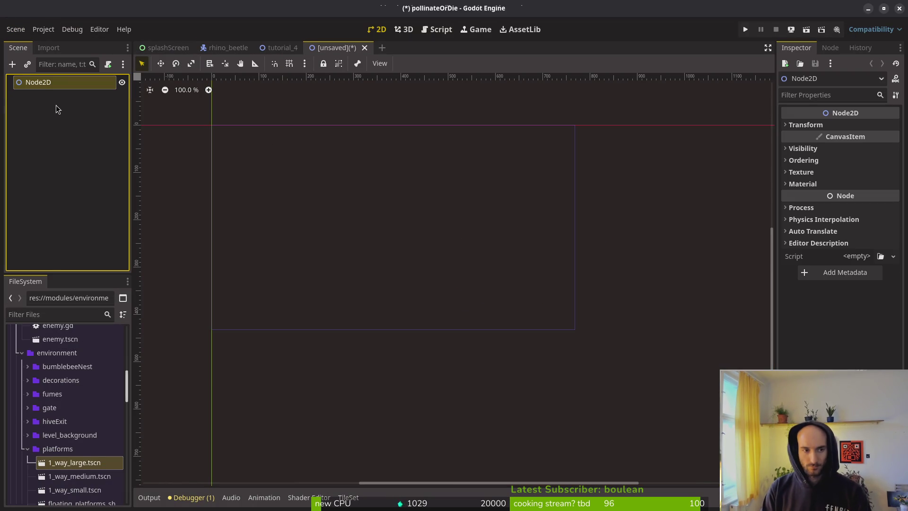
key("F2")
type("gnat")
key("Return")
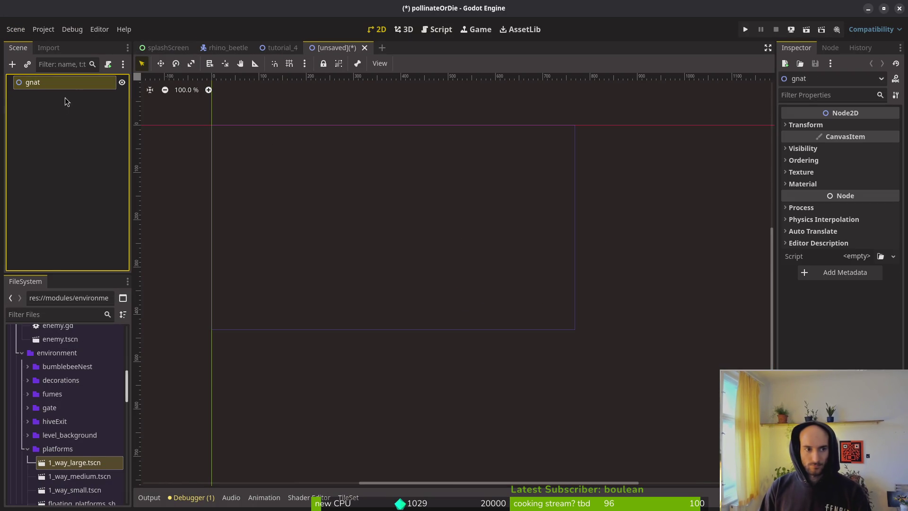
Create a new scene inheriting from enemy.tscn and rename its root to gnat.
scroll(71, 439, "up", 5)
left_click(71, 472)
right_click(71, 472)
left_click(95, 267)
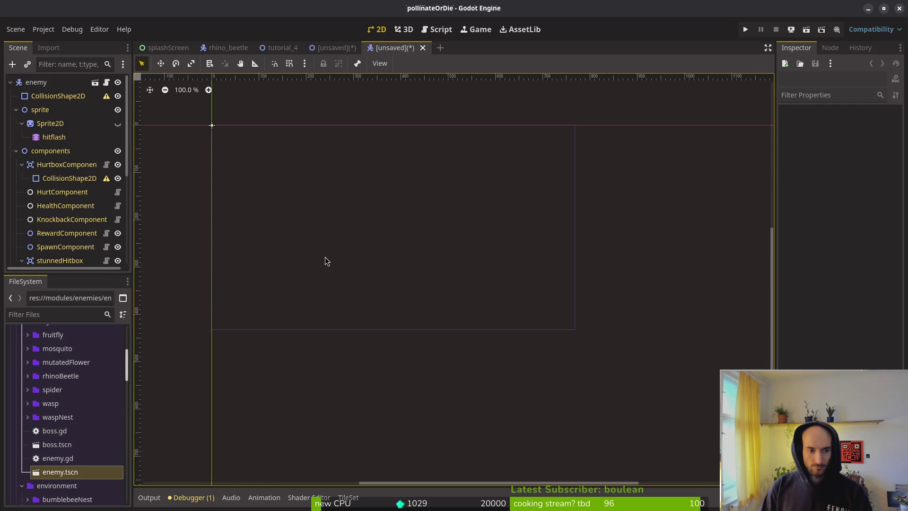
left_click(48, 87)
key("F2")
type("gnat")
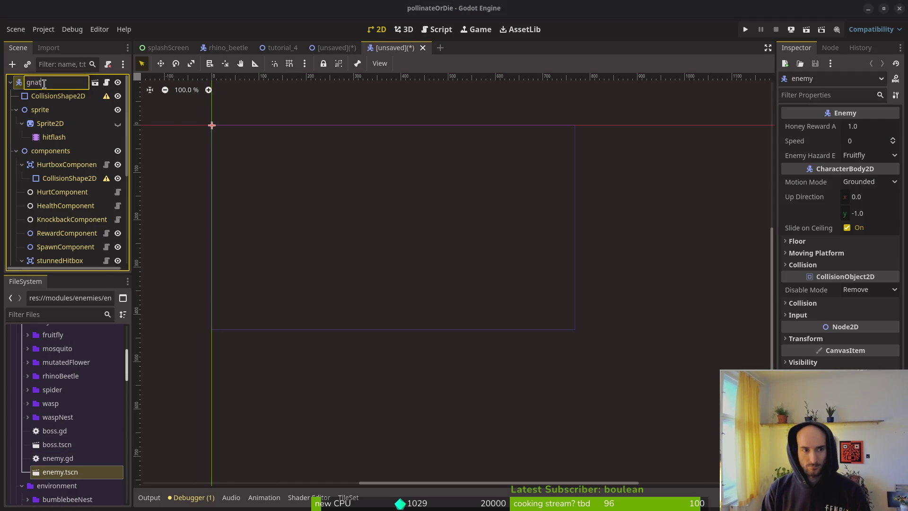
key("Return")
Close the redundant plain gnat scene without saving it.
left_click(331, 47)
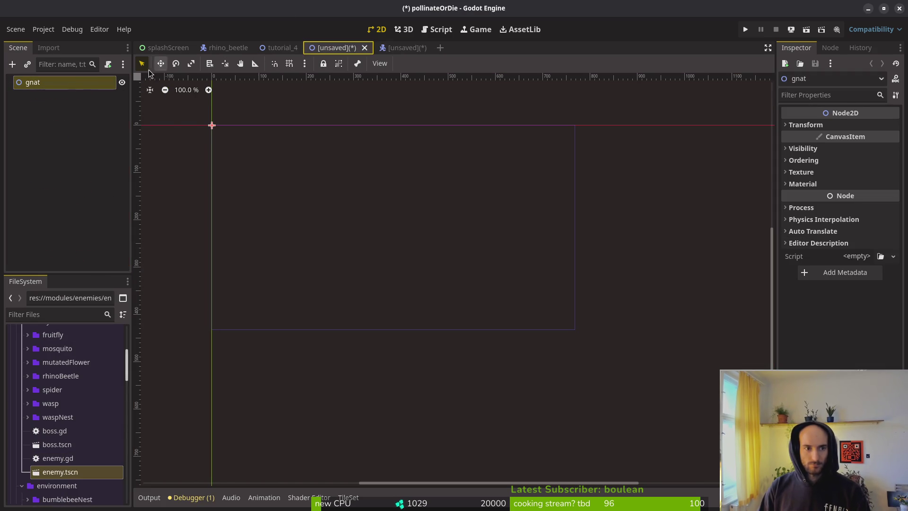
middle_click(327, 45)
left_click(395, 276)
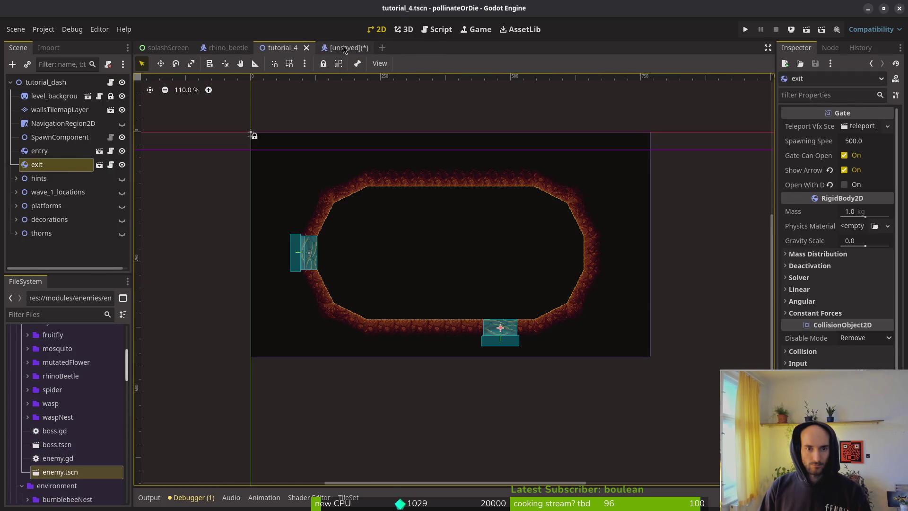
left_click(343, 48)
Save the inherited scene as gnat.tscn in a new modules/enemies/gnat folder.
key("ctrl+s")
left_click(239, 101)
left_click(238, 101)
double_click(501, 150)
double_click(373, 159)
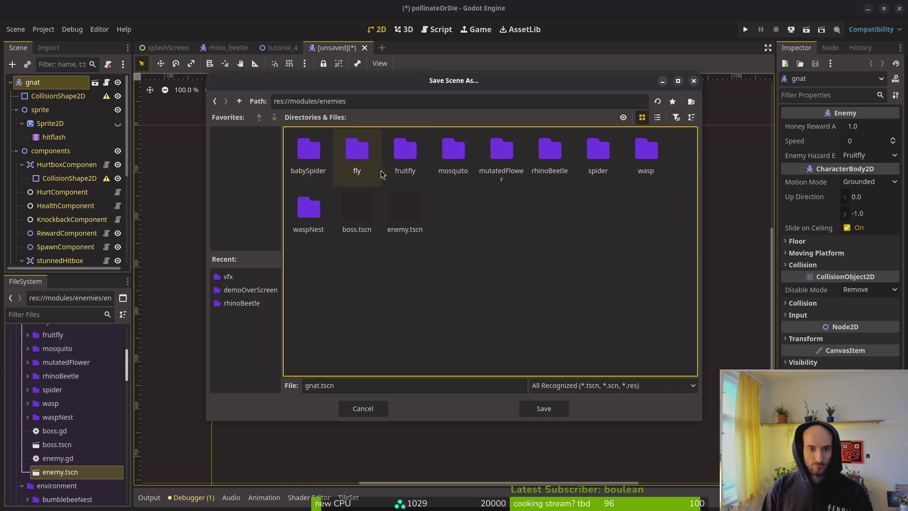
right_click(481, 265)
left_click(491, 272)
type("gnat")
key("Return")
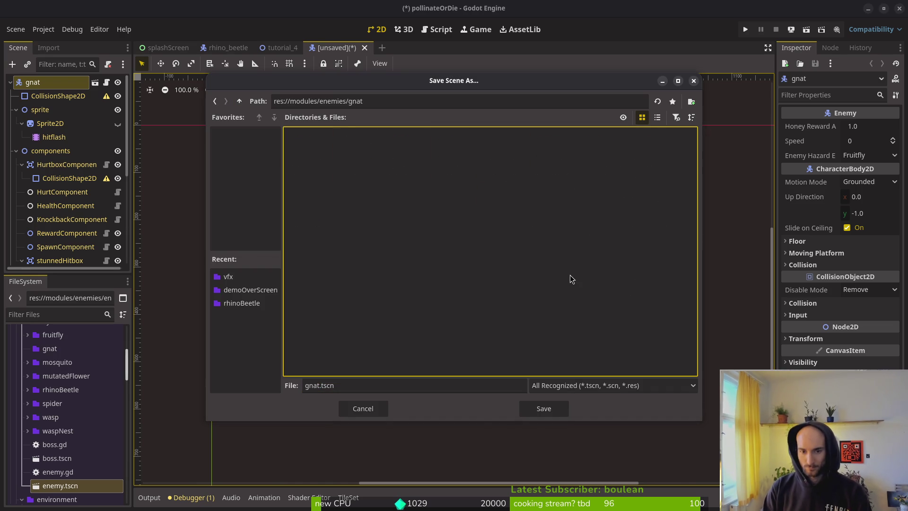
left_click(539, 409)
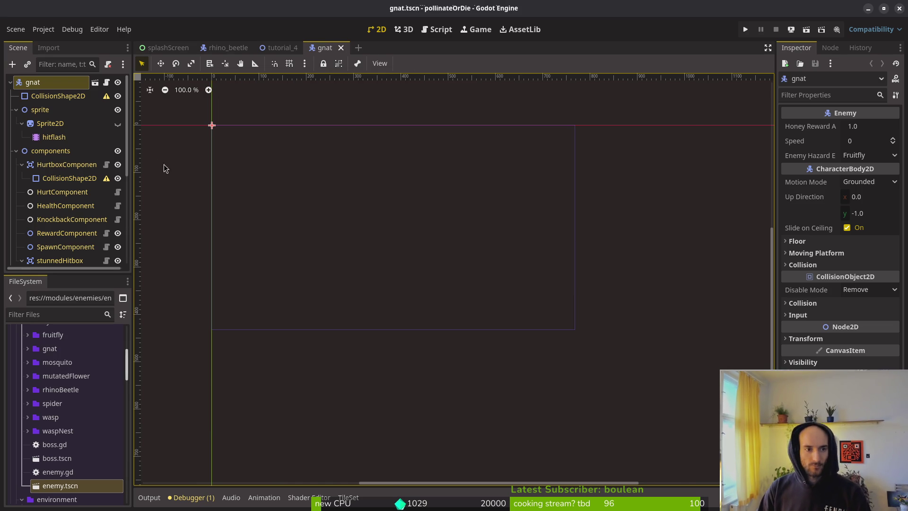
right_click(50, 84)
Attach a new gnat.gd script extending Enemy to the gnat root node.
left_click(175, 222)
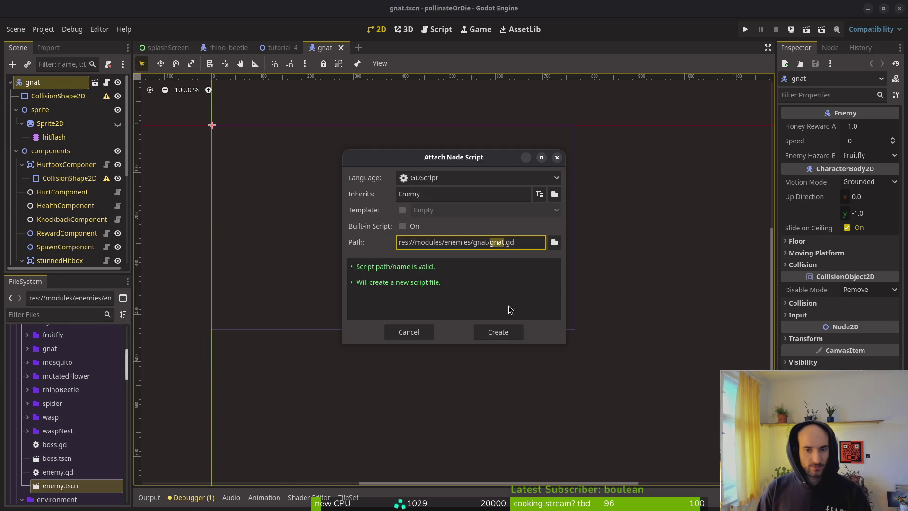
left_click(494, 333)
left_click(280, 47)
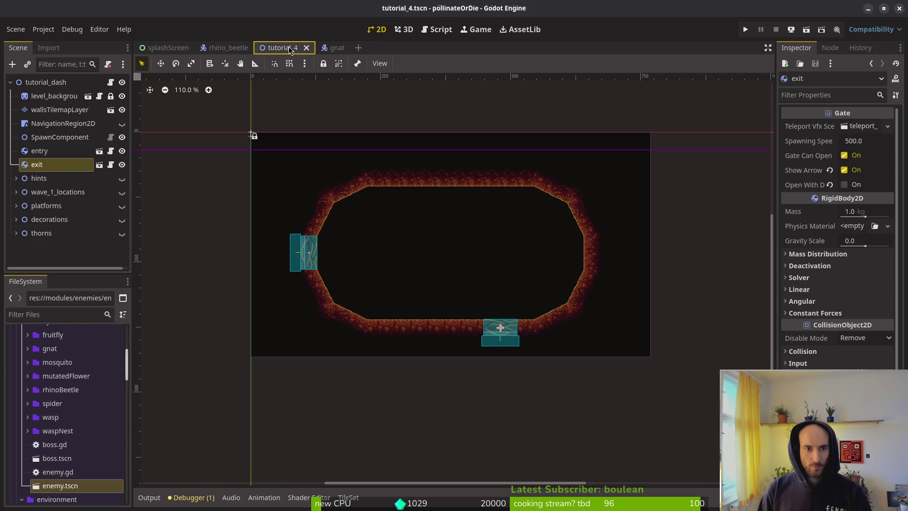
left_click(333, 49)
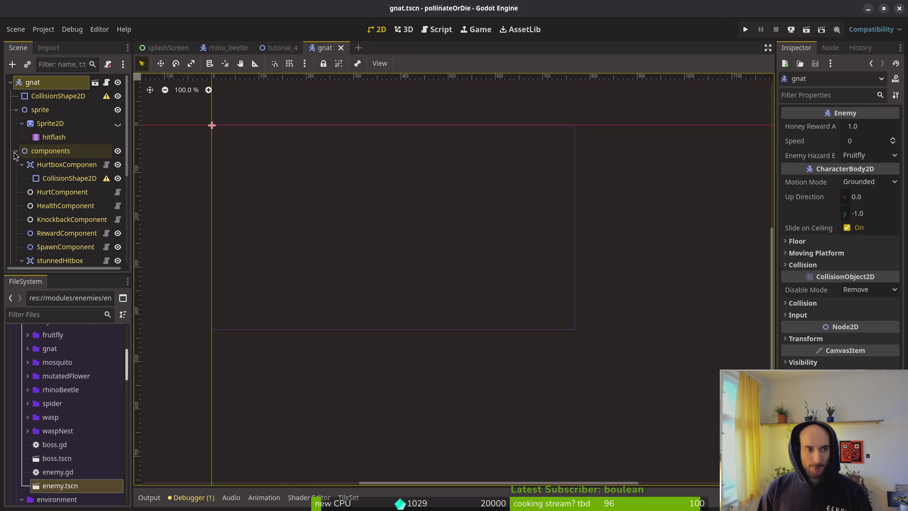
Collapse the sprite, components, areas, timers and finiteStateMachine branches of the scene tree.
left_click(22, 165)
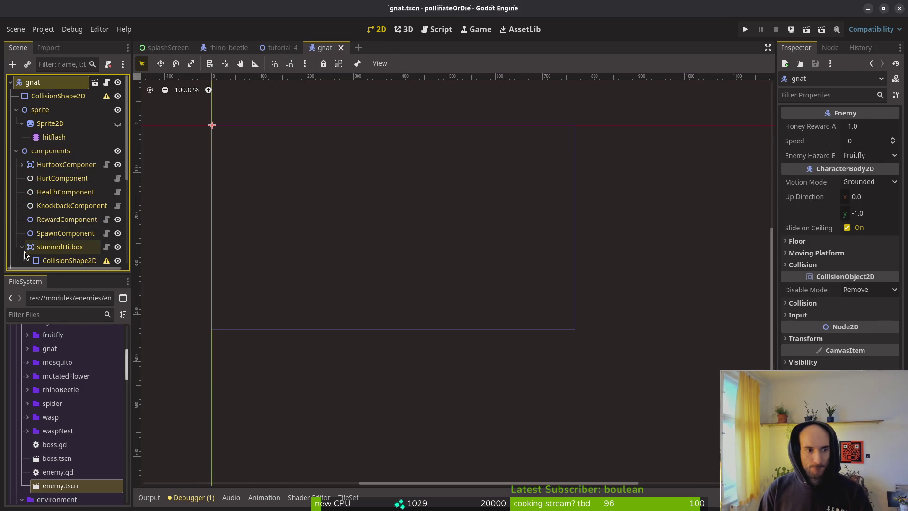
left_click(306, 46)
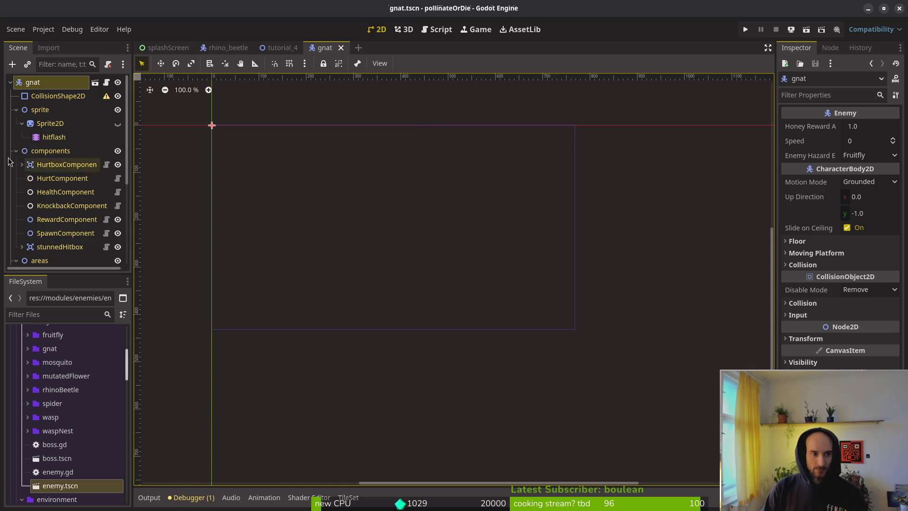
left_click(16, 109)
left_click(16, 123)
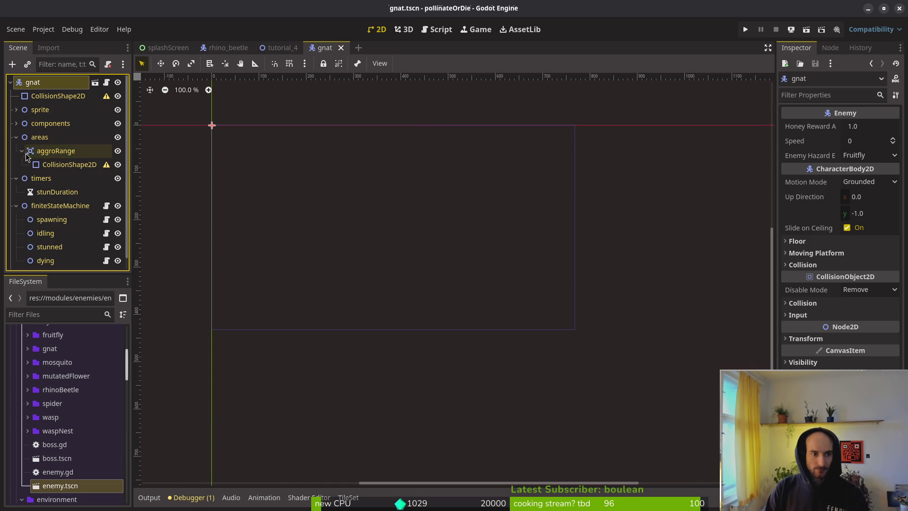
left_click(16, 137)
left_click(16, 151)
left_click(24, 165)
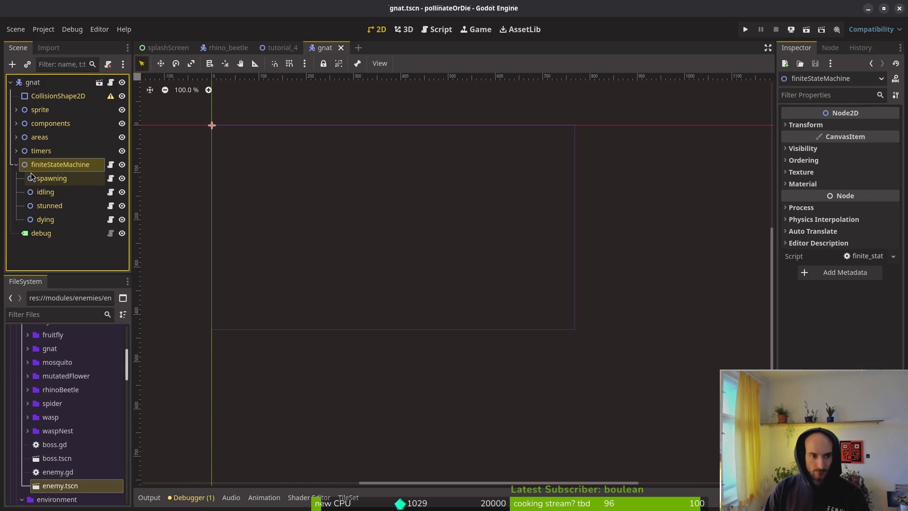
left_click(17, 165)
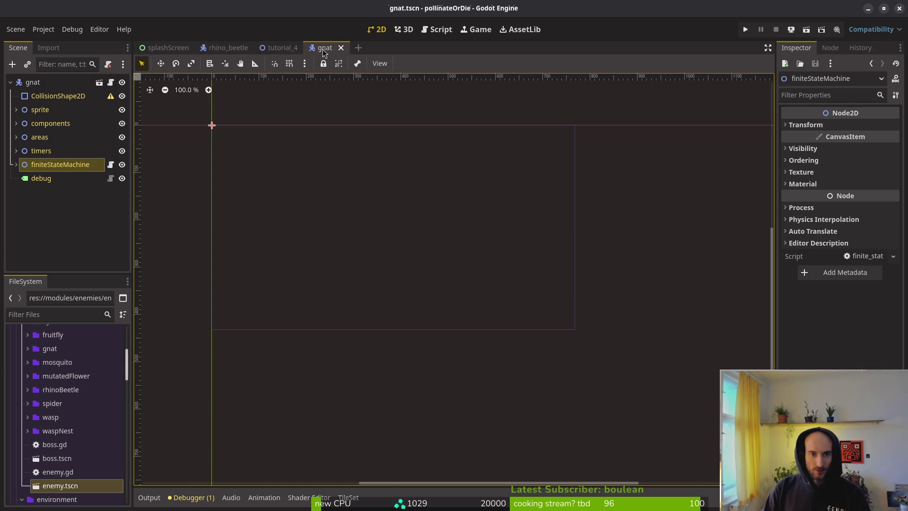
scroll(237, 132, "up", 10)
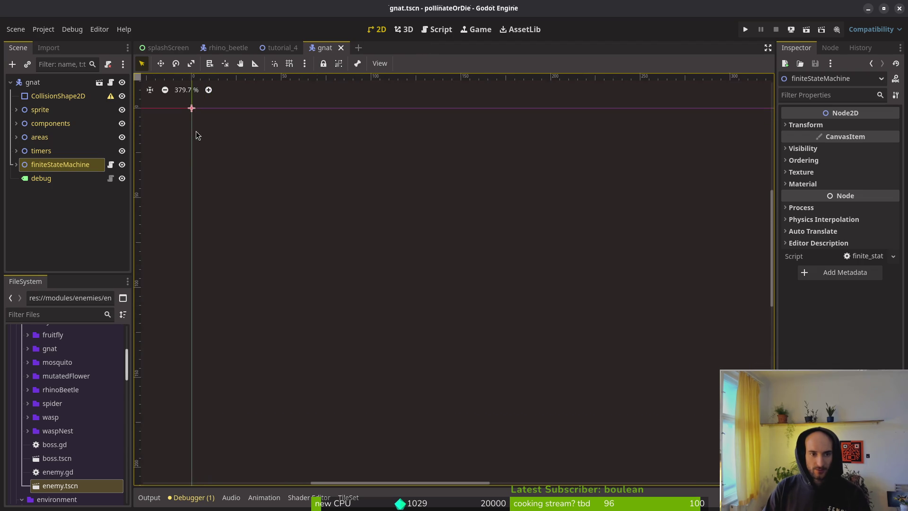
Assign gnat-Sheet.png as the Sprite2D node's texture.
left_click(16, 109)
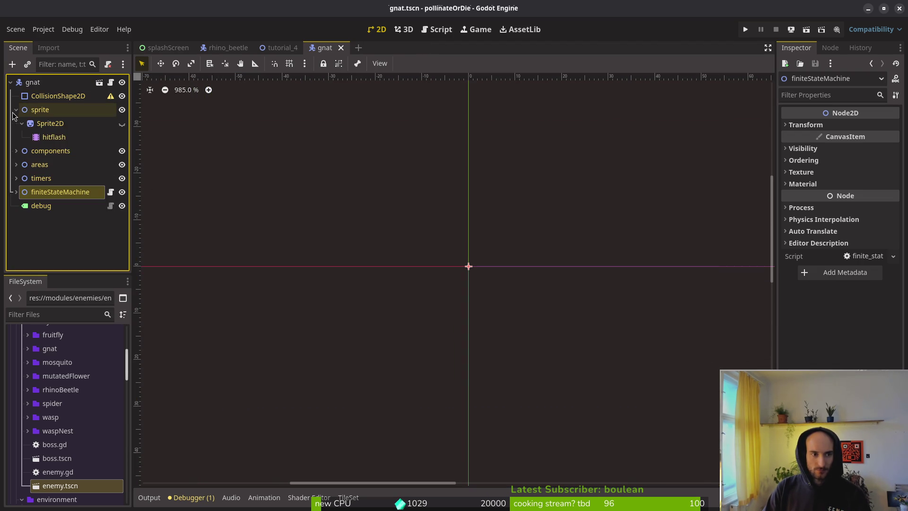
left_click(47, 124)
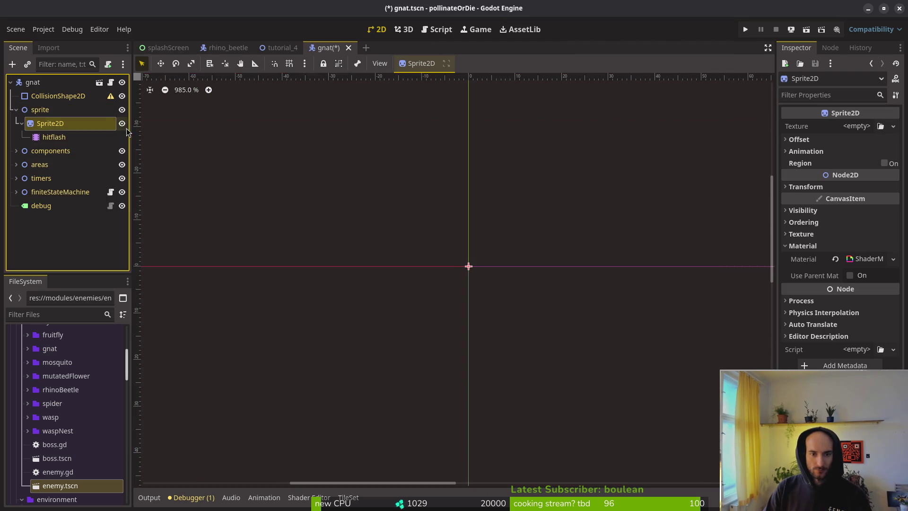
left_click(842, 125)
left_click(823, 393)
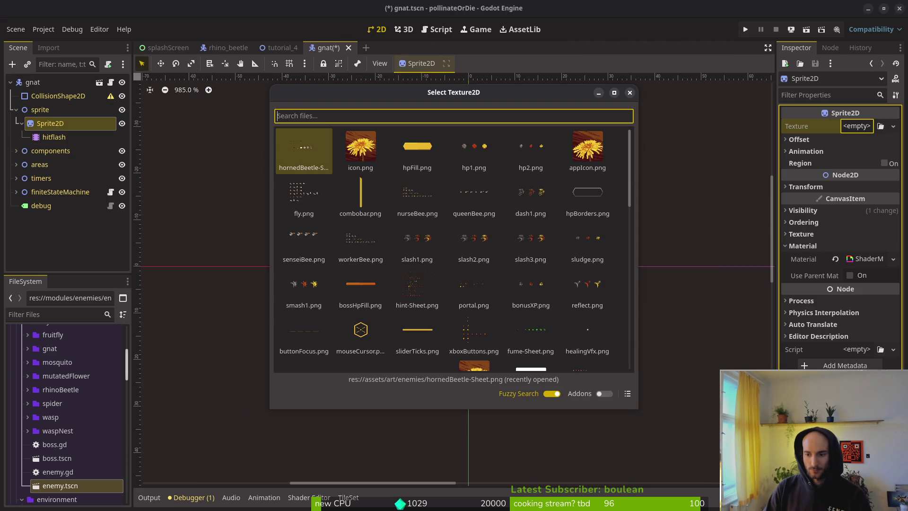
type("g")
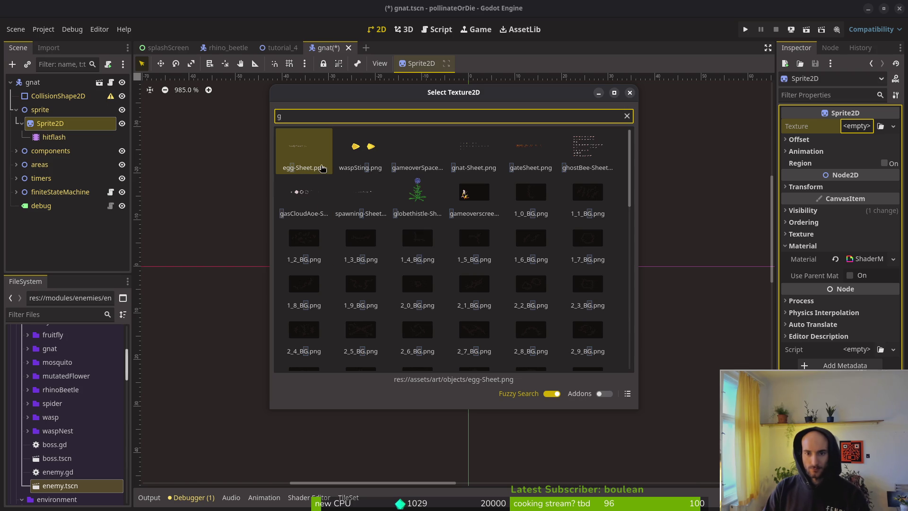
left_click(474, 151)
Set the Sprite2D Hframes to 10 and Vframes to 3, then save the scene.
scroll(509, 232, "down", 10)
scroll(525, 277, "down", 7)
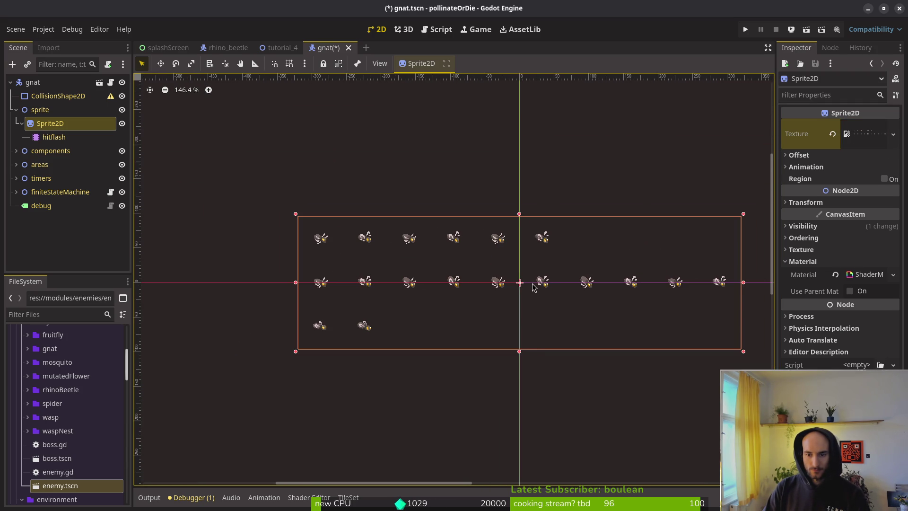
left_click(806, 167)
left_click(853, 180)
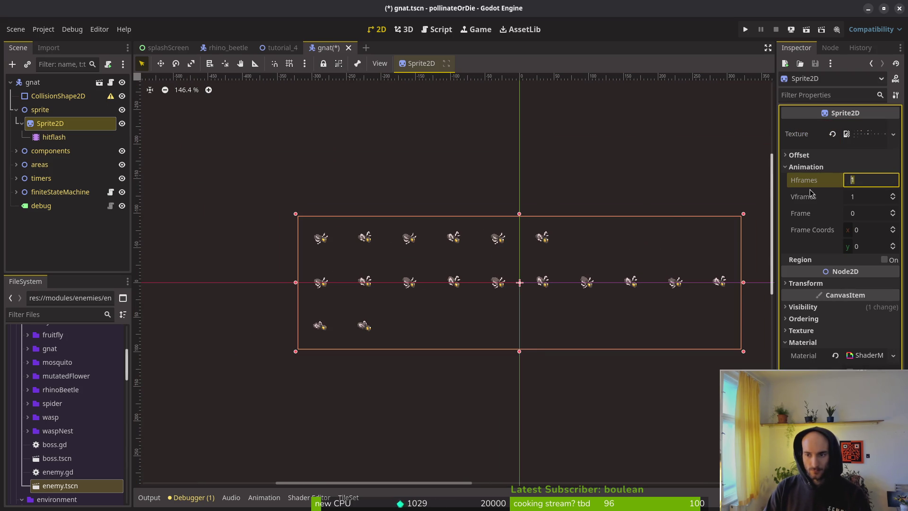
key("Tab")
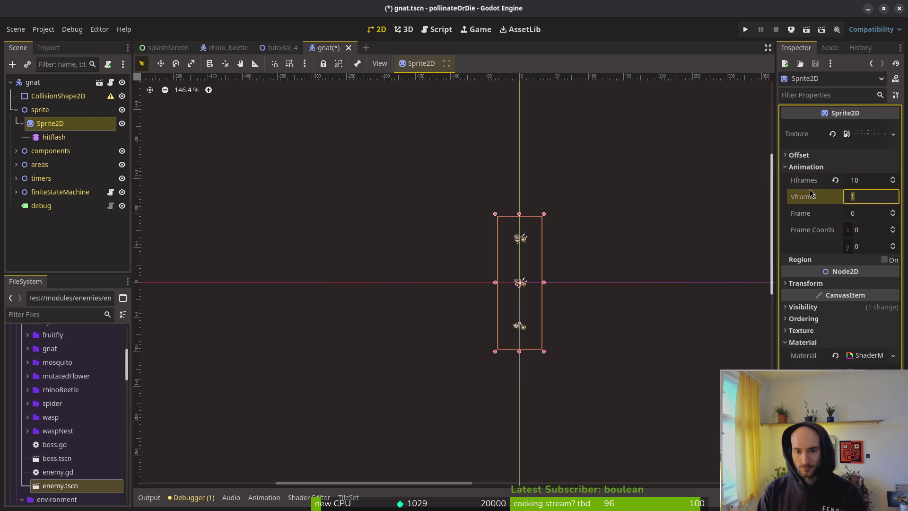
type("3")
key("Return")
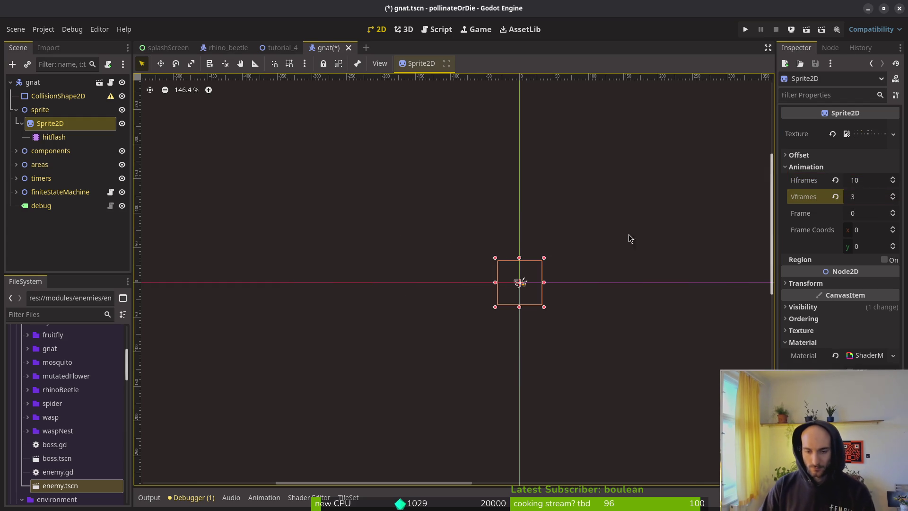
scroll(544, 312, "up", 8)
key("ctrl+s")
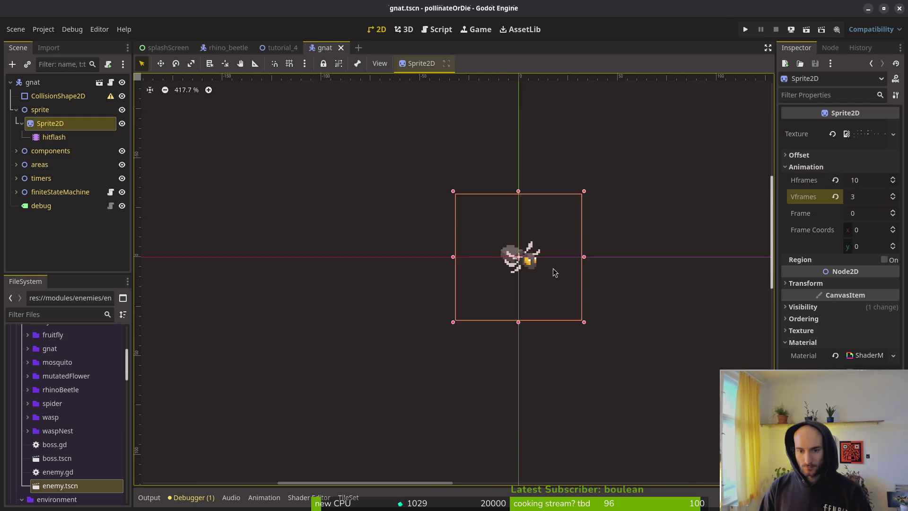
Collapse and re-expand the Sprite2D node, saving gnat.tscn again.
scroll(527, 273, "up", 2)
scroll(543, 260, "down", 4)
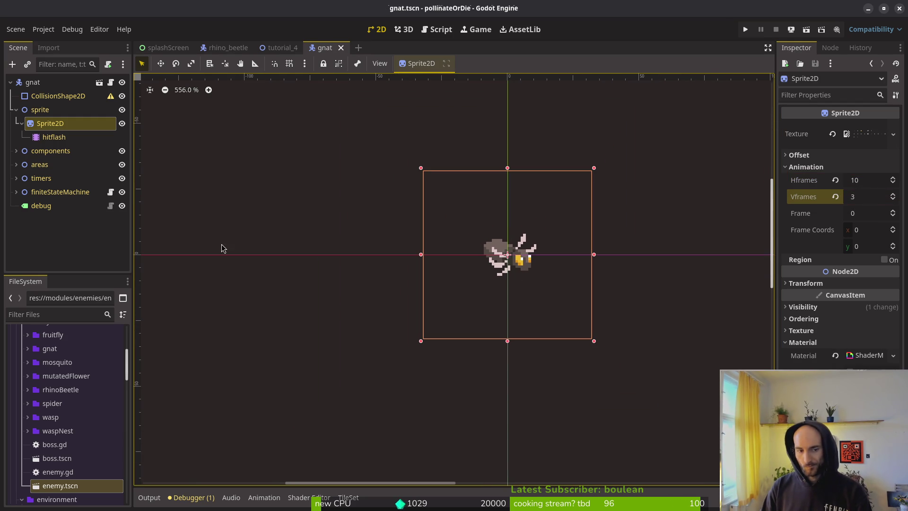
left_click(21, 124)
key("ctrl+s")
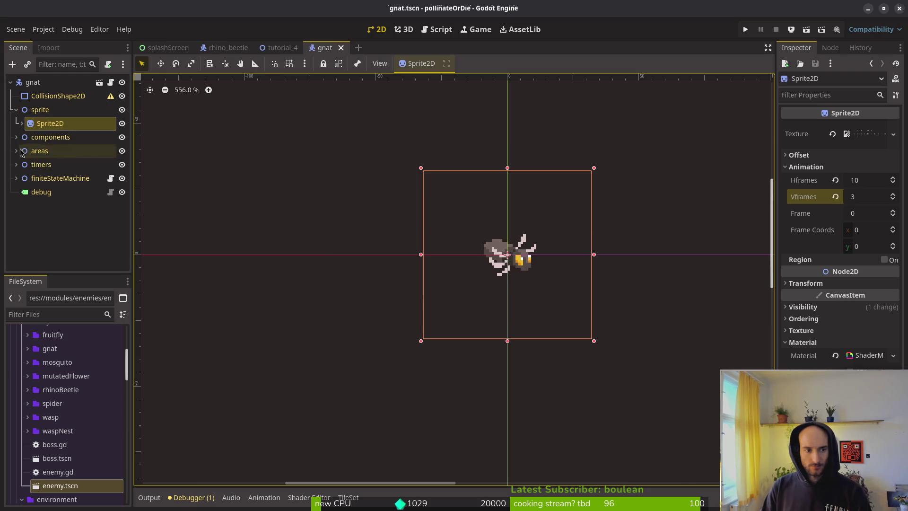
left_click(22, 124)
Add an AnimationPlayer node as a child of the sprite.
left_click(40, 110)
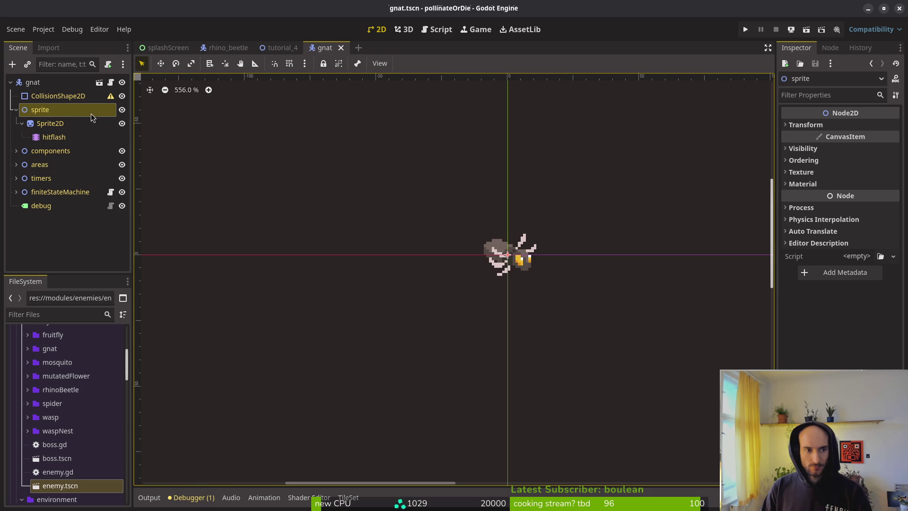
key("ctrl+a")
type("anio")
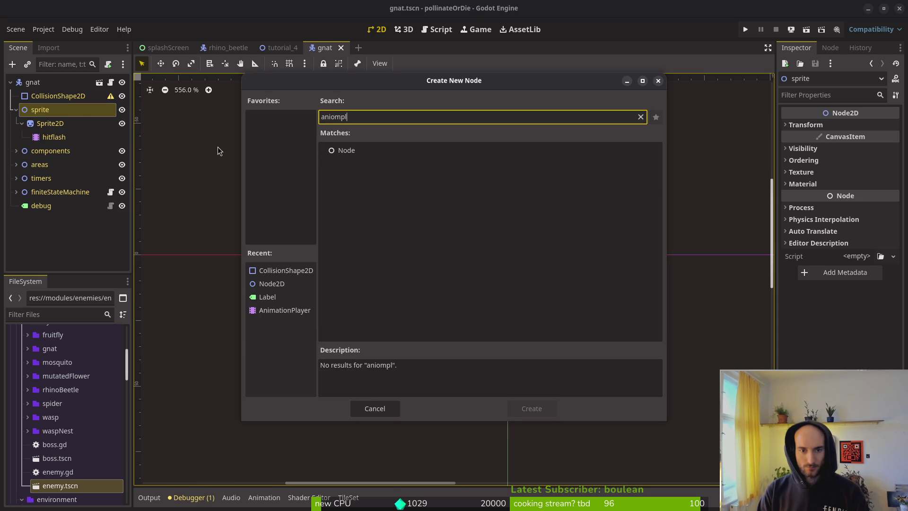
key("BackSpace")
key("BackSpace")
type("imationp")
key("Return")
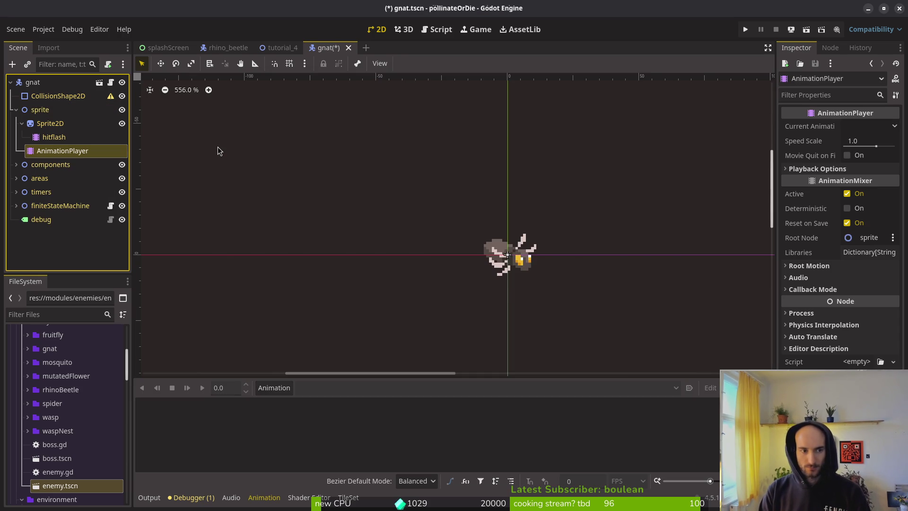
Open the fruitfly scene for reference, then close it.
key("ctrl+shift+o")
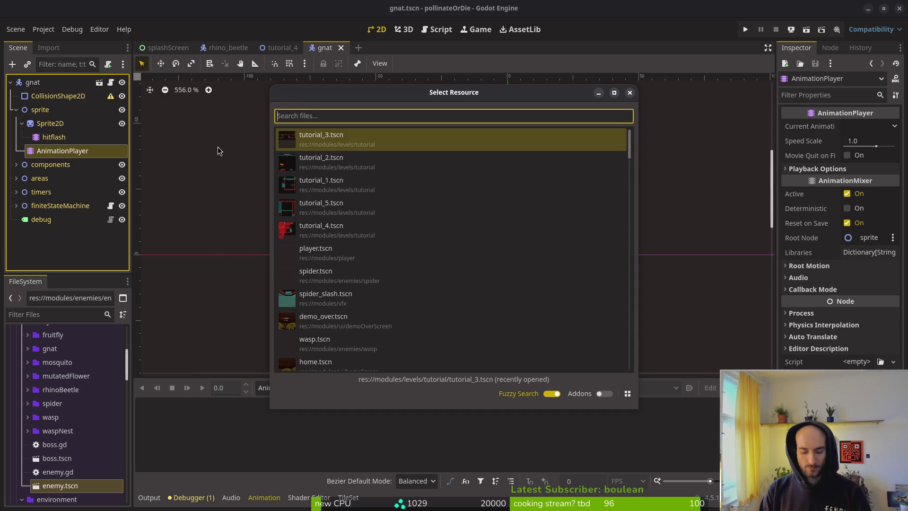
type("fruitfly")
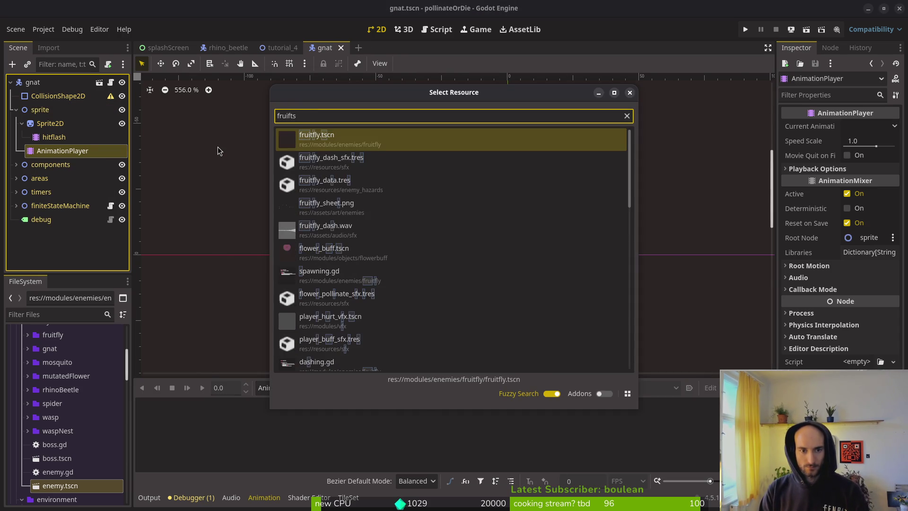
key("Return")
middle_click(361, 48)
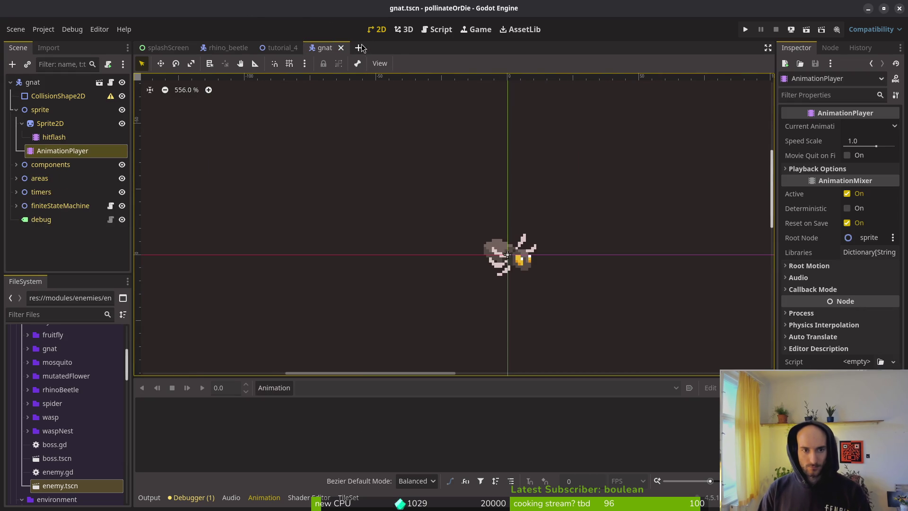
Create an idle animation, set its FPS to 12, and save the scene.
left_click(274, 388)
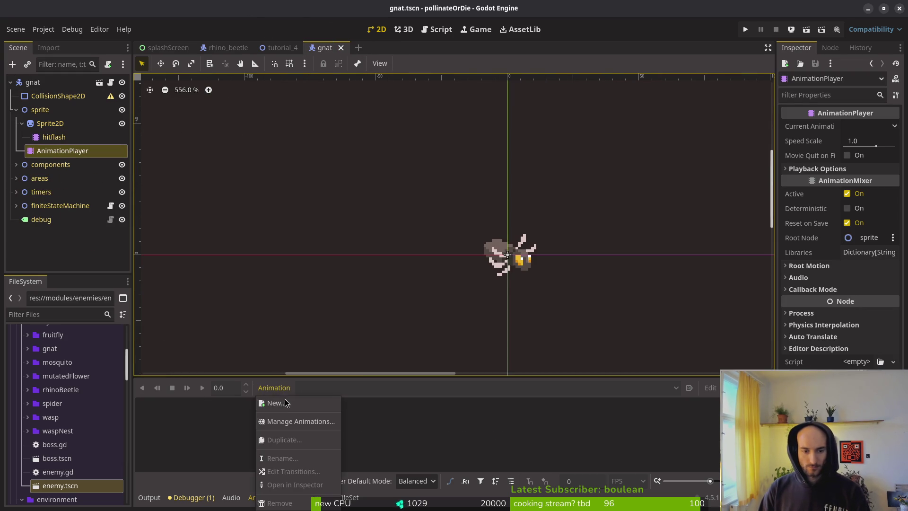
left_click(279, 402)
key("Escape")
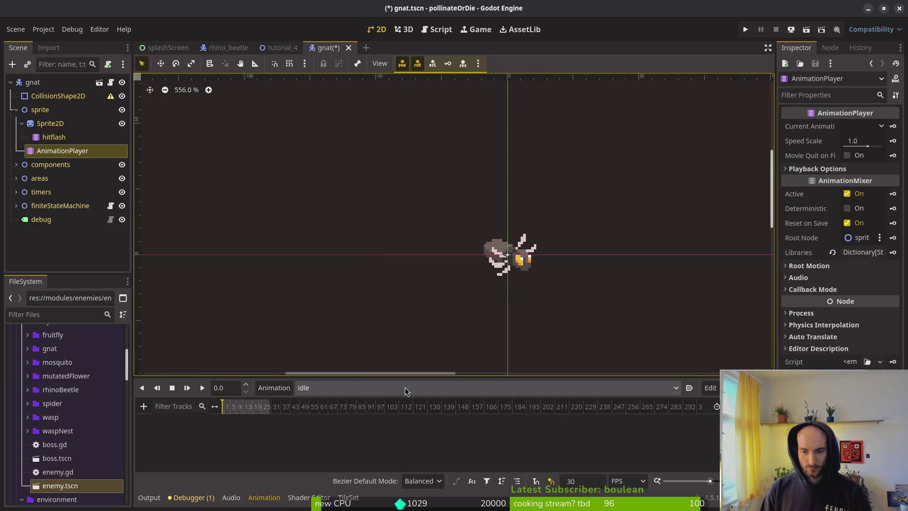
left_click(597, 479)
type("12")
key("Return")
key("ctrl+s")
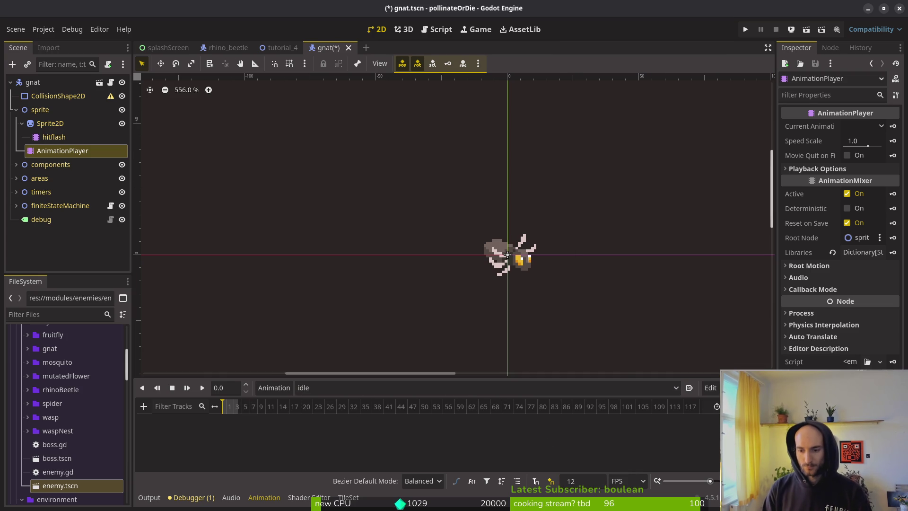
Check the existing animations and begin creating another new animation.
left_click(562, 386)
left_click(274, 389)
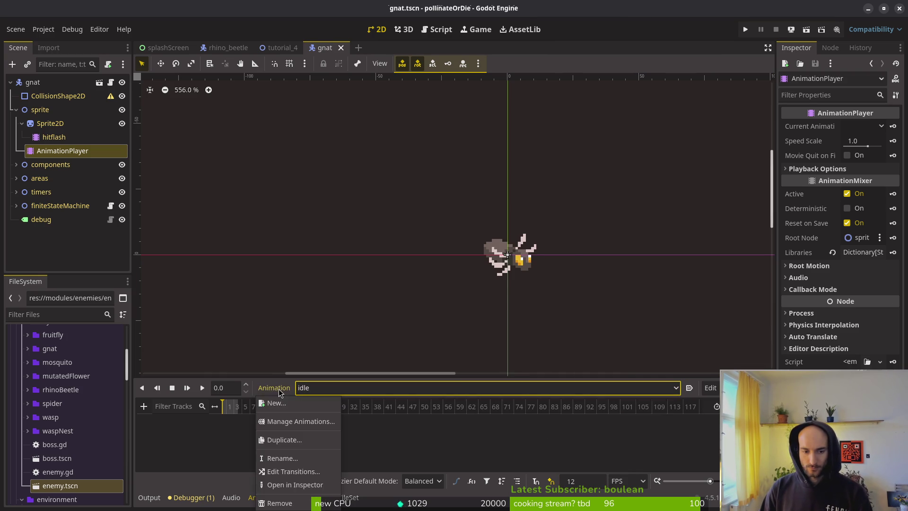
left_click(299, 407)
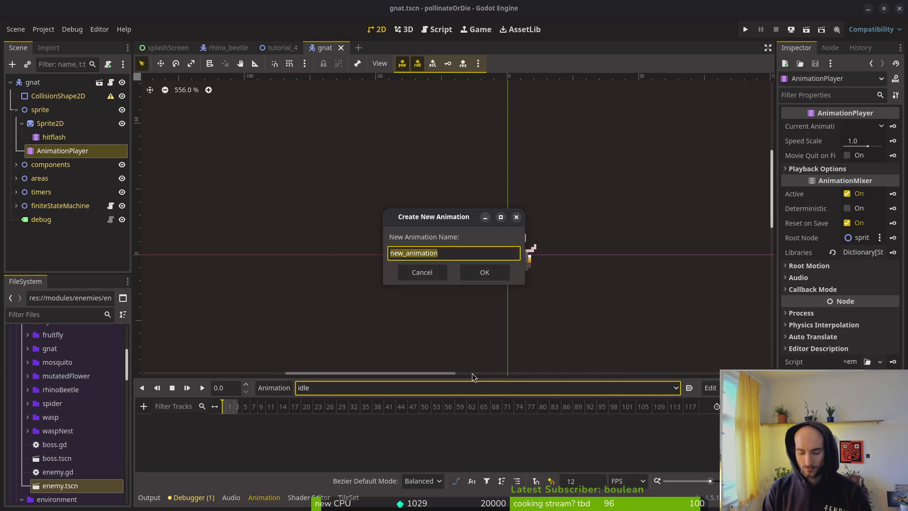
key("alt+Tab")
key("alt+Tab")
key("alt+Tab")
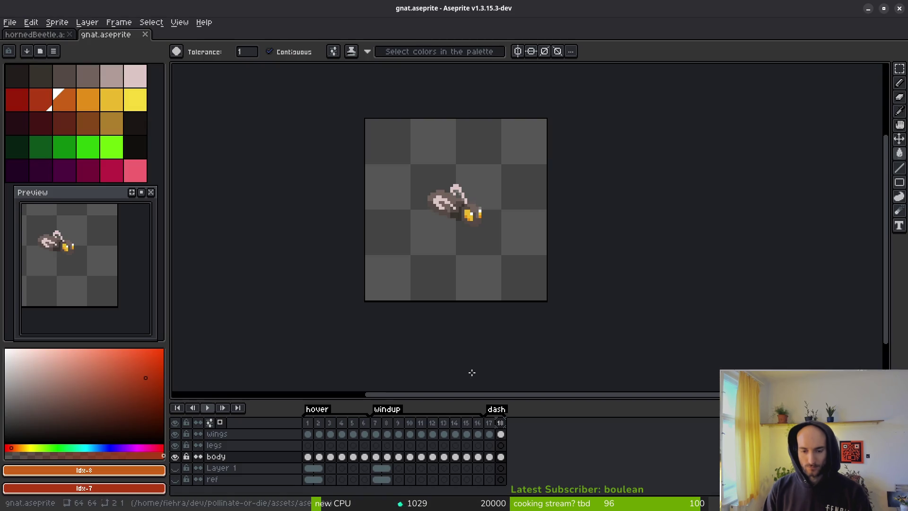
Select the gnat's wings cels and link them across frames 2–16.
left_click(387, 436)
mouse_move(390, 440)
left_mouse_down()
mouse_move(491, 448)
mouse_move(382, 437)
mouse_move(469, 449)
left_mouse_up()
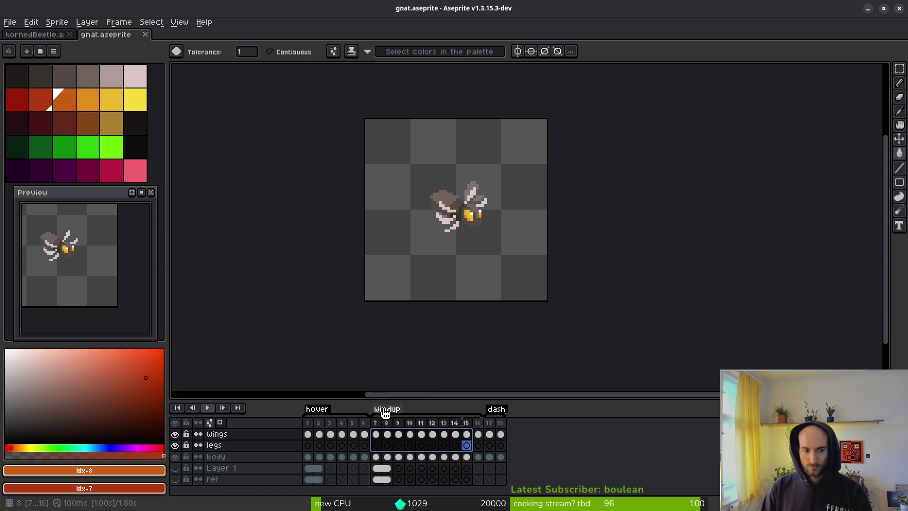
left_click(389, 436)
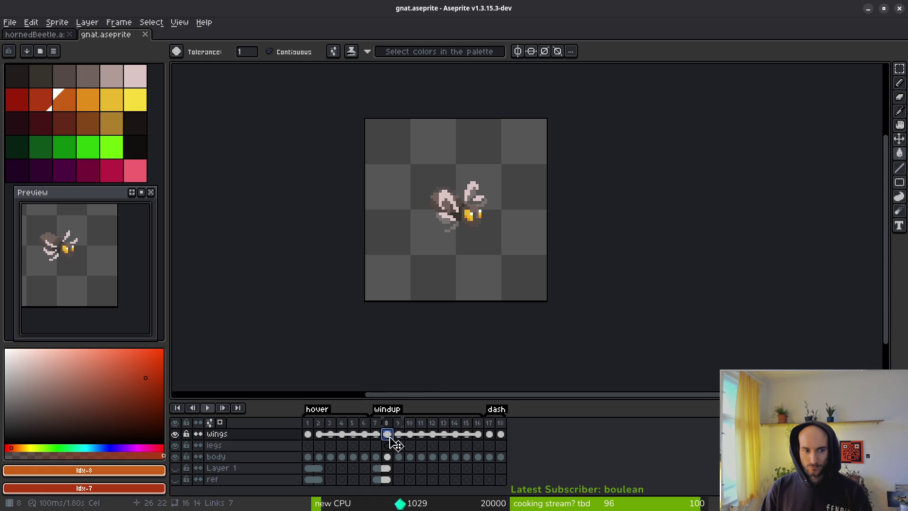
key("alt+Tab")
key("alt+Tab")
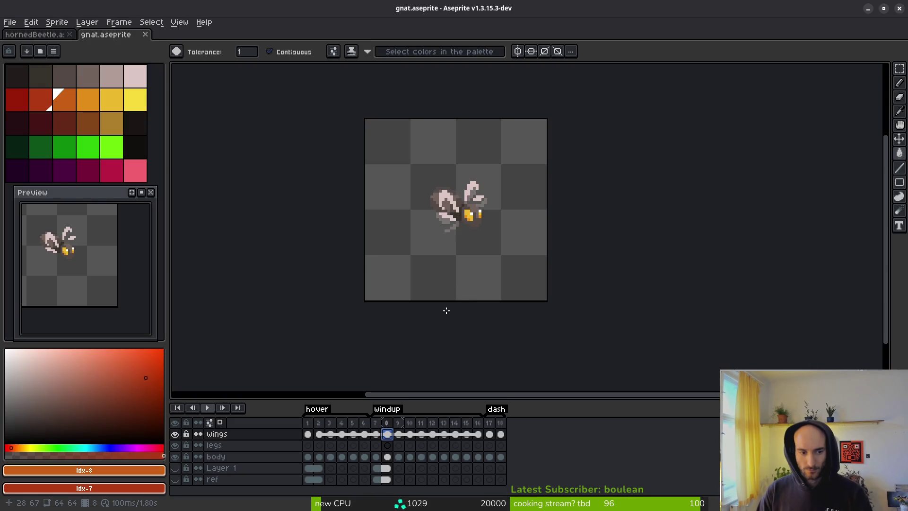
key("alt+Tab")
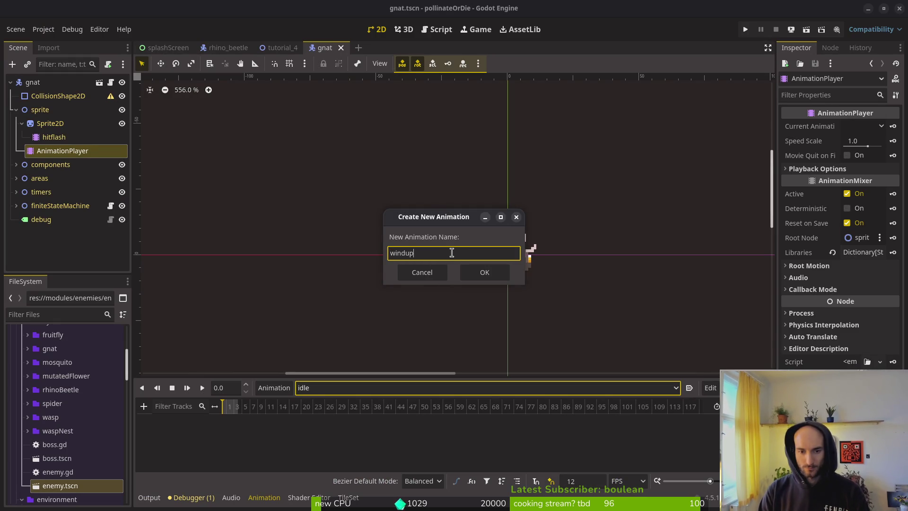
Create the windup and dash animations and save the scene.
key("Return")
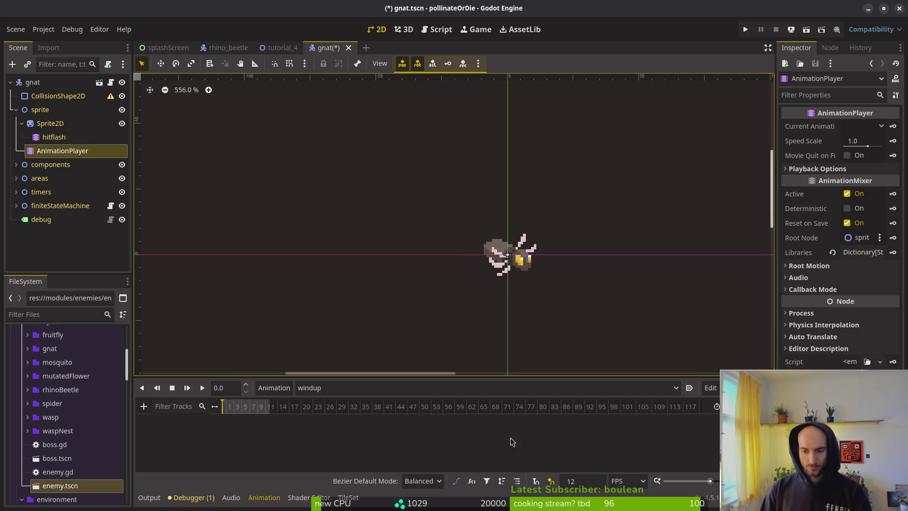
left_click(274, 387)
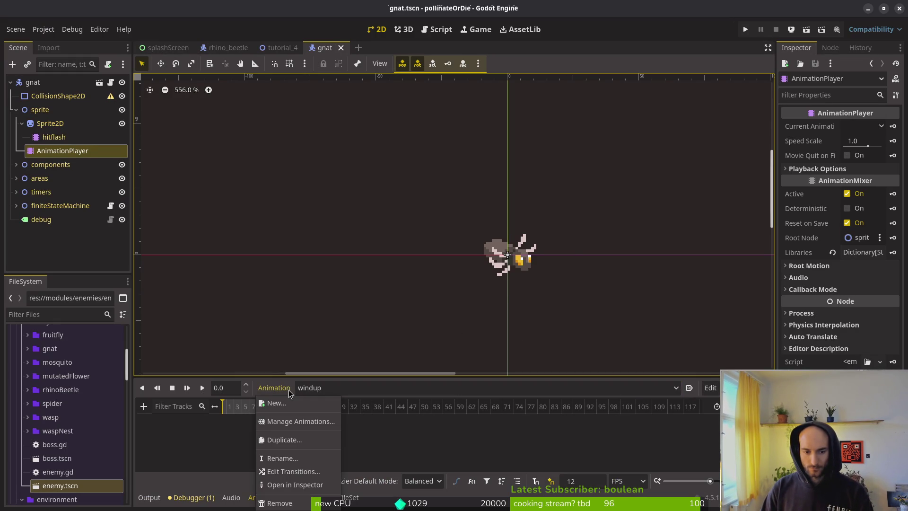
left_click(274, 403)
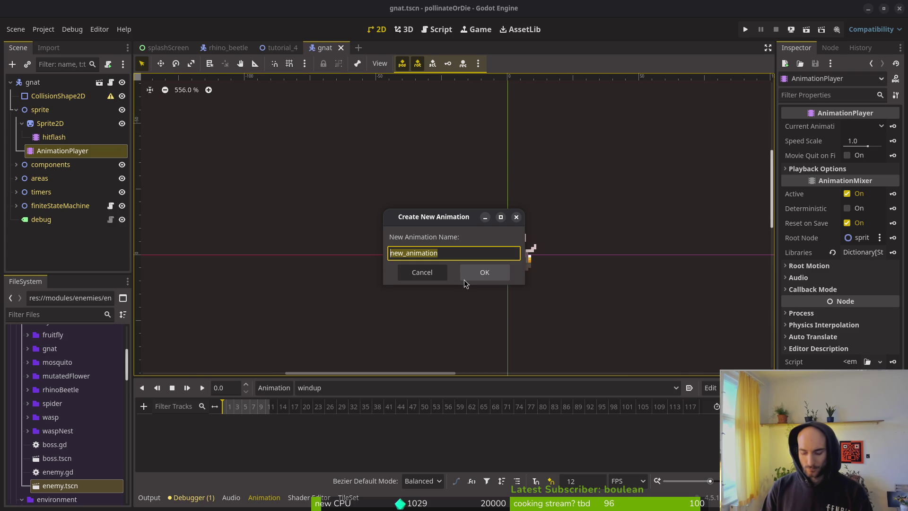
type("dash")
key("Return")
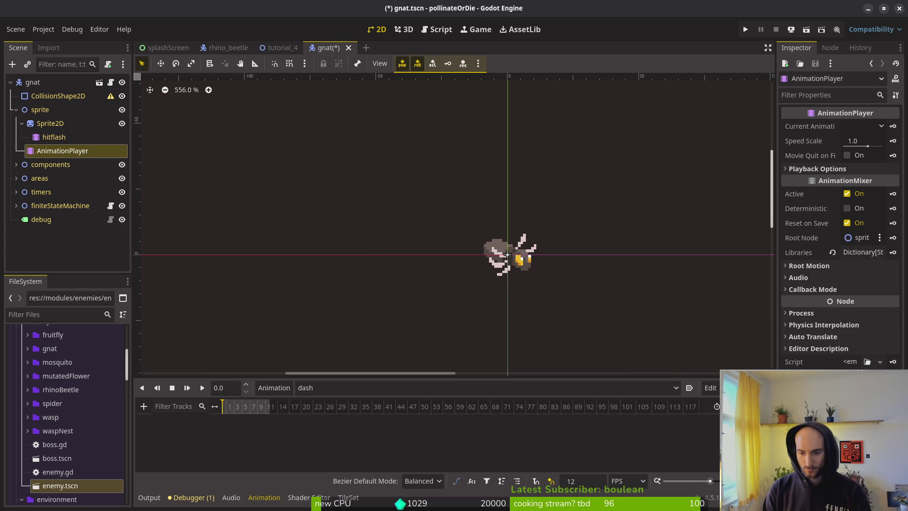
key("ctrl+s")
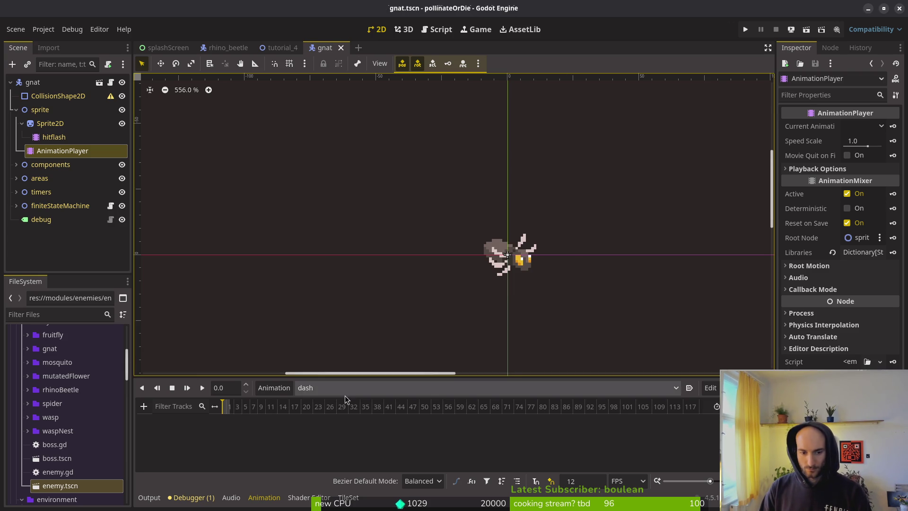
Set the idle animation to autoplay on load and save gnat.tscn.
left_click(345, 390)
left_click(339, 416)
left_click(689, 387)
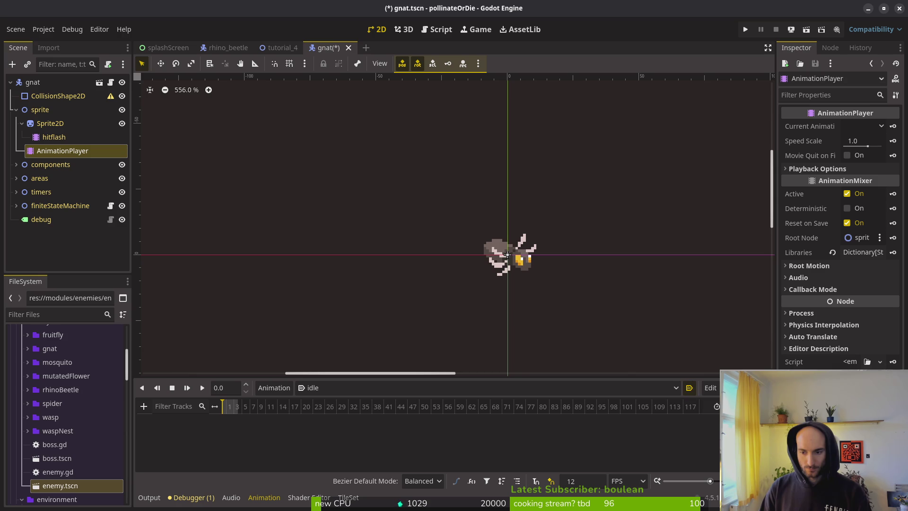
key("ctrl+s")
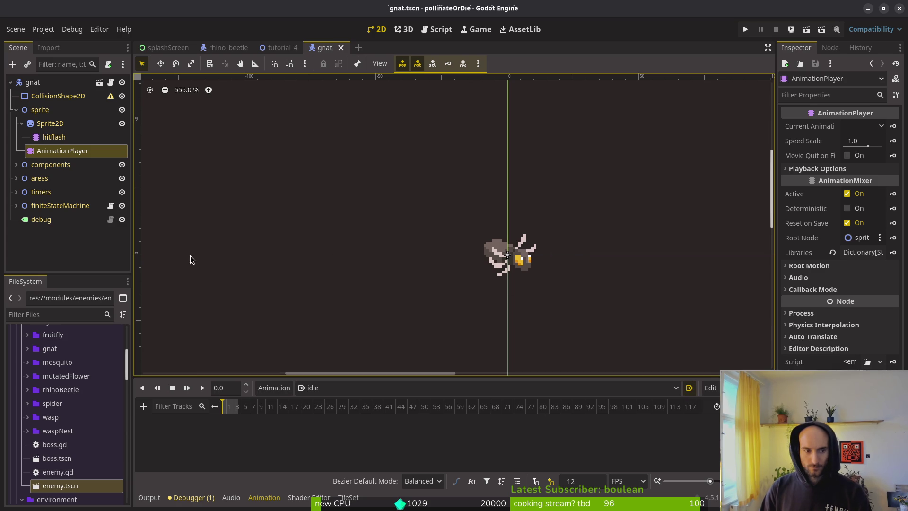
left_click(50, 123)
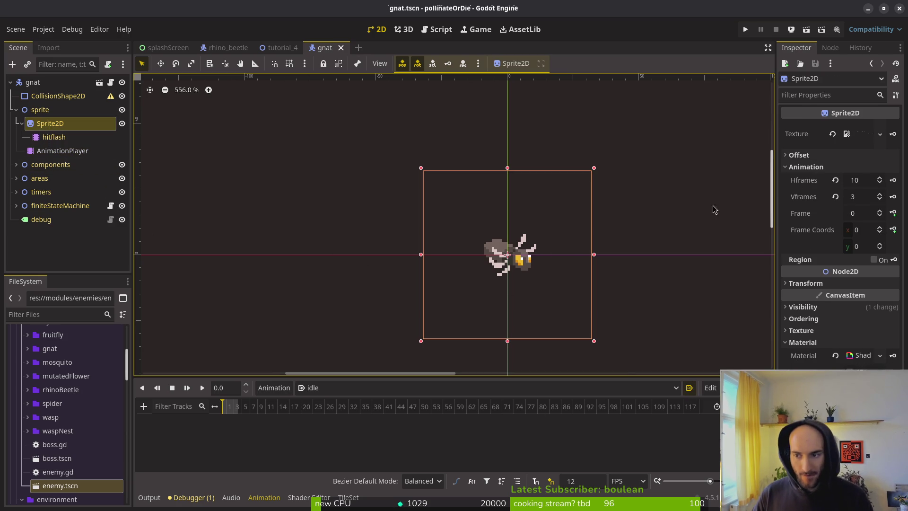
Create a Sprite2D frame track in the idle animation, save, then undo it.
left_click(894, 213)
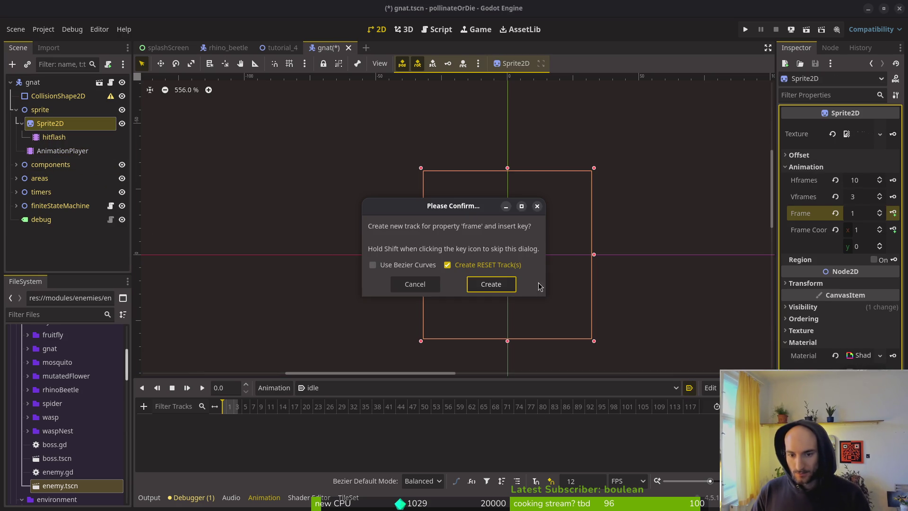
left_click(490, 283)
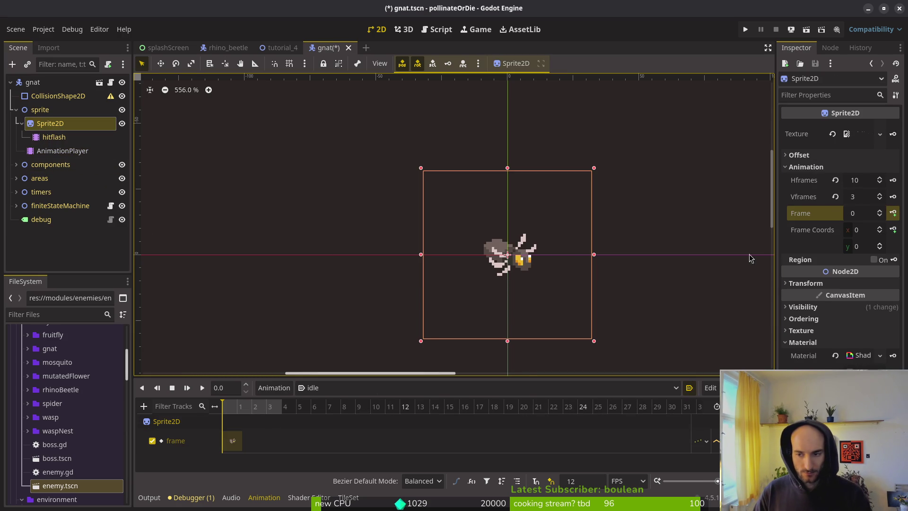
key("ctrl+s")
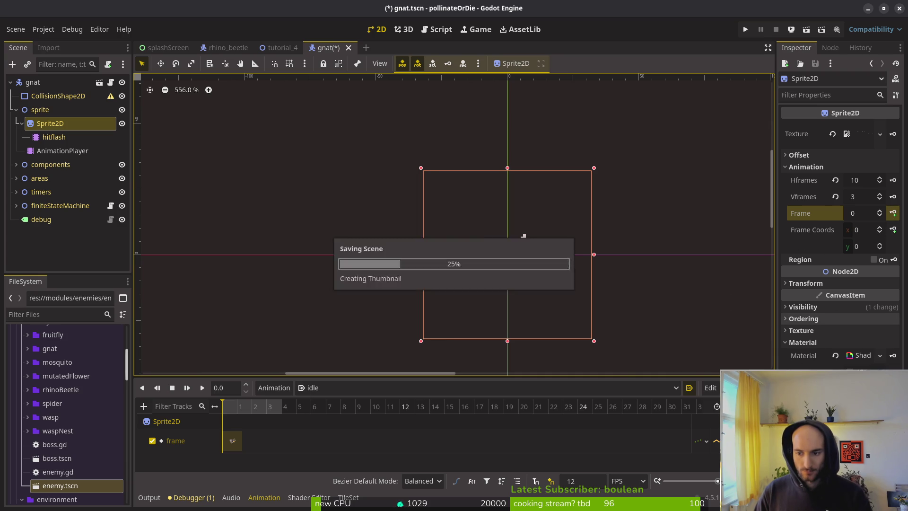
key("ctrl+z")
Recreate the frame track with four keyframes, save, and preview idle playing.
left_click(894, 214)
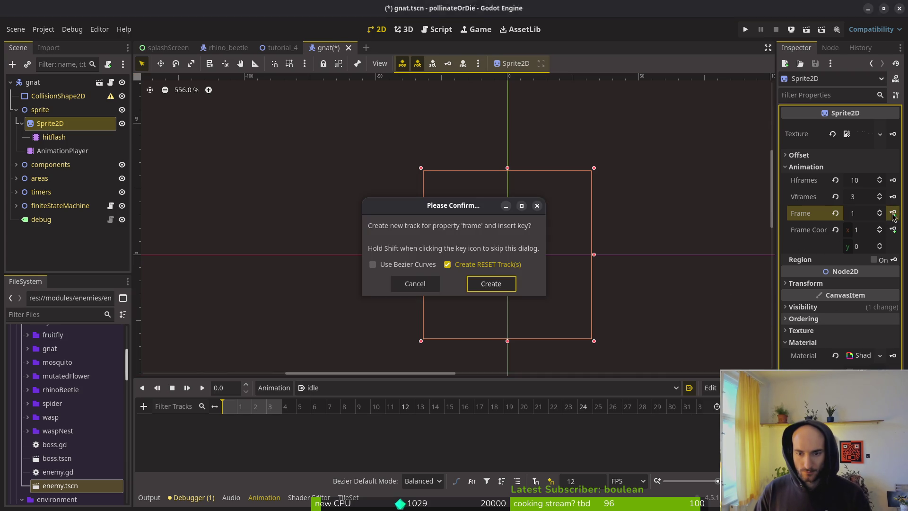
left_click(491, 284)
left_click(893, 213)
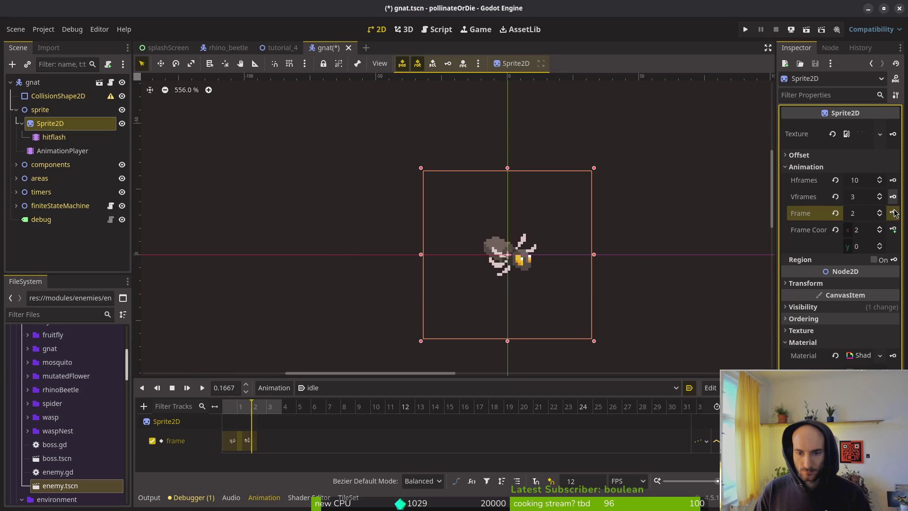
left_click(894, 213)
left_click(894, 213)
key("ctrl+s")
left_click(202, 388)
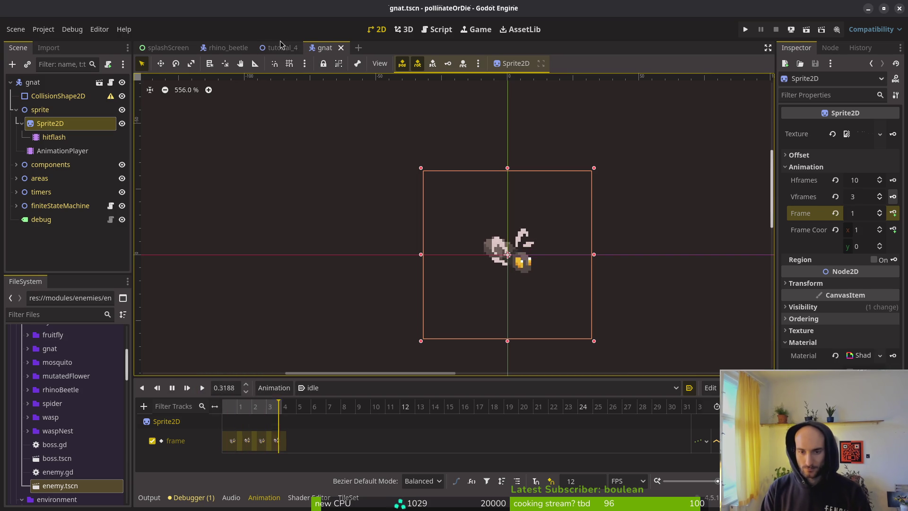
Open fruitfly.tscn, view its AnimationPlayer's idle animation keys, then return to the gnat tab.
key("alt+shift+o")
type("fruits")
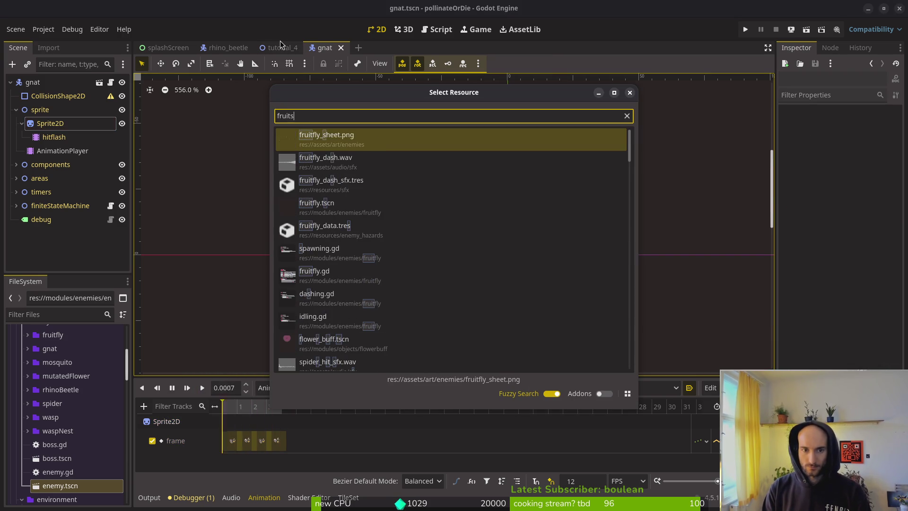
key("Down")
key("Down")
key("Down")
key("Return")
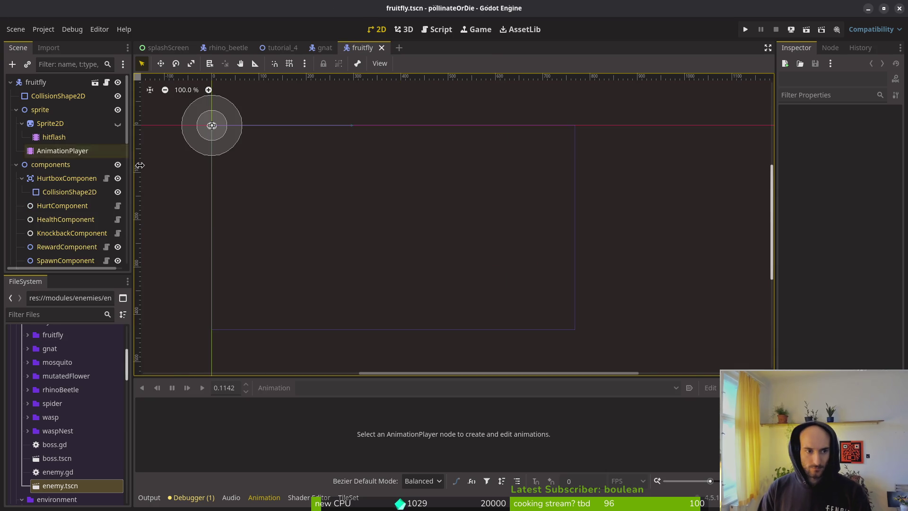
left_click(71, 150)
left_click(275, 387)
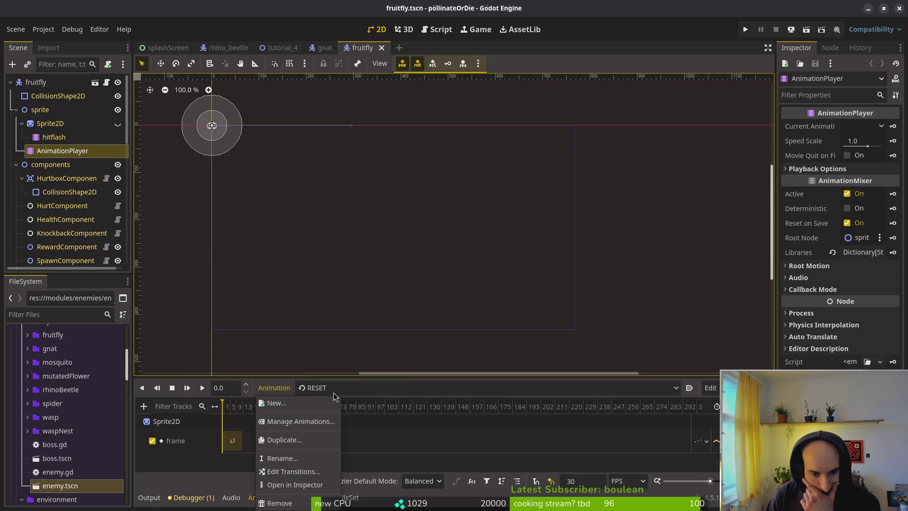
left_click(345, 389)
left_click(337, 442)
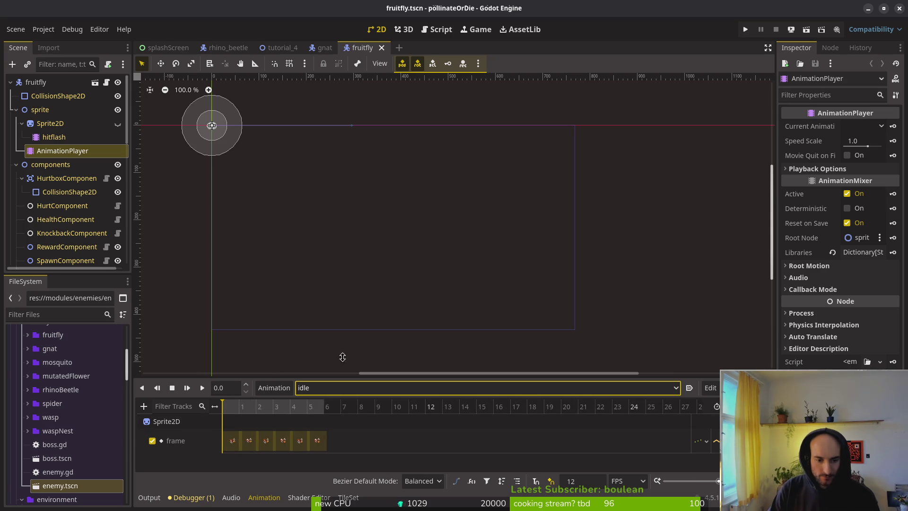
left_click(322, 48)
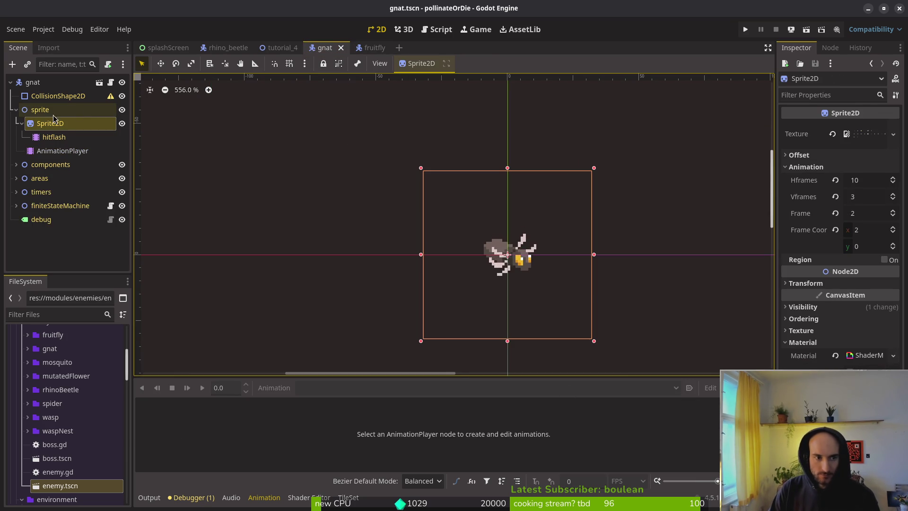
Select the gnat's AnimationPlayer, save, and scrub the idle timeline to the fourth key.
left_click(68, 153)
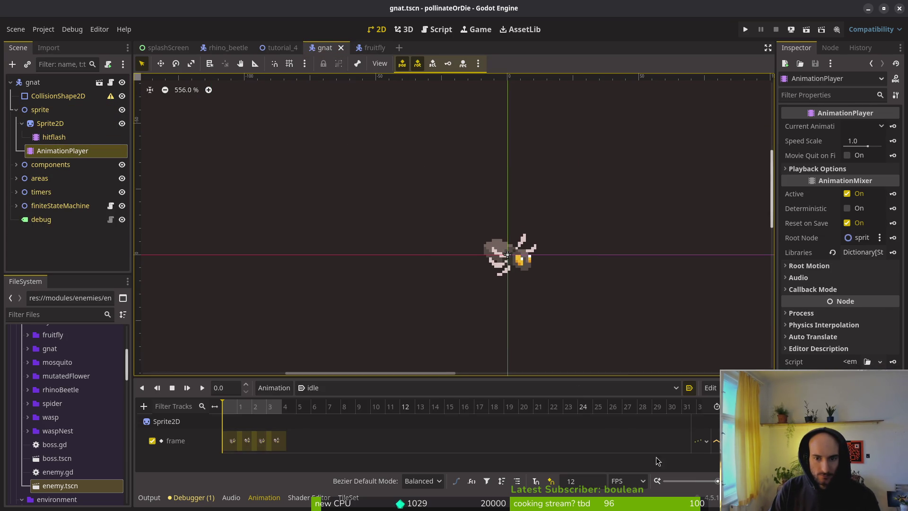
key("ctrl+s")
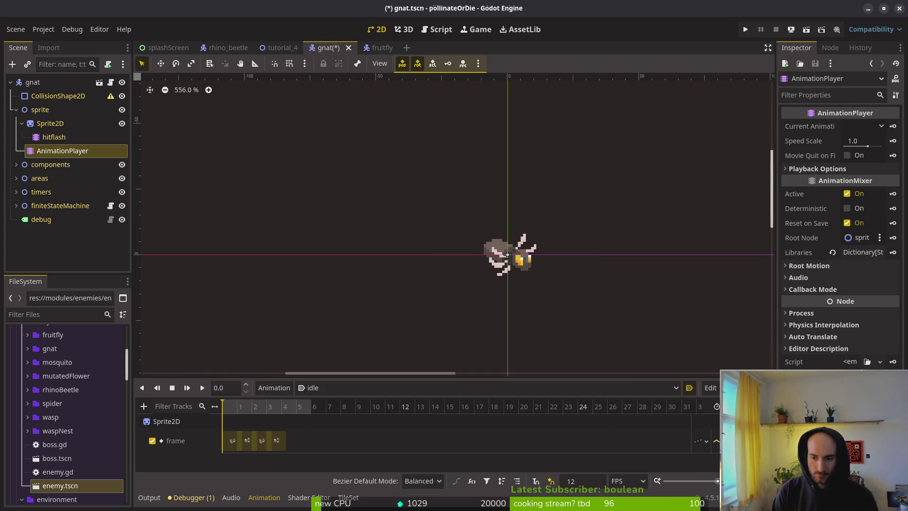
left_click(284, 407)
left_click(540, 485)
left_click(282, 408)
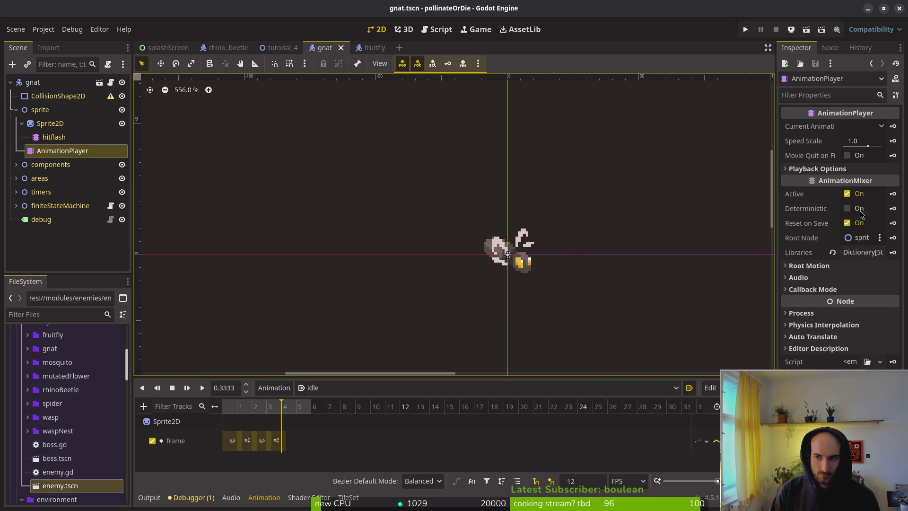
Delete the Sprite2D frame track from the idle animation and rewind to the start.
left_click(49, 124)
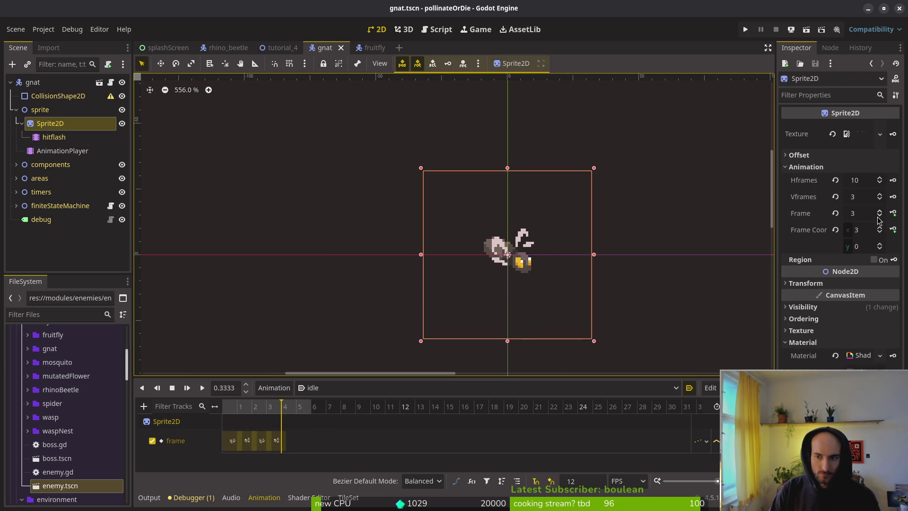
left_click(718, 443)
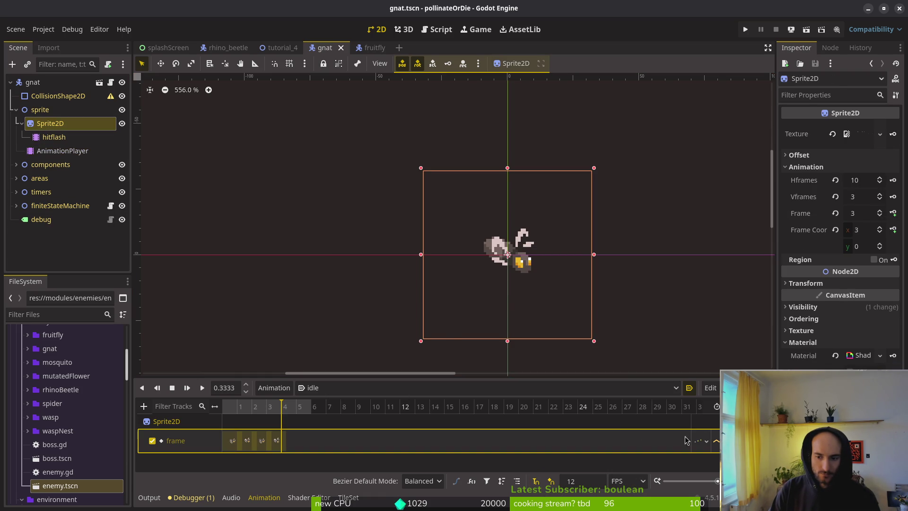
left_click(716, 440)
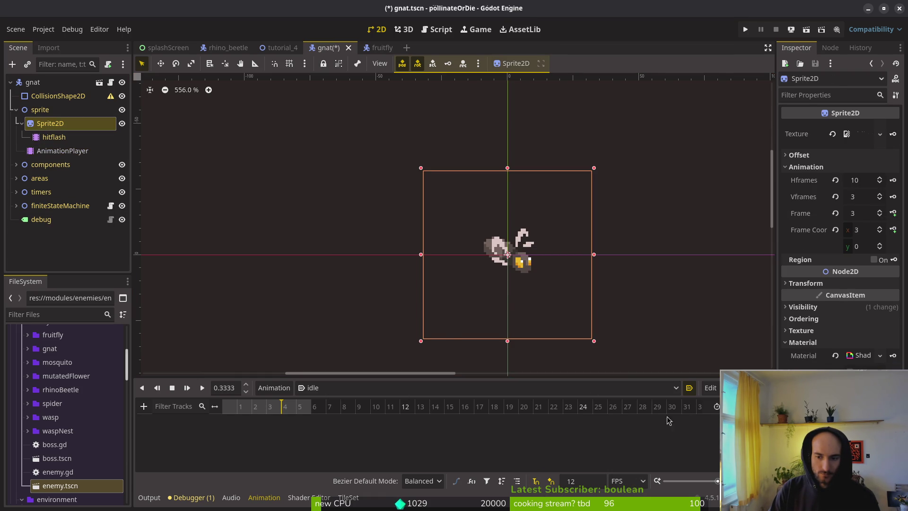
left_click(835, 213)
left_click(226, 406)
Re-key the sprite's Frame on a new track six times, covering frames 0–5.
left_click(879, 210)
left_click(892, 213)
left_click(491, 283)
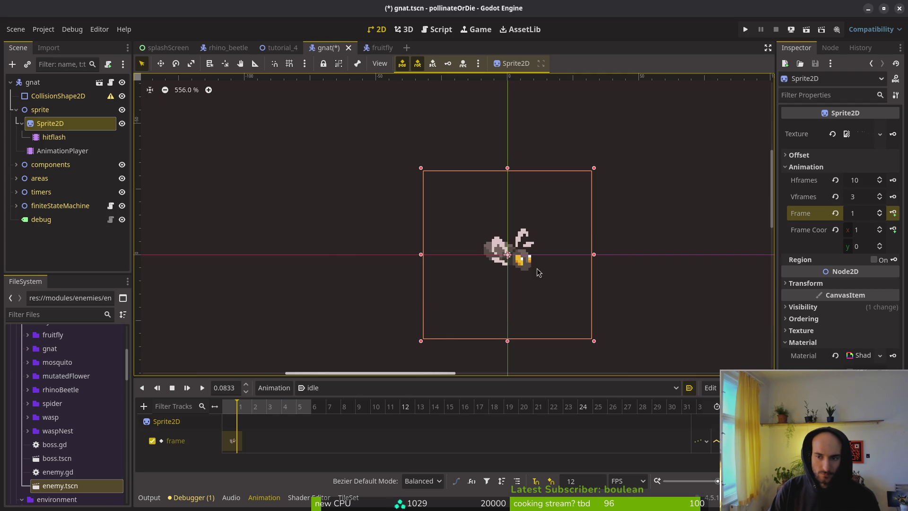
left_click(892, 212)
left_click(892, 213)
left_click(893, 213)
left_click(893, 213)
left_click(892, 213)
Save gnat.tscn and play back the rebuilt idle animation.
key("ctrl+s")
left_click(172, 388)
left_click(202, 388)
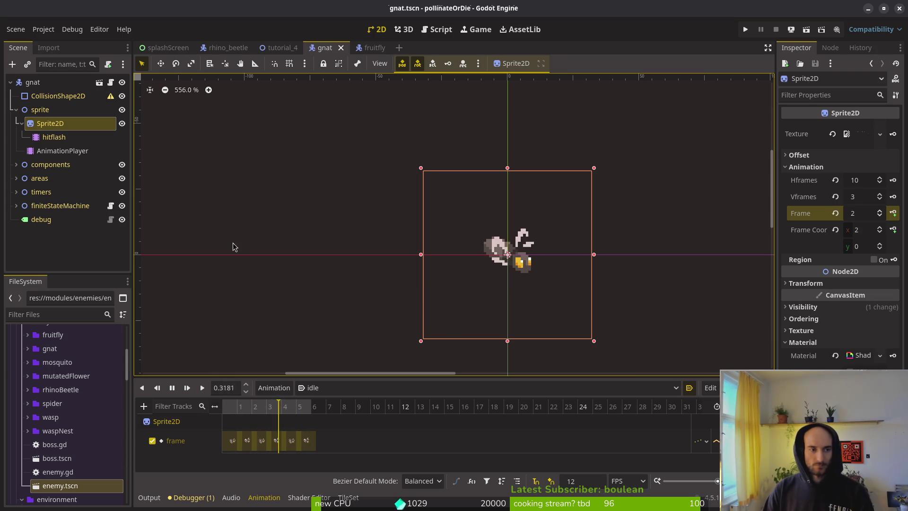
left_click(312, 388)
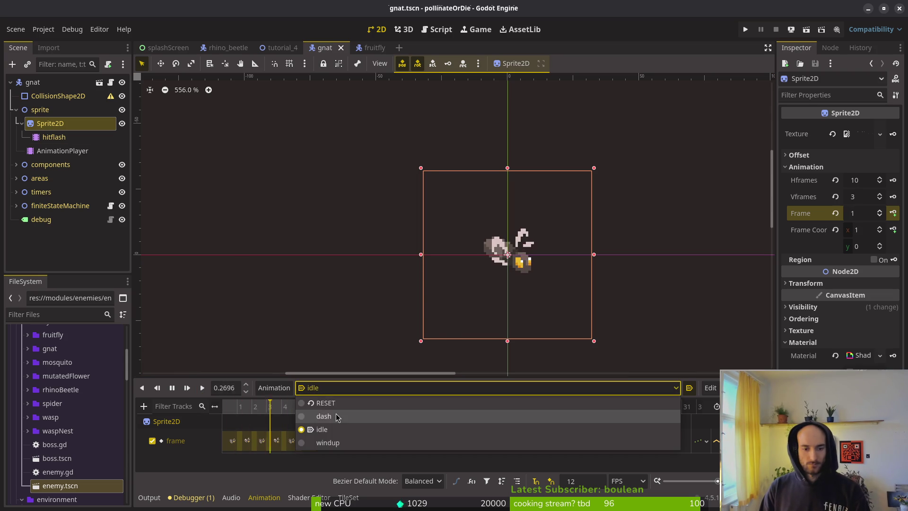
Switch to the windup animation and key its first frame from the second sprite row on a new track.
left_click(333, 443)
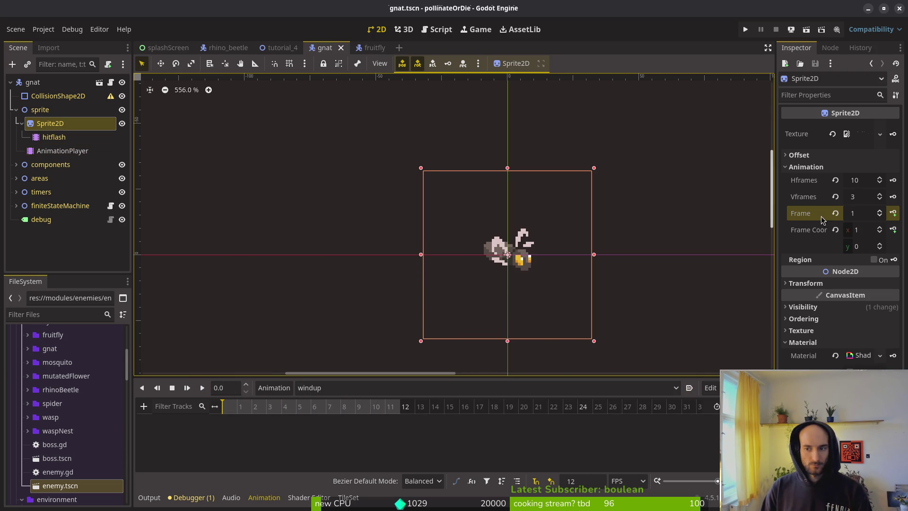
left_click(835, 213)
left_click(880, 245)
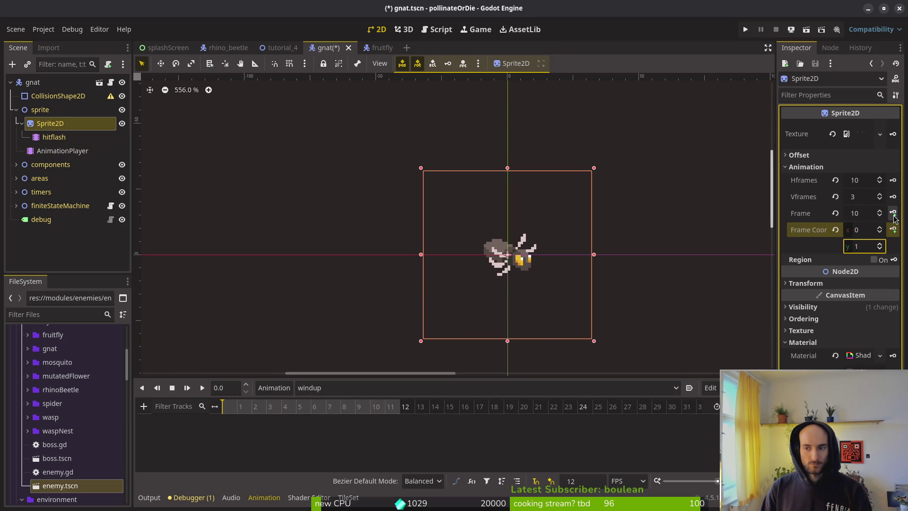
left_click(893, 212)
left_click(492, 284)
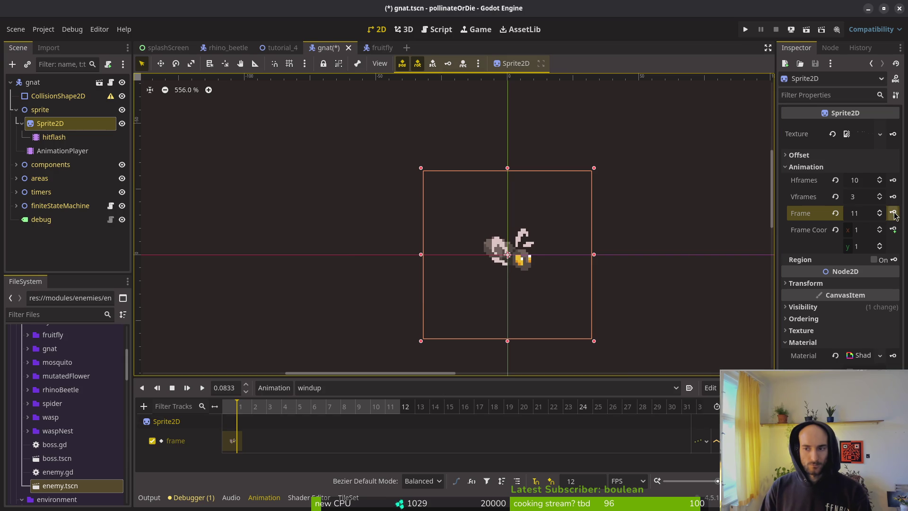
Add the remaining windup frame keys through to the final frame.
left_click(893, 213)
left_click(894, 213)
left_click(893, 213)
left_click(893, 213)
left_click(893, 213)
left_click(893, 213)
left_click(893, 213)
left_click(894, 213)
left_click(893, 214)
left_click(893, 213)
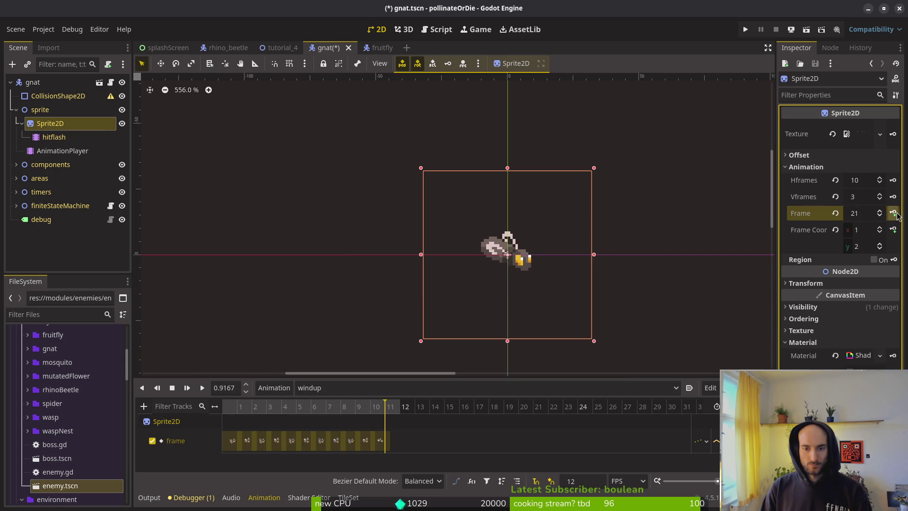
left_click(366, 440)
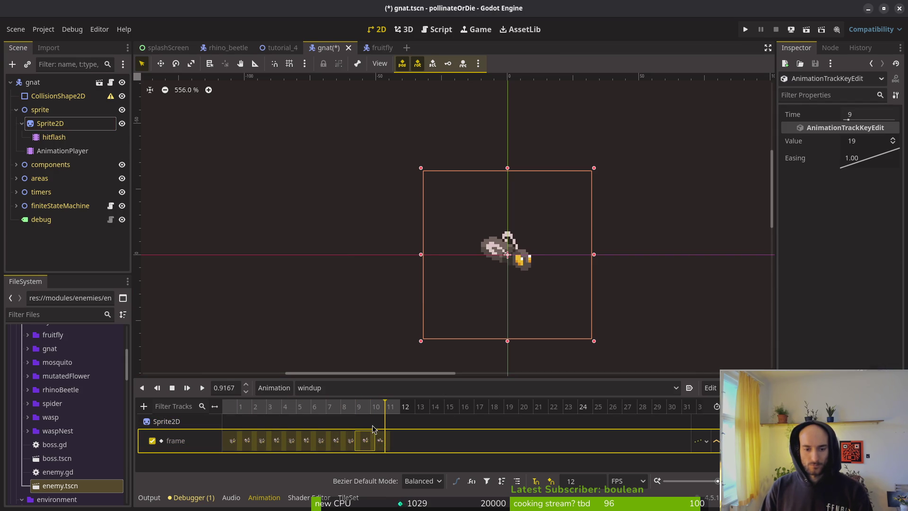
Scrub the windup animation against the Aseprite sprite and delete the extra last keyframe.
scroll(379, 411, "up", 2)
left_click(438, 411)
mouse_move(439, 411)
left_mouse_down()
mouse_move(392, 409)
mouse_move(436, 414)
left_mouse_up()
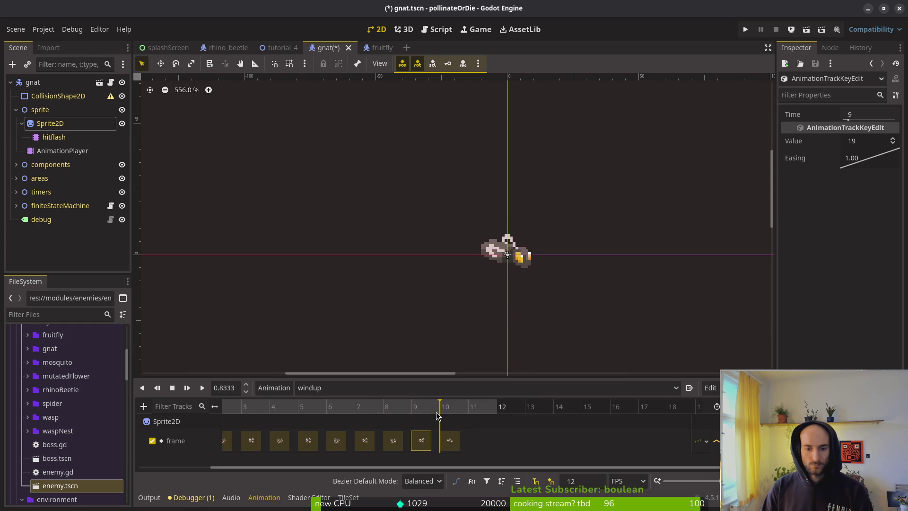
key("alt+Tab")
key("alt+Tab")
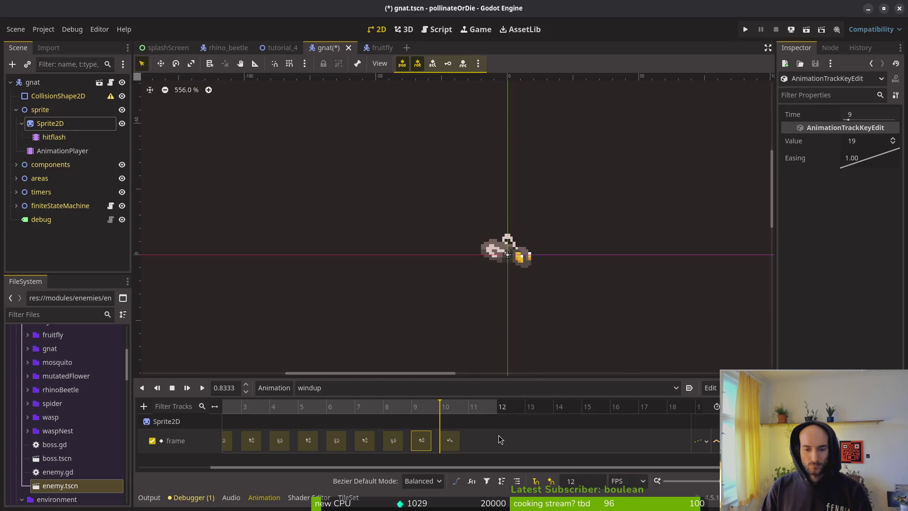
key("alt+Tab")
key("alt+Tab")
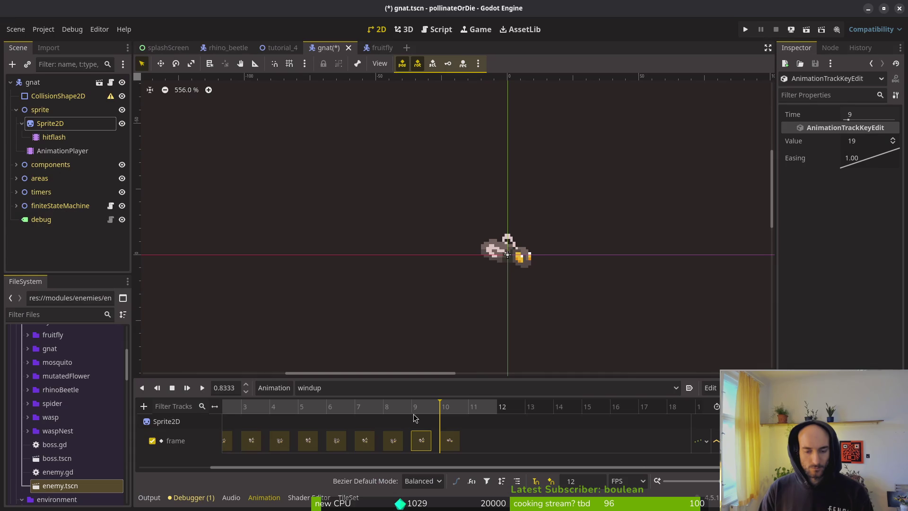
left_click(449, 441)
key("Delete")
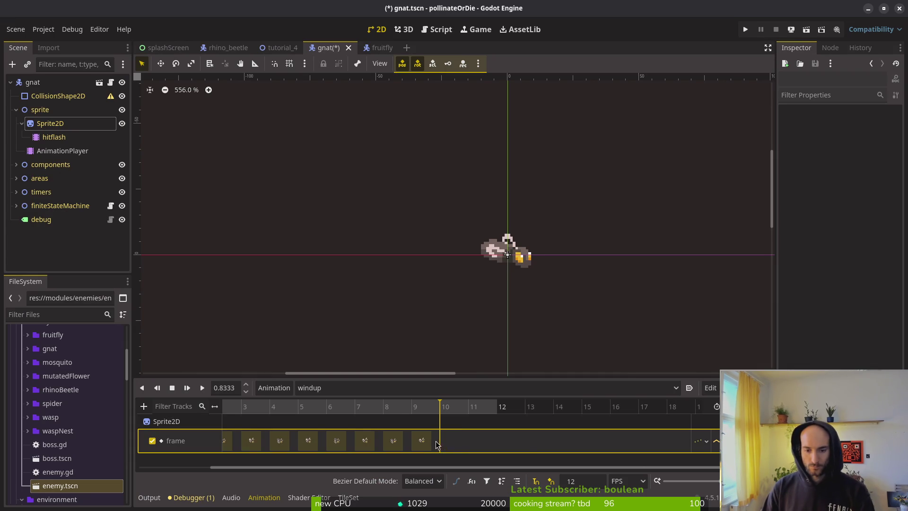
Save gnat.tscn and preview the windup animation.
key("ctrl+s")
left_click(166, 391)
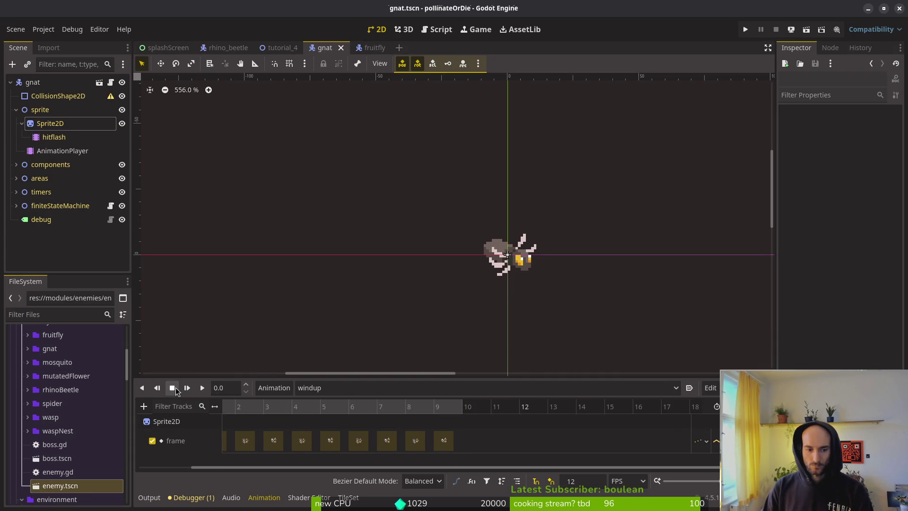
left_click(186, 387)
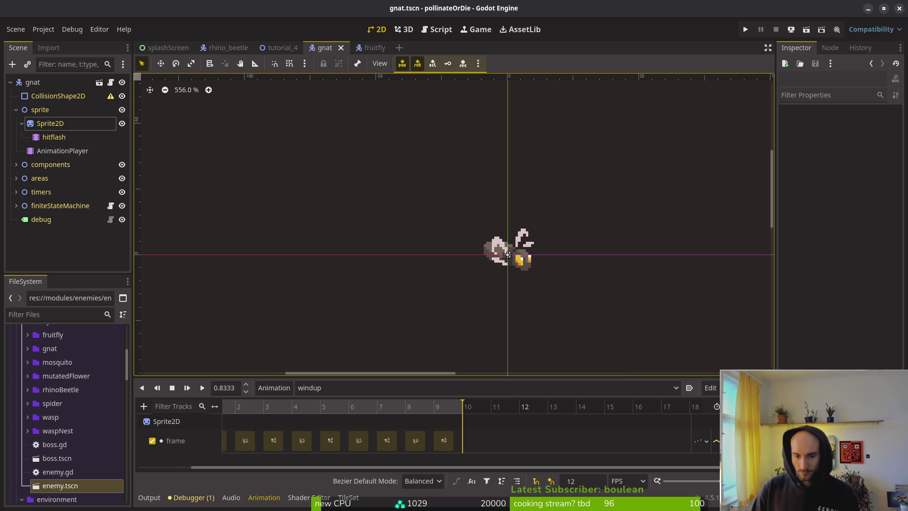
Re-centre the gnat in the viewport and expand finiteStateMachine to show its states.
mouse_move(444, 248)
left_mouse_down()
mouse_move(385, 215)
mouse_move(342, 243)
left_mouse_up()
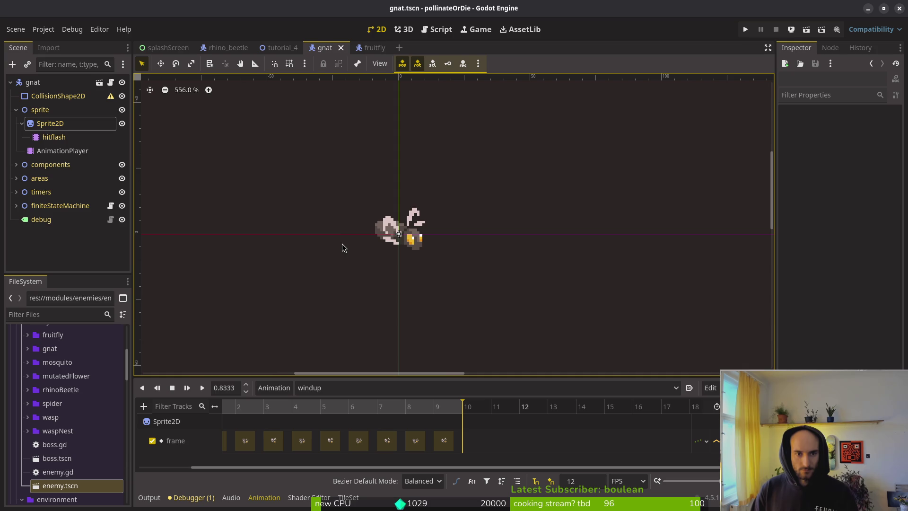
left_click(16, 205)
scroll(65, 218, "down", 1)
left_click(60, 193)
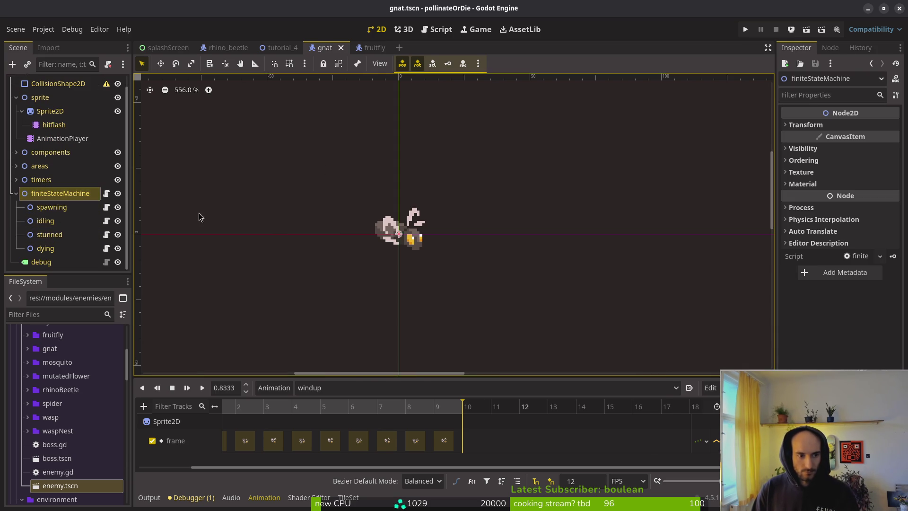
Add a Node2D under finiteStateMachine and rename it avoiding.
key("ctrl+a")
type("anpla")
type("node")
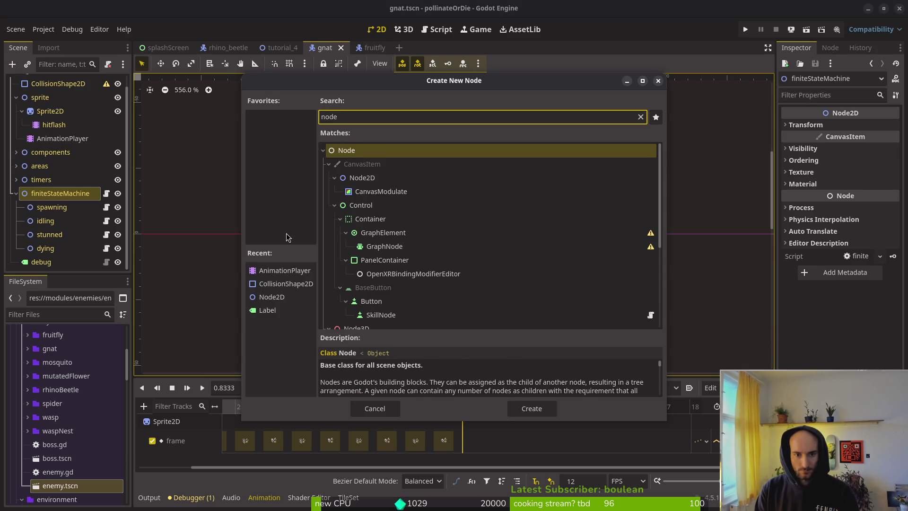
key("Return")
key("ctrl+0")
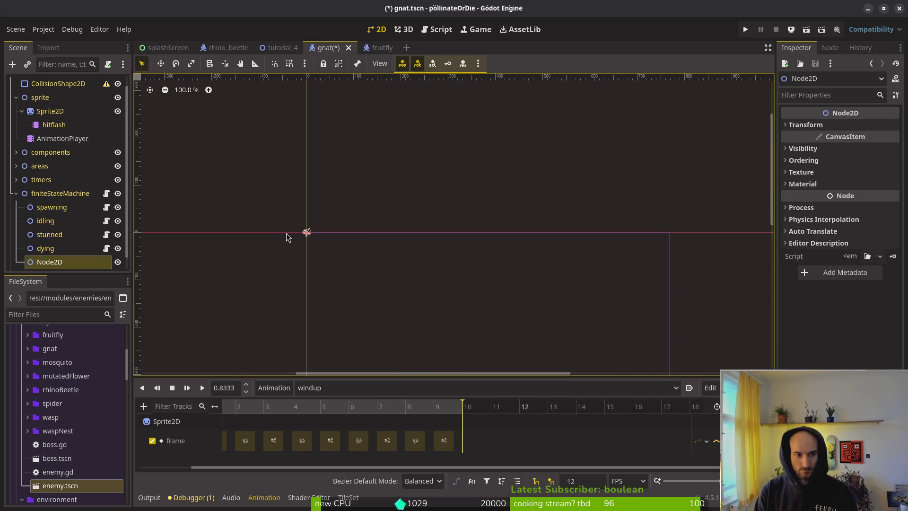
key("F2")
type("avoiding")
key("Return")
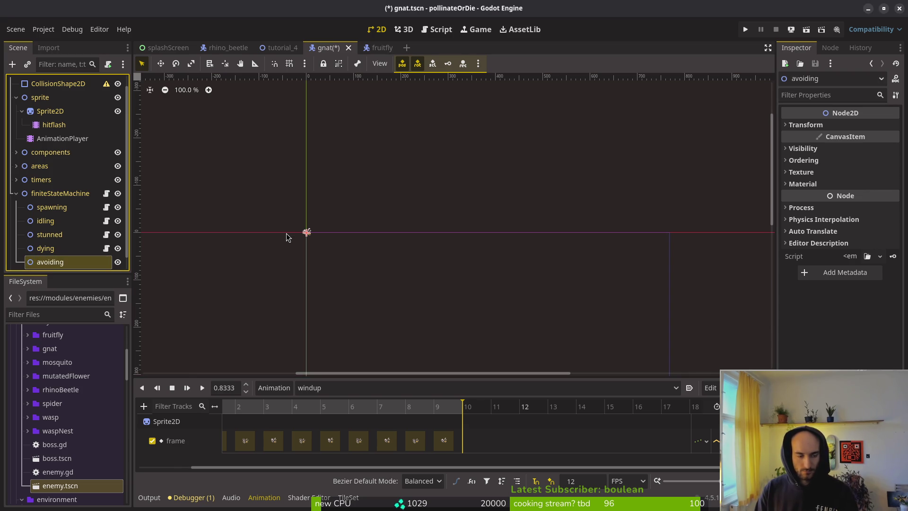
scroll(101, 251, "down", 1)
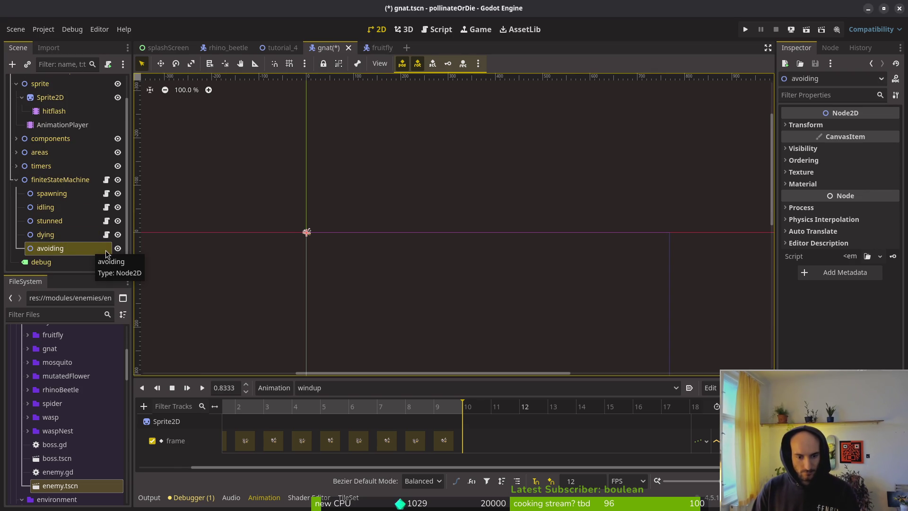
Attach the existing core/state/state.gd script to the avoiding node.
right_click(103, 253)
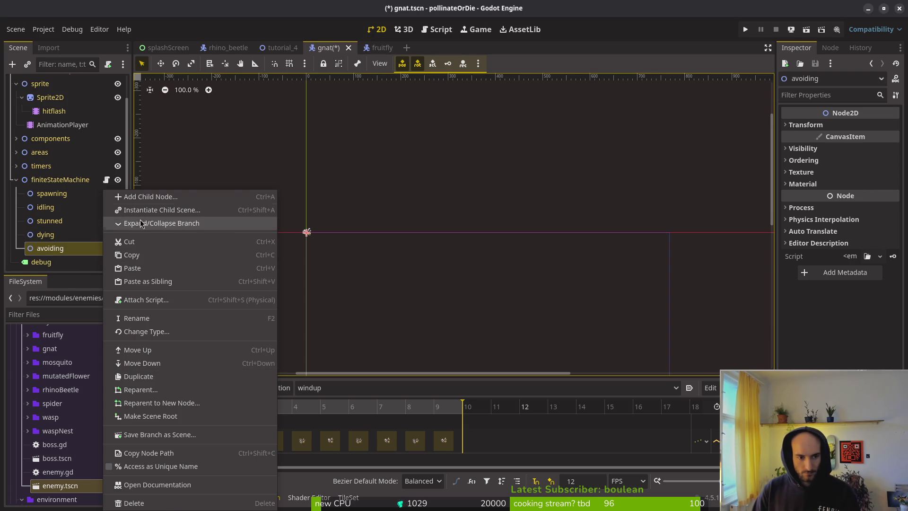
left_click(164, 300)
left_click(555, 242)
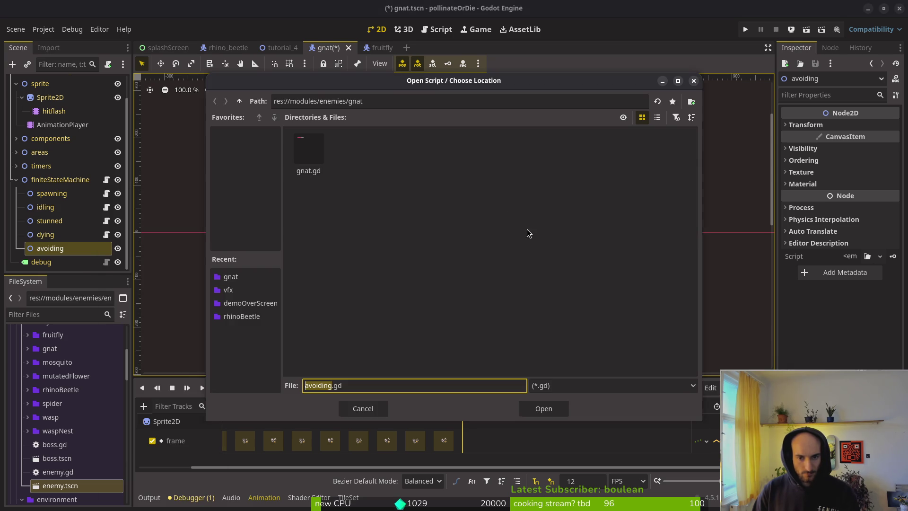
left_click(239, 101)
left_click(239, 101)
double_click(304, 156)
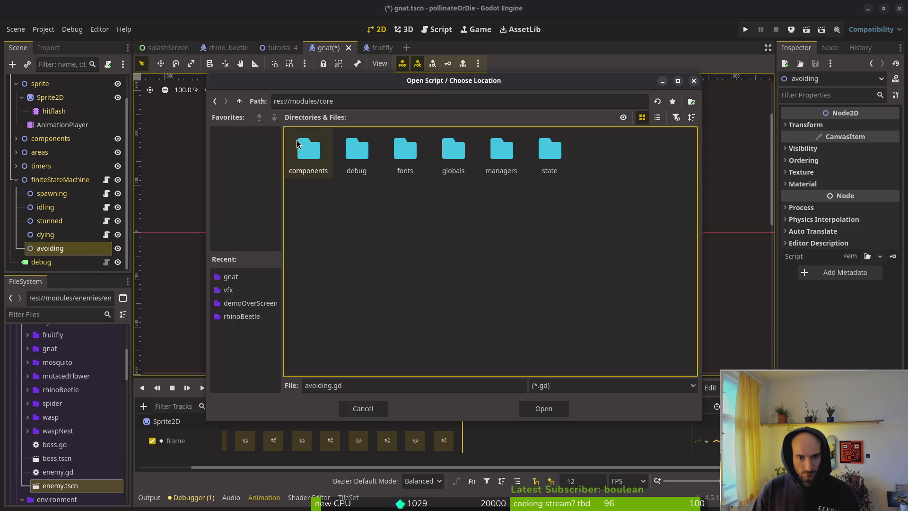
double_click(550, 156)
left_click(597, 163)
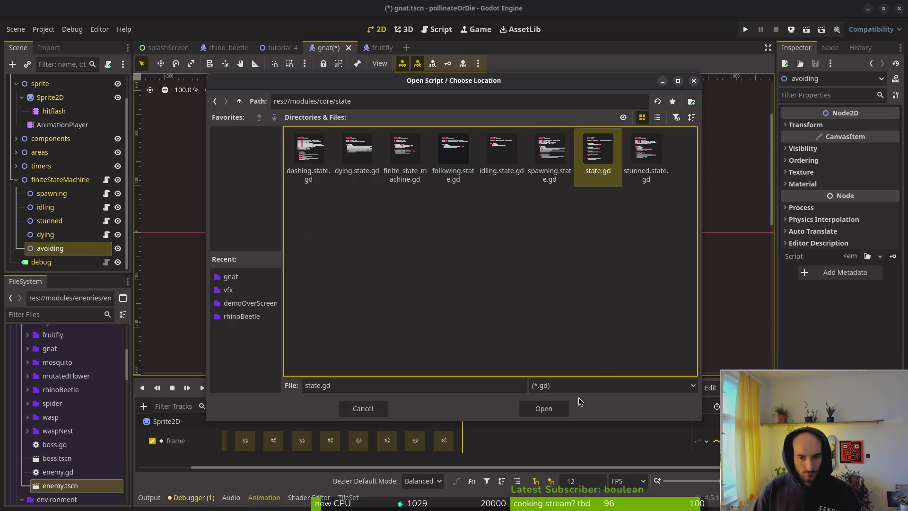
left_click(543, 408)
left_click(508, 333)
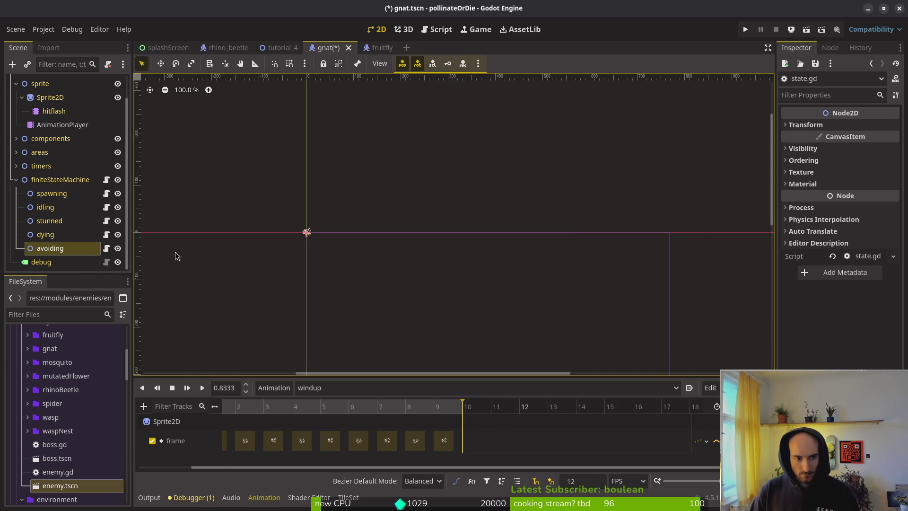
Extend the State script into a new avoiding.gd and save gnat.tscn.
right_click(84, 252)
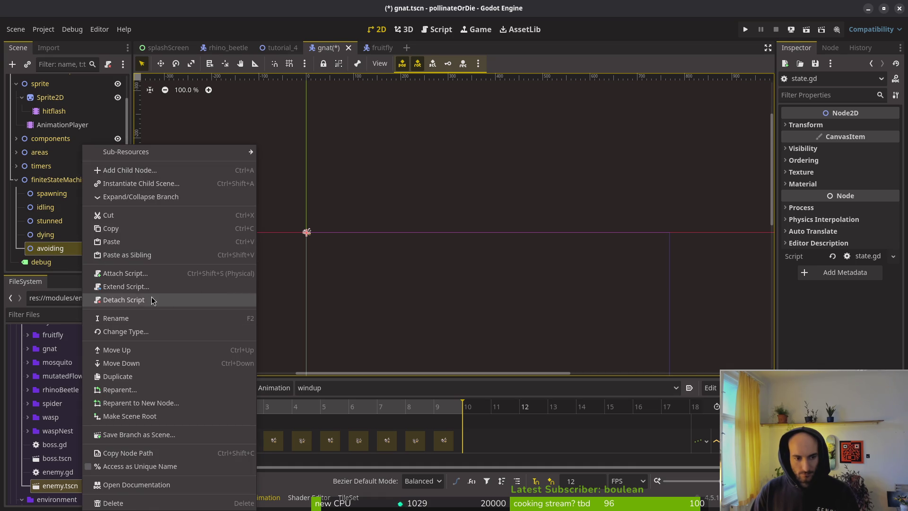
left_click(141, 287)
left_click(498, 332)
key("ctrl+s")
scroll(362, 265, "down", 8)
scroll(44, 176, "up", 2)
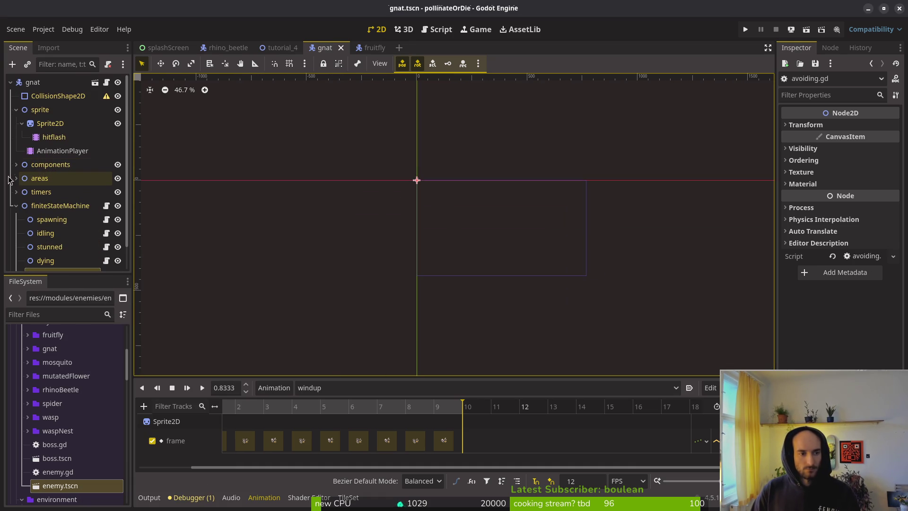
Give aggroRange's CollisionShape2D a new circle shape.
left_click(16, 178)
left_click(19, 194)
left_click(22, 192)
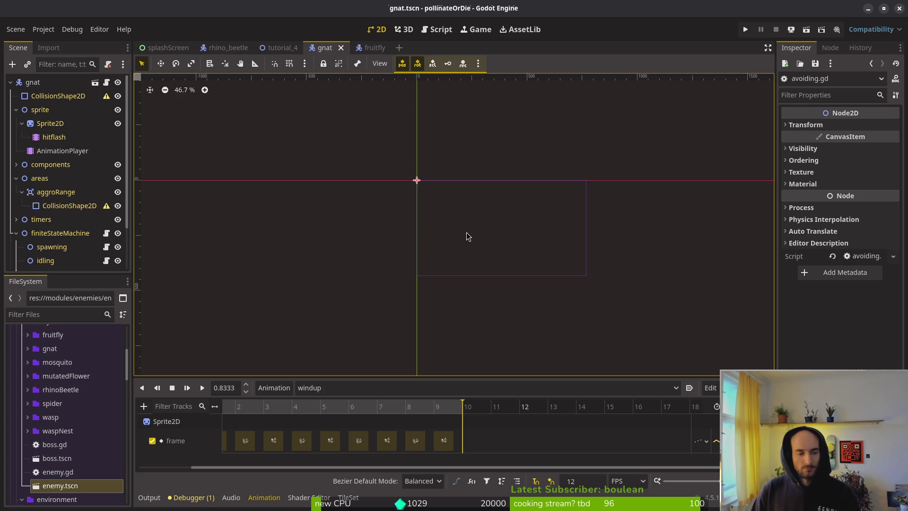
left_click(73, 205)
scroll(423, 198, "up", 10)
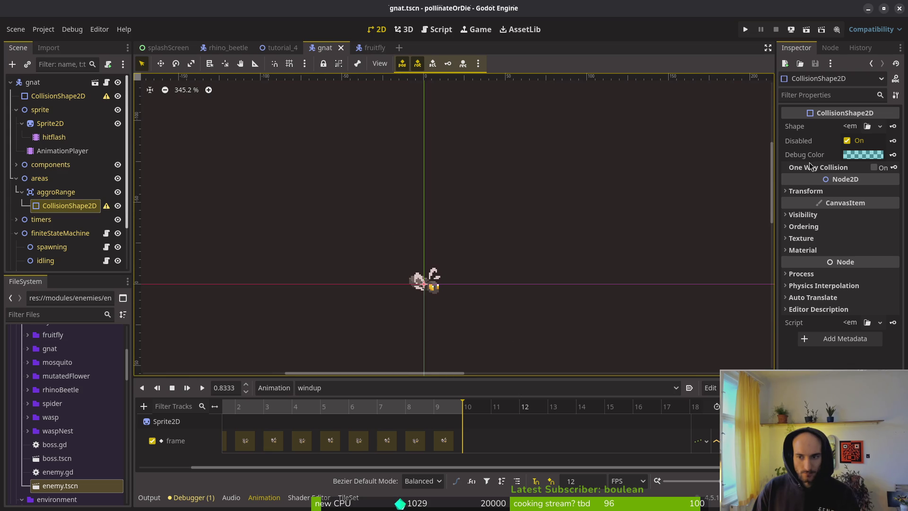
left_click(855, 127)
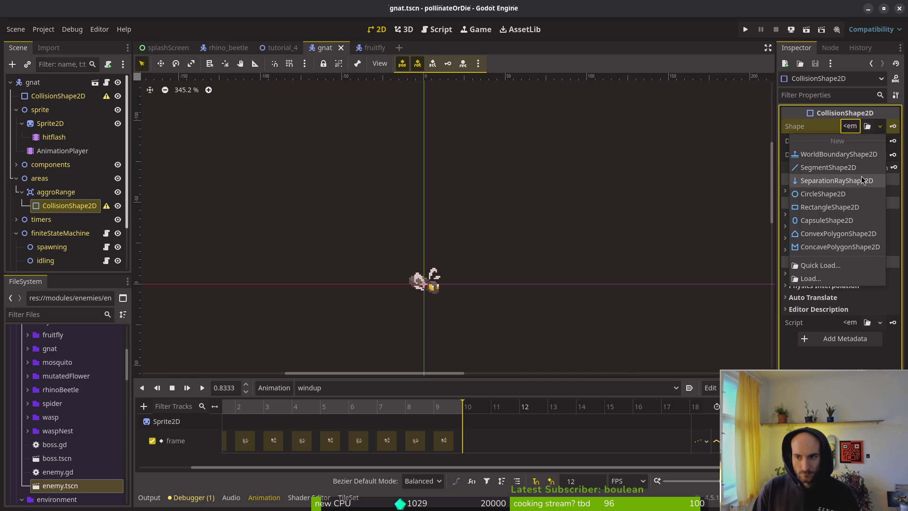
left_click(828, 194)
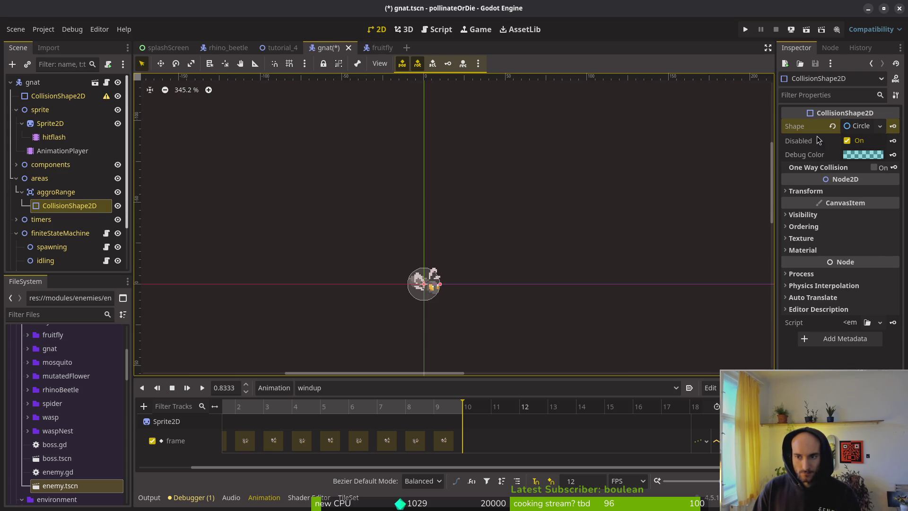
Set the aggroRange circle radius to 64 px, after first trying 32.
left_click(853, 132)
scroll(450, 301, "down", 2)
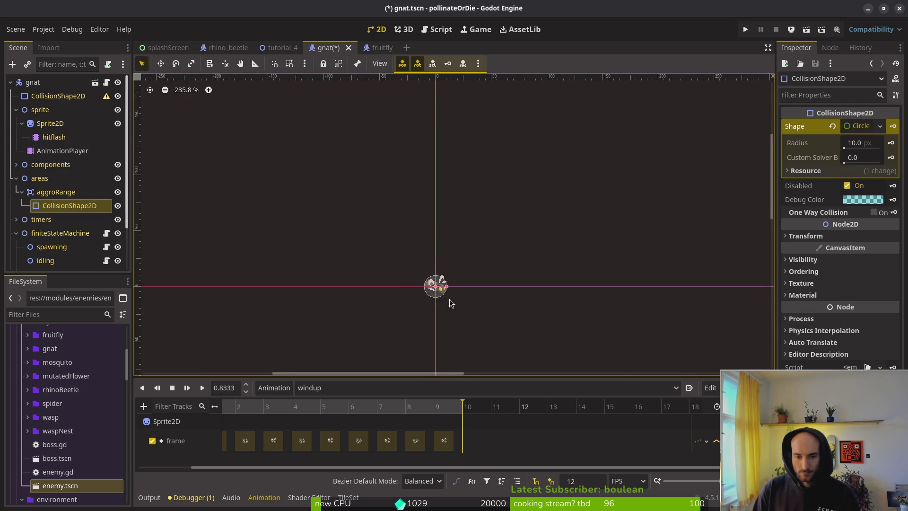
left_click_drag(450, 301, 488, 234)
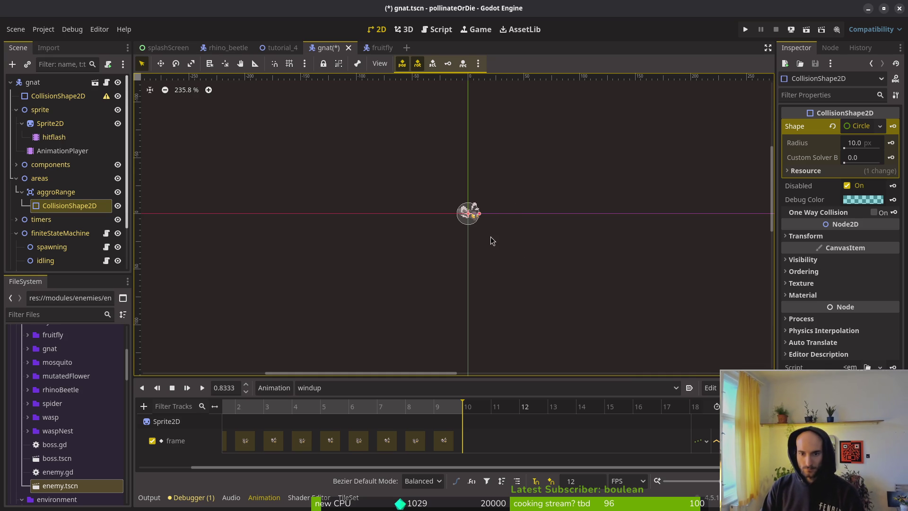
scroll(470, 214, "up", 2)
left_click(839, 128)
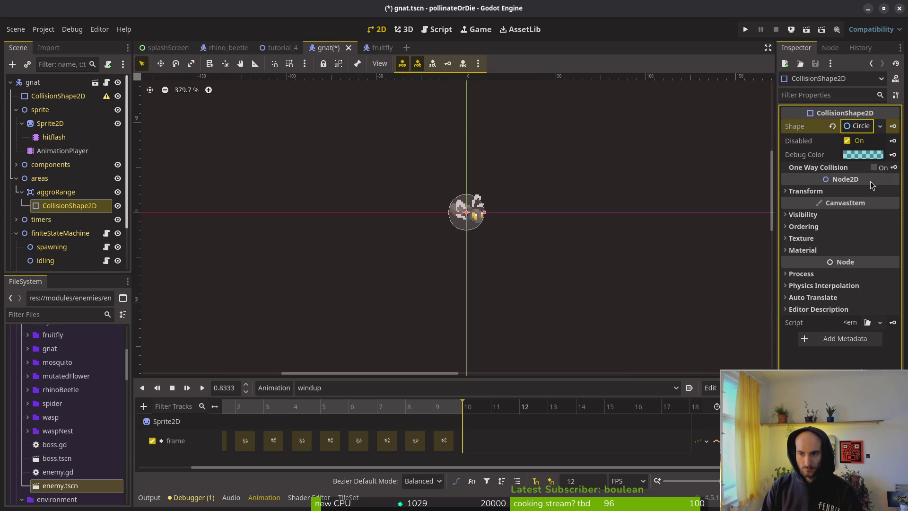
left_click(855, 126)
left_click(869, 143)
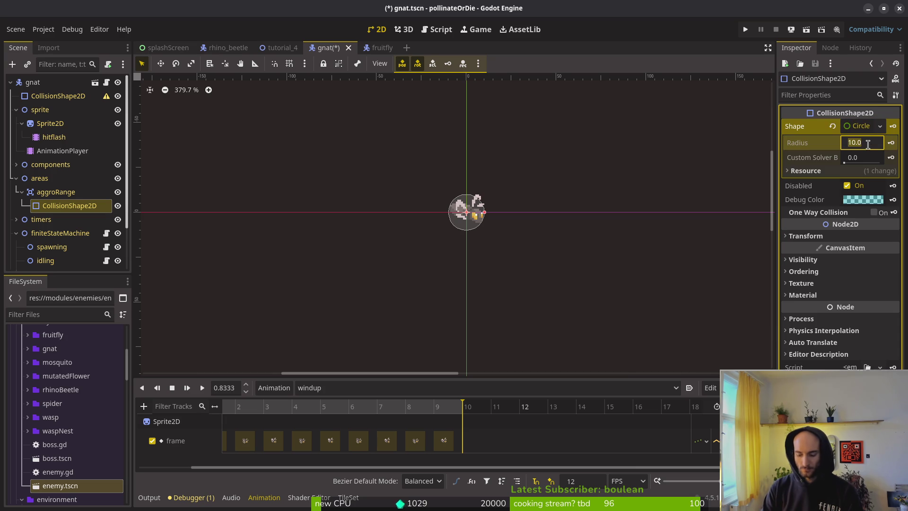
type("32")
key("Return")
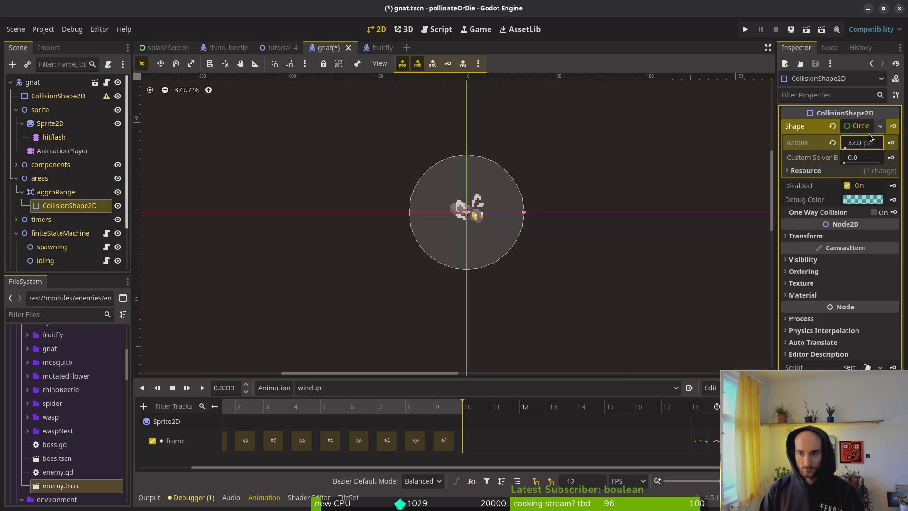
left_click(863, 139)
type("64")
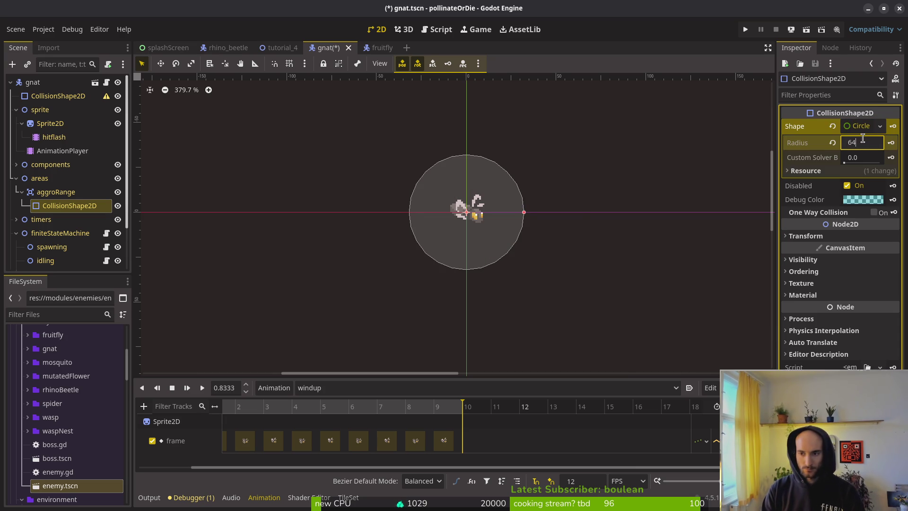
key("Return")
Dismiss the node popup and save gnat.tscn.
scroll(473, 333, "down", 3)
right_click(469, 277, "alt")
key("Escape")
key("ctrl+s")
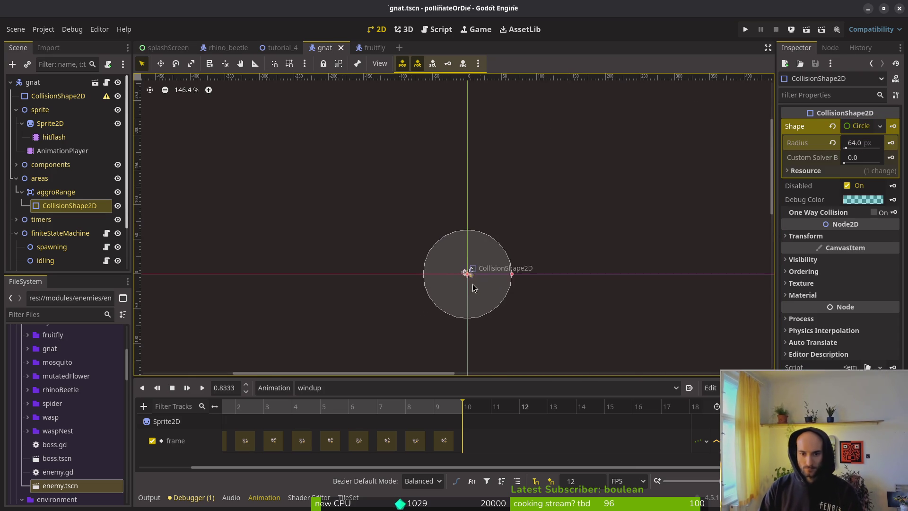
Collapse the gnat's scene tree groups, save again, and switch to the fruitfly scene.
scroll(468, 279, "down", 2)
left_click(17, 178)
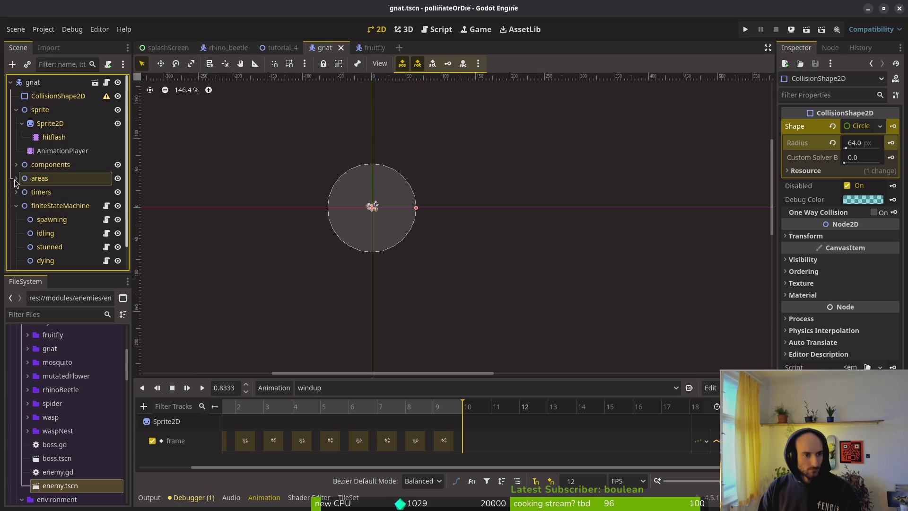
key("ctrl+s")
left_click(16, 206)
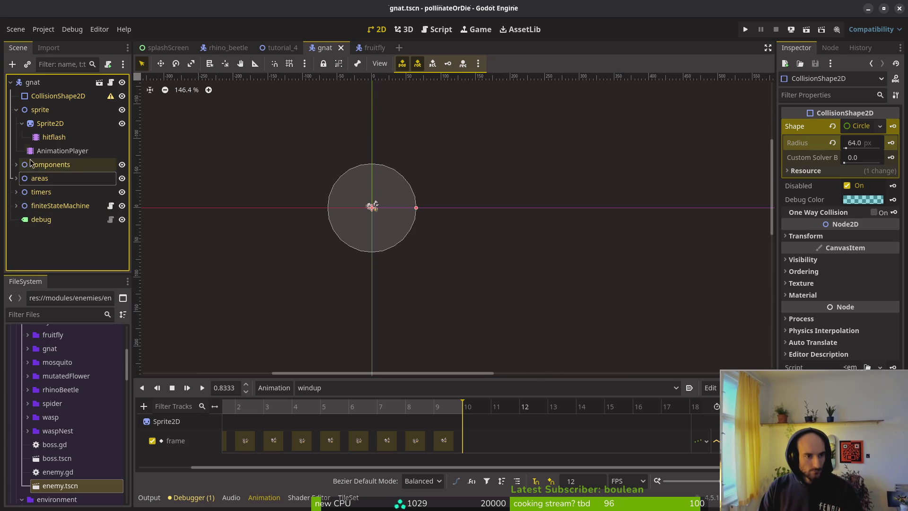
left_click(21, 123)
left_click(16, 110)
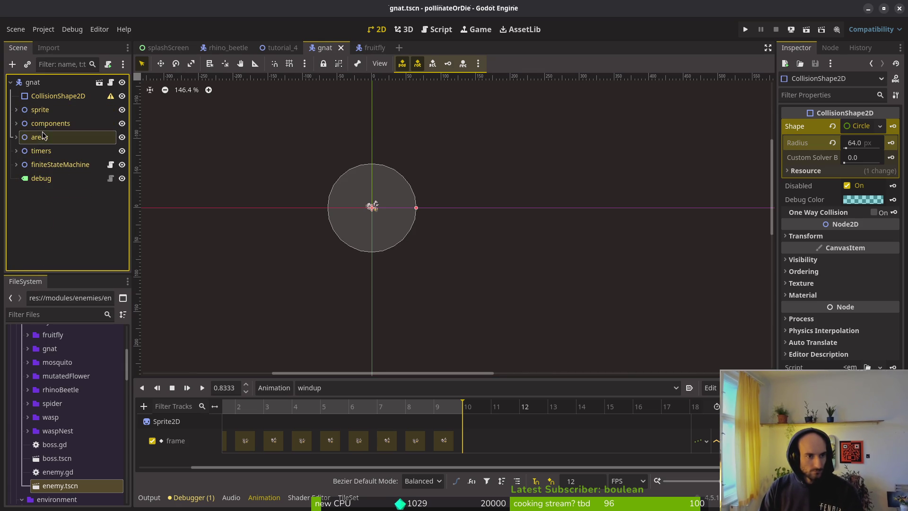
left_click(16, 164)
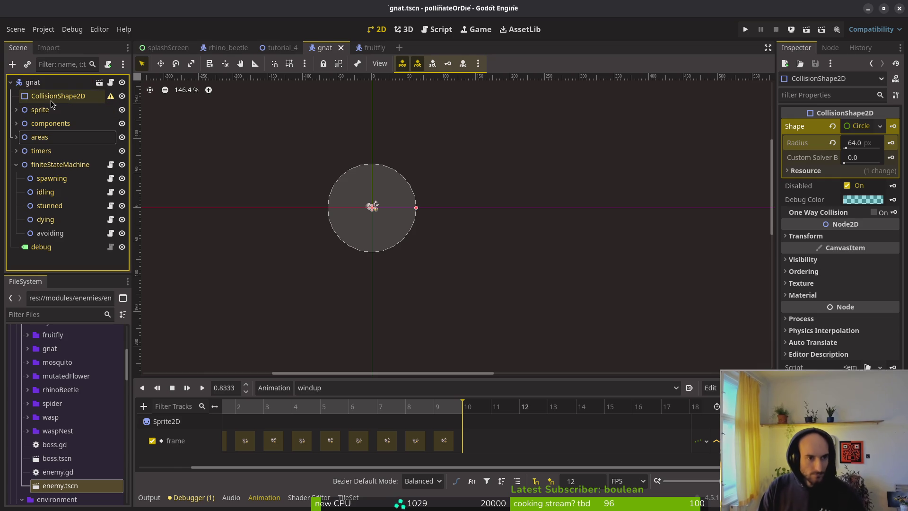
left_click(367, 47)
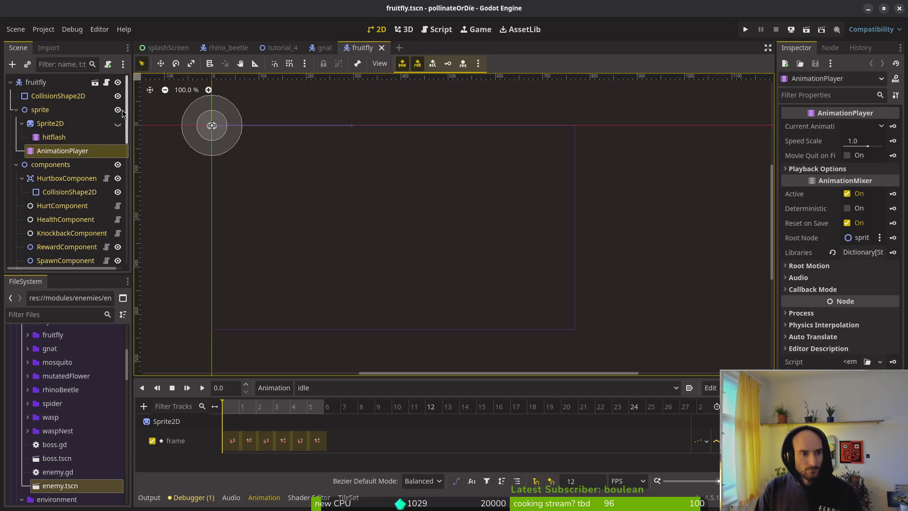
Inspect the fruitfly's body collision capsule, toggling its visibility to compare.
double_click(83, 100)
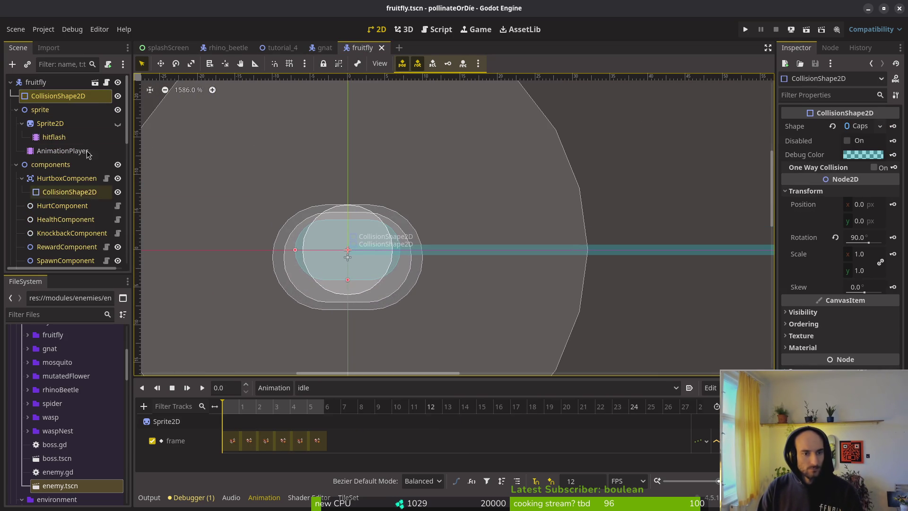
left_click(115, 98)
left_click(114, 98)
left_click(115, 98)
left_click(115, 98)
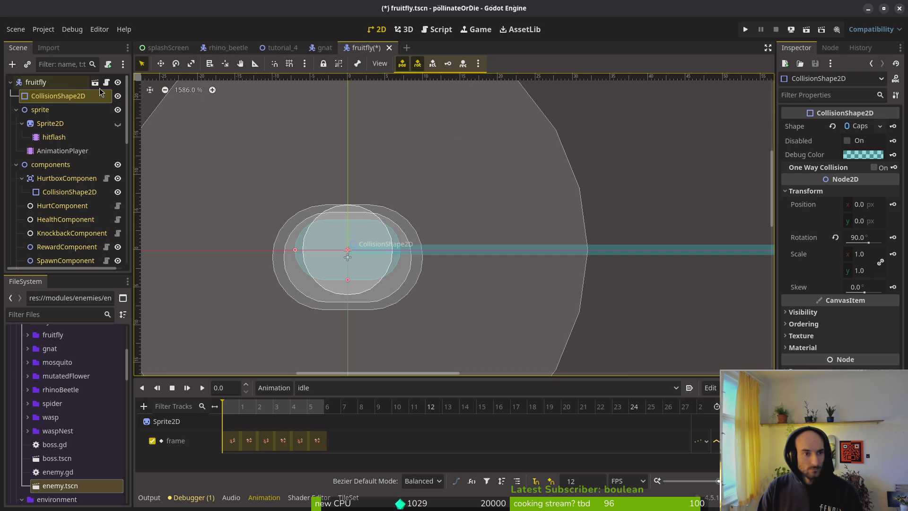
left_click(854, 126)
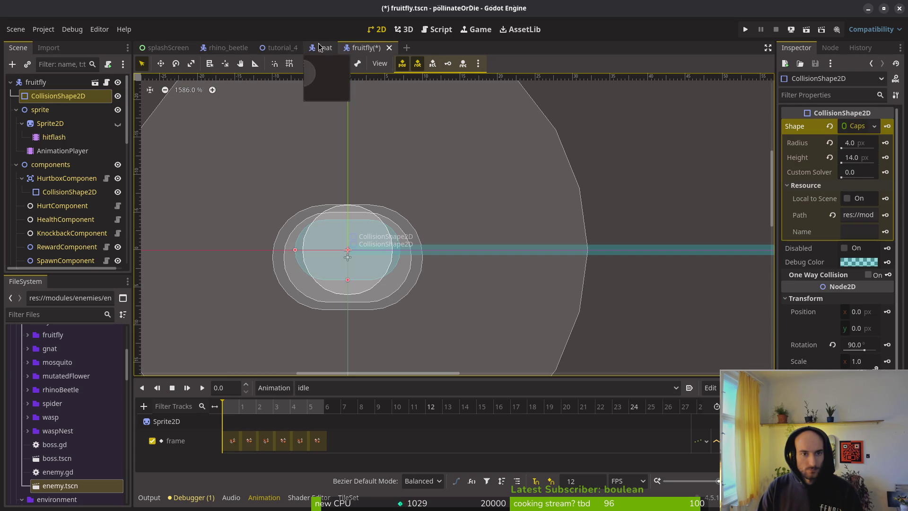
Replace the gnat's body collision with a new CapsuleShape2D rotated 90 degrees.
left_click(325, 47)
left_click(41, 95)
left_click(832, 126)
left_click(856, 126)
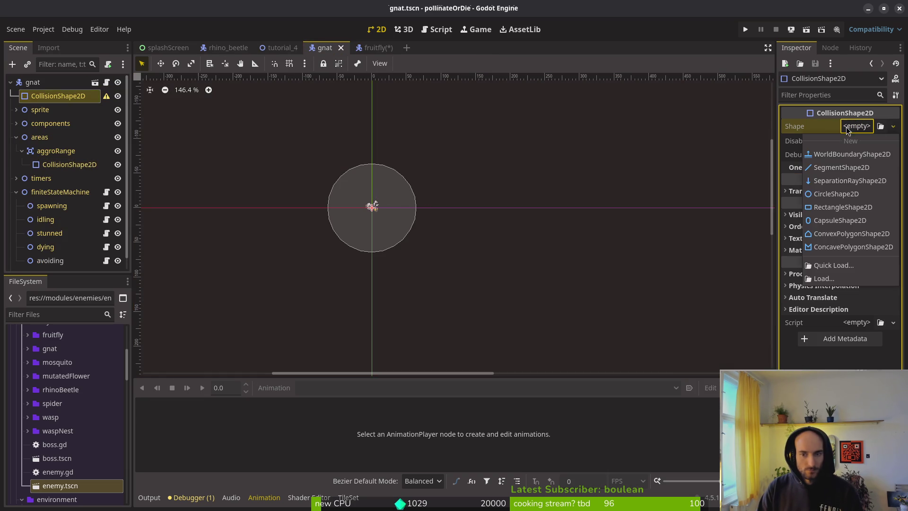
left_click(841, 225)
scroll(373, 198, "up", 10)
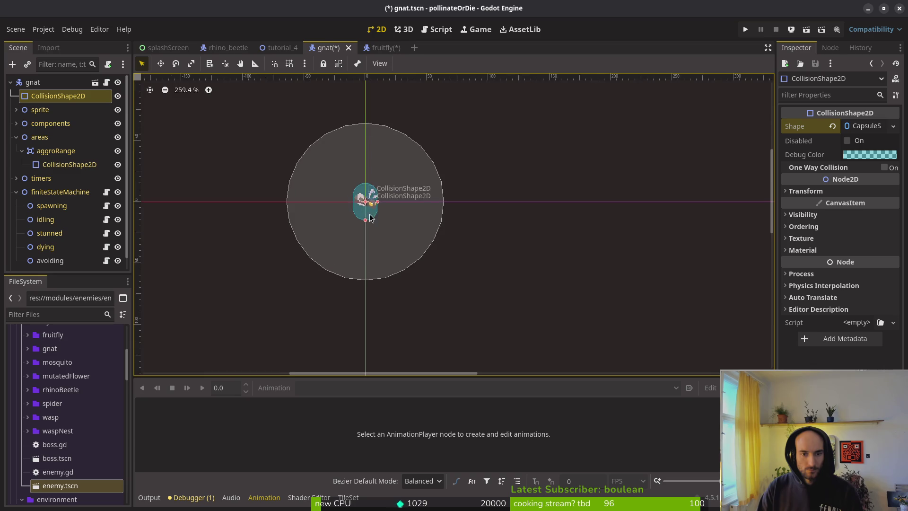
left_click(831, 190)
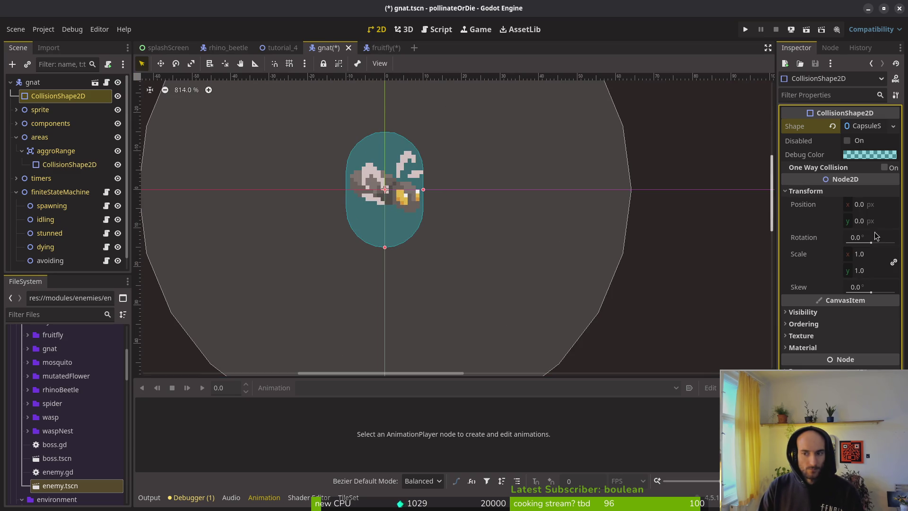
left_click(872, 236)
type("90")
key("Return")
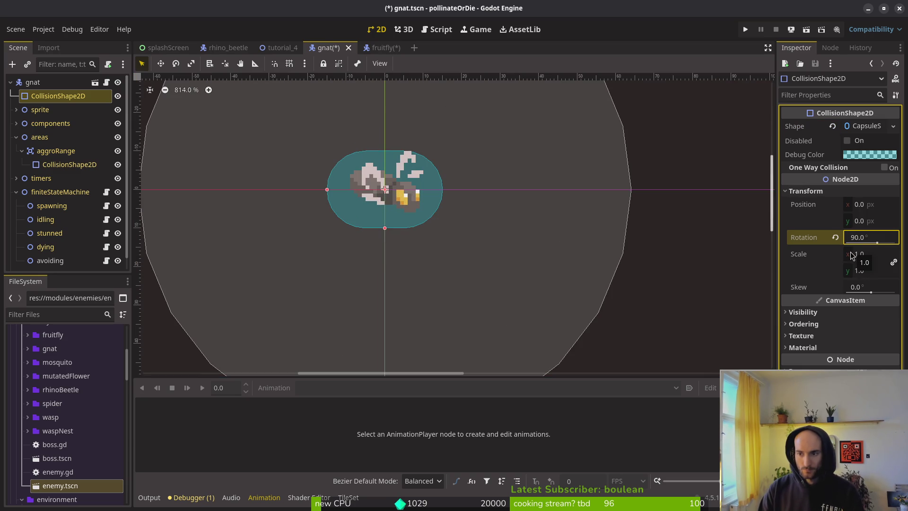
Set the capsule radius to 4 and height to 14, then save gnat.tscn.
left_click(869, 126)
left_click(870, 148)
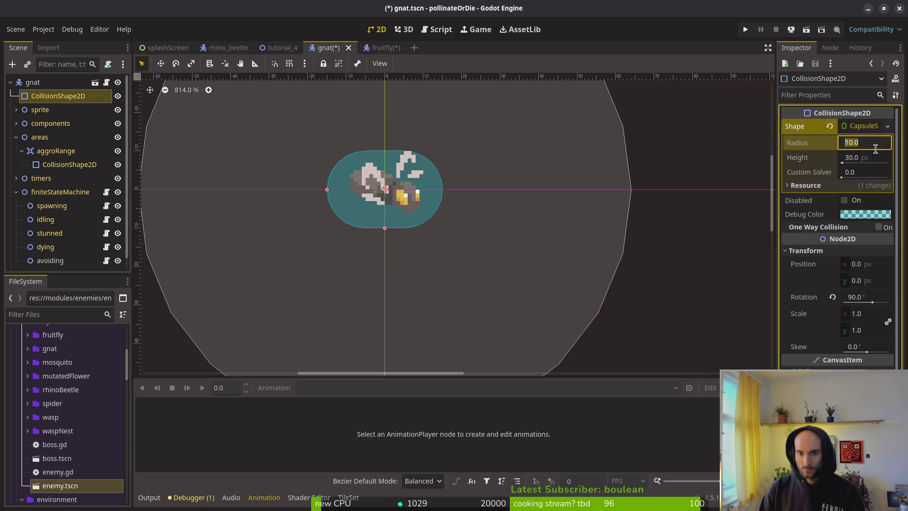
type("4")
key("Tab")
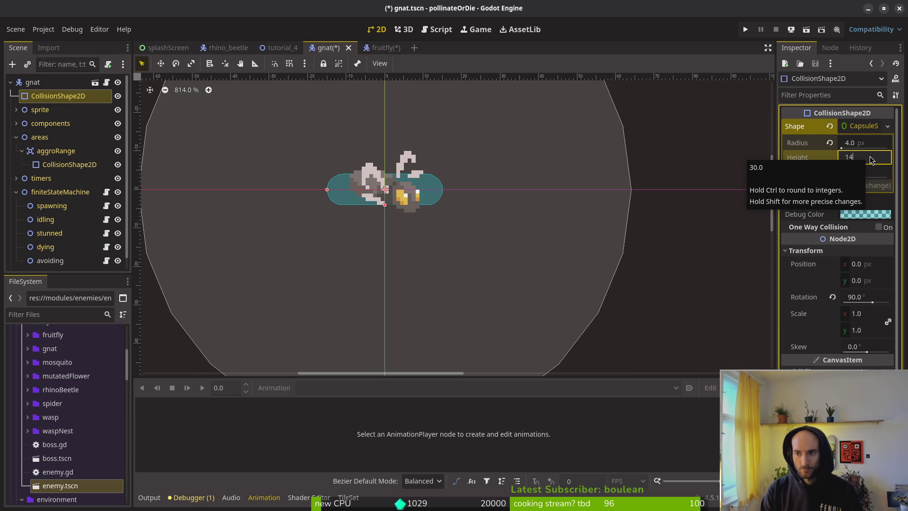
key("Return")
scroll(423, 184, "up", 4)
key("ctrl+s")
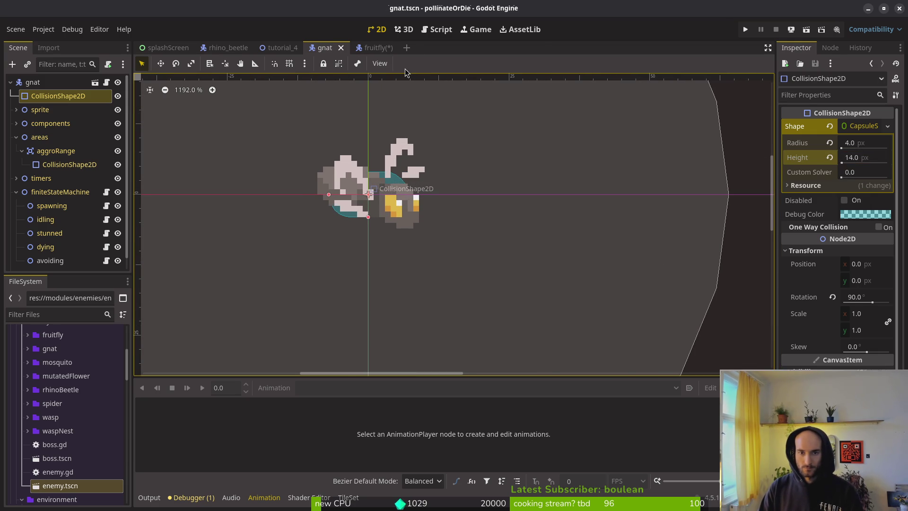
Select the gnat HurtboxComponent's collision shape in the scene tree.
left_click(374, 48)
left_click(321, 49)
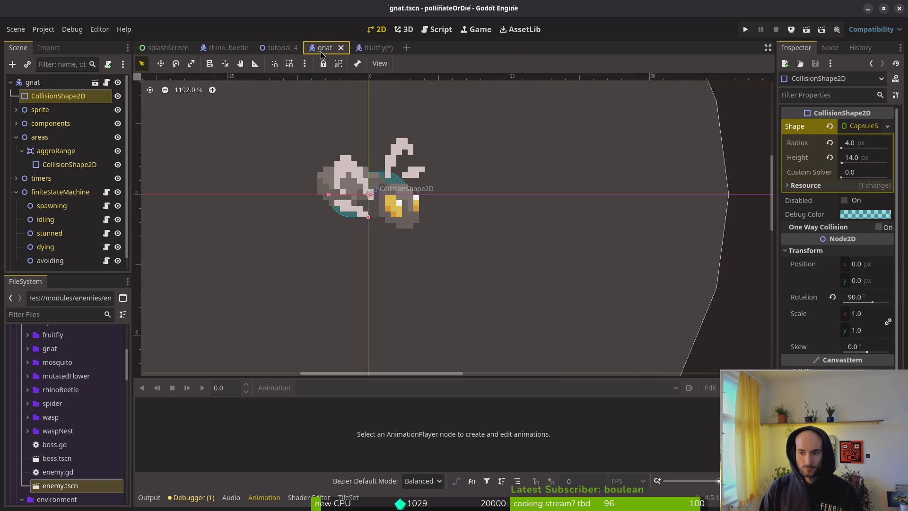
scroll(346, 192, "down", 2)
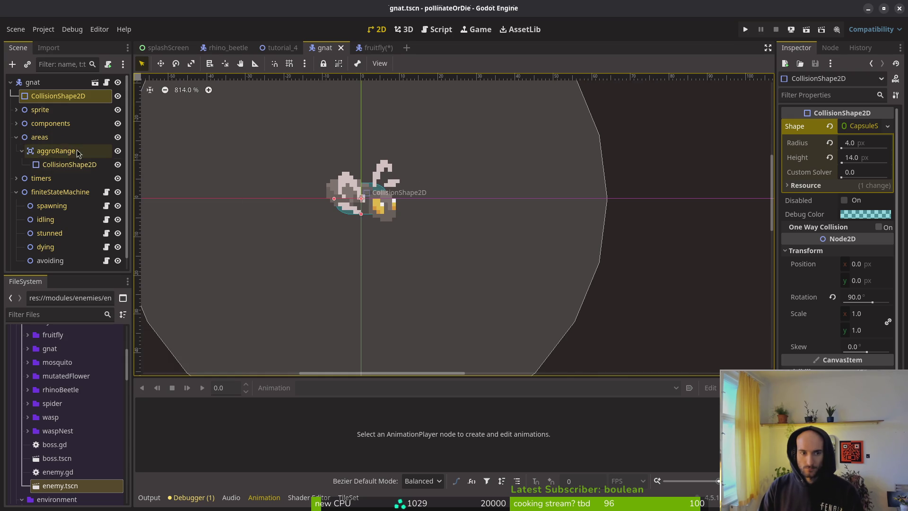
left_click(22, 151)
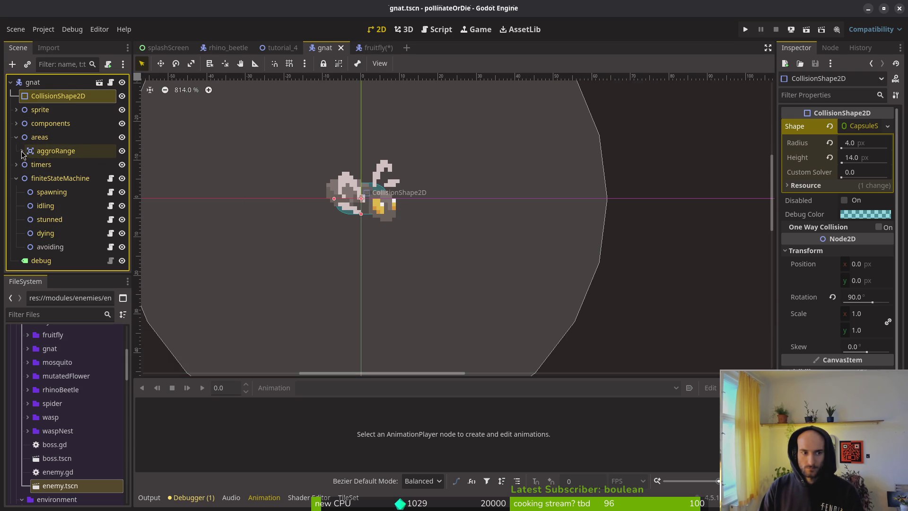
left_click(16, 178)
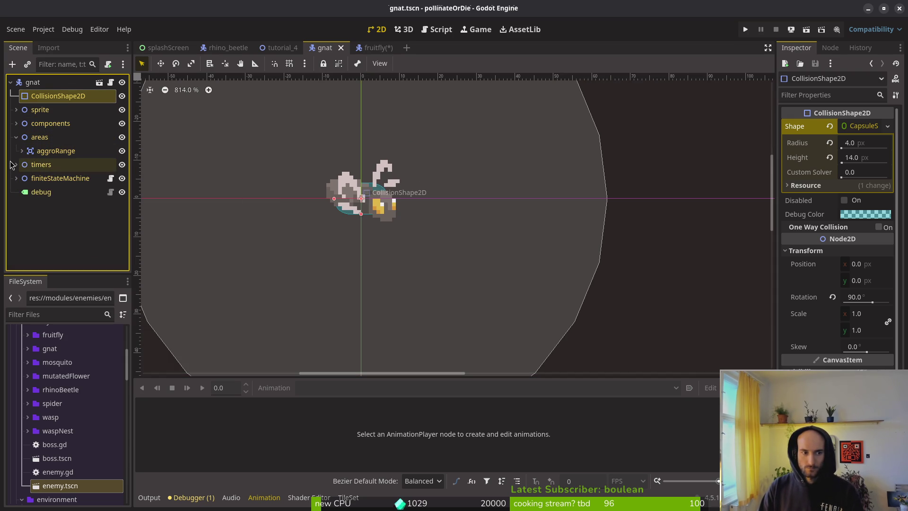
left_click(16, 136)
left_click(16, 123)
left_click(62, 137)
left_click(22, 136)
left_click(68, 151)
Check the fruitfly hurtbox capsule (radius 6, height 17) and return to gnat.
left_click(377, 47)
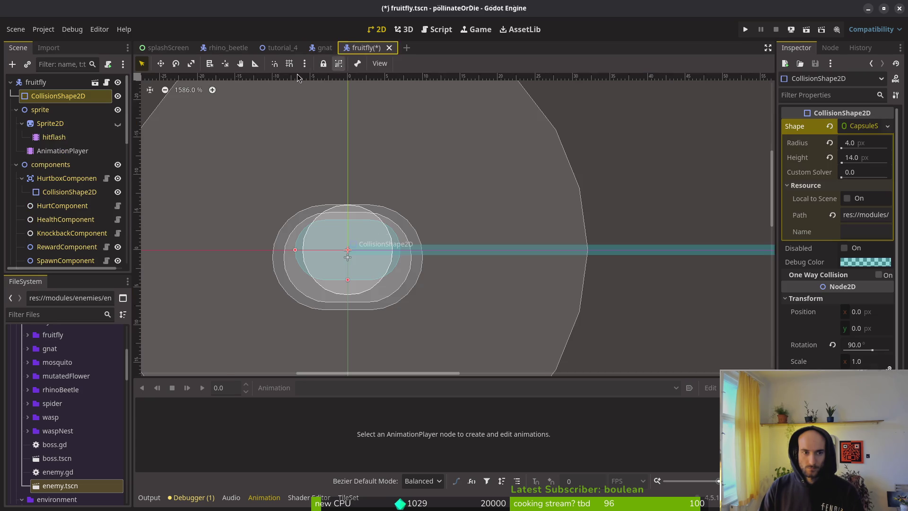
left_click(66, 192)
left_click(117, 192)
left_click(118, 192)
left_click(865, 126)
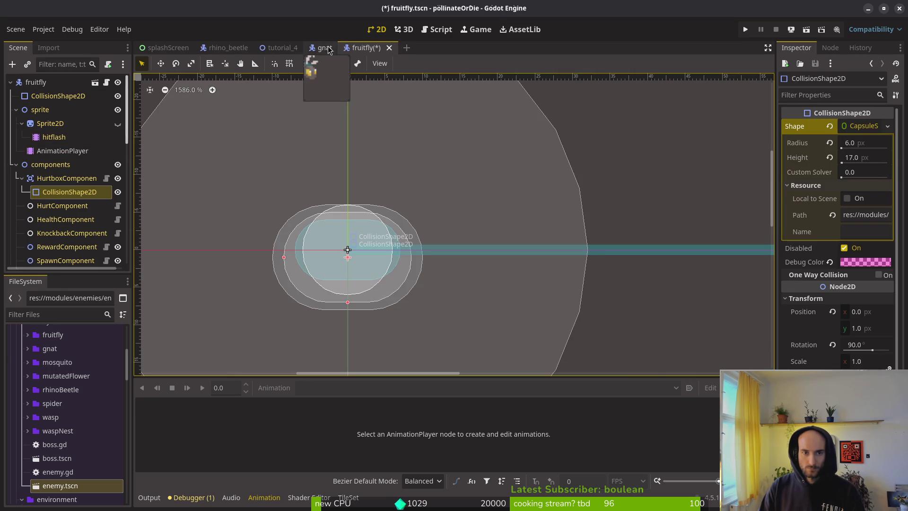
left_click(324, 48)
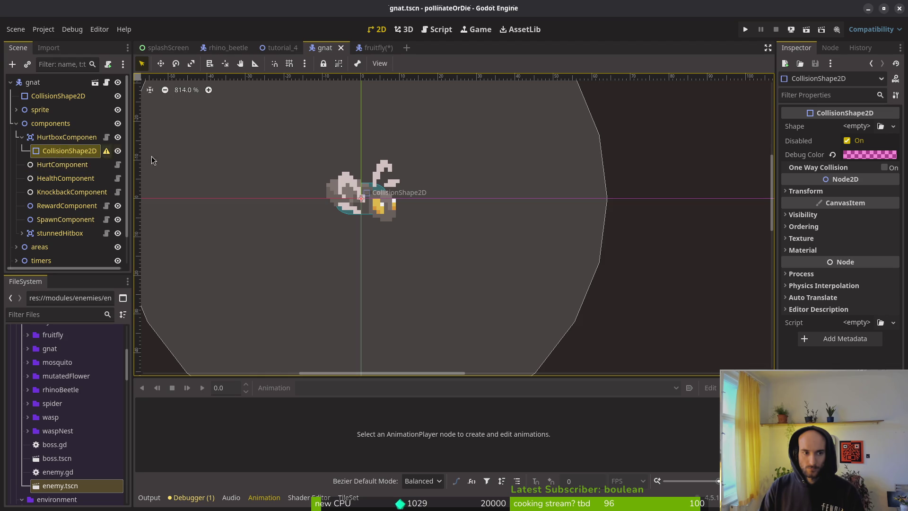
Give the gnat hurtbox a CapsuleShape2D of radius 6, height 17, rotated 90°, and save.
left_click(856, 126)
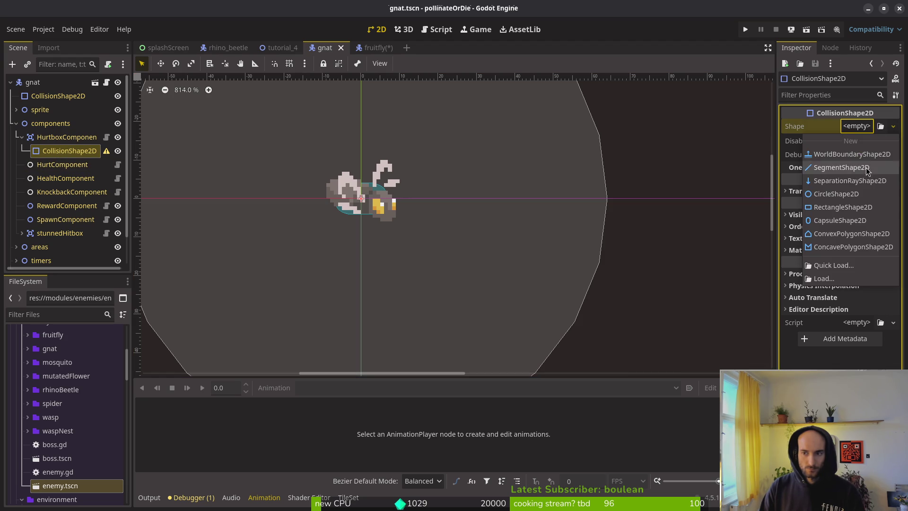
left_click(844, 220)
left_click(870, 125)
left_click(859, 147)
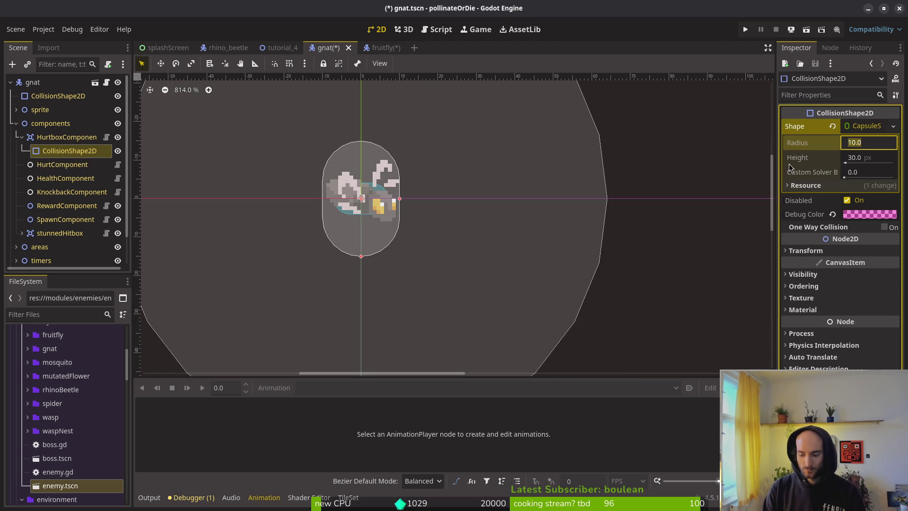
key("Tab")
type("17")
key("Return")
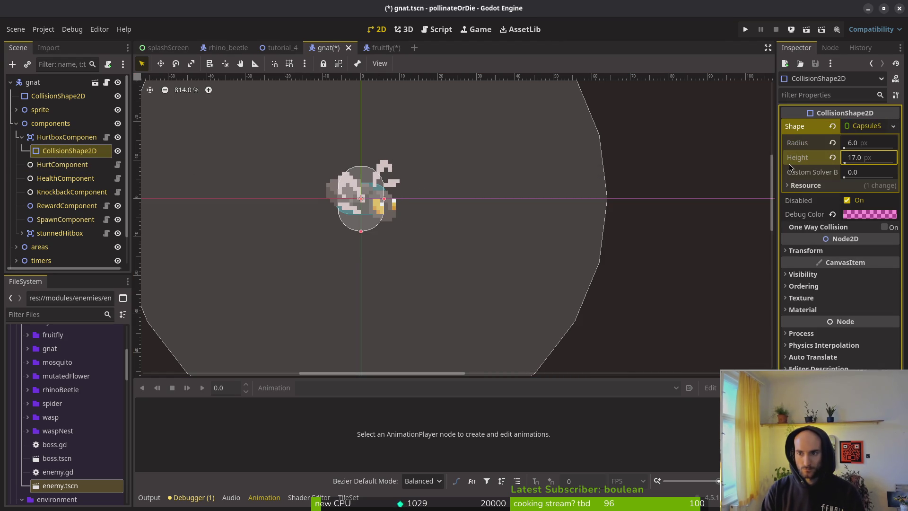
left_click(813, 251)
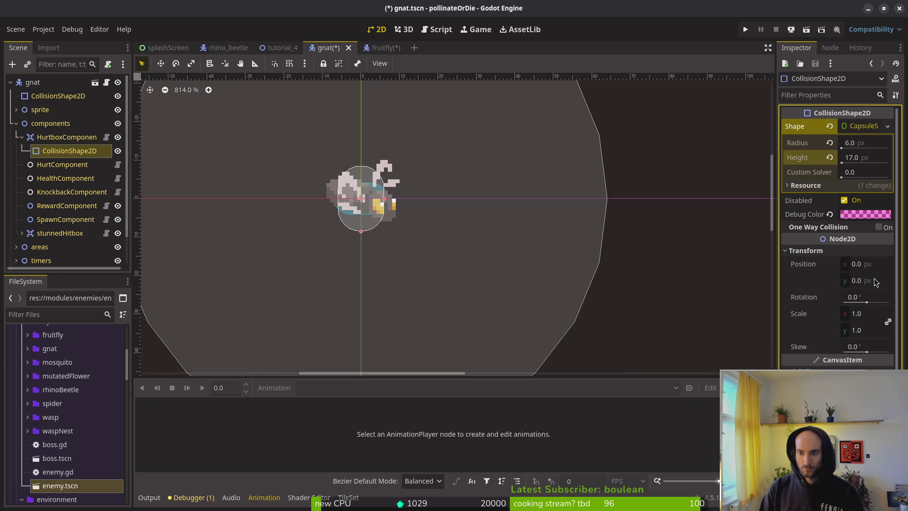
left_click(876, 298)
type("90")
key("Return")
key("ctrl+s")
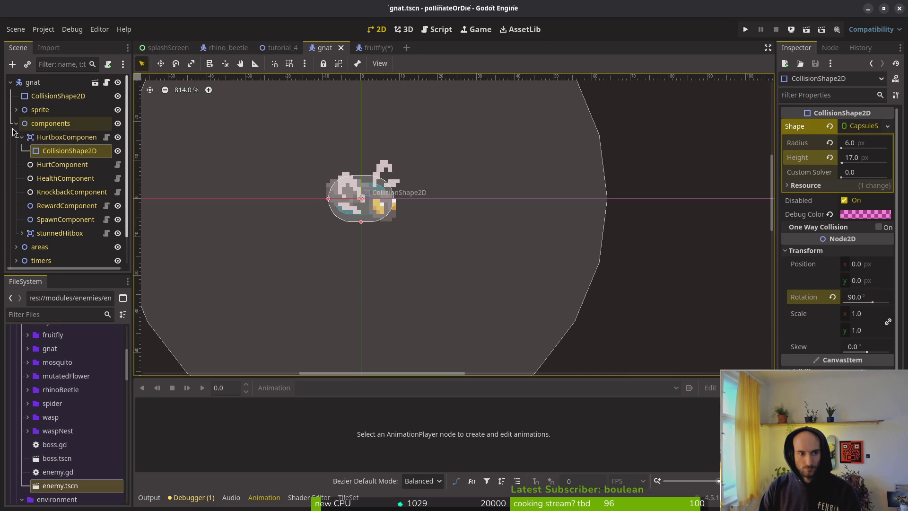
Select the collision shape under the gnat's stunnedHitbox node.
left_click(44, 165)
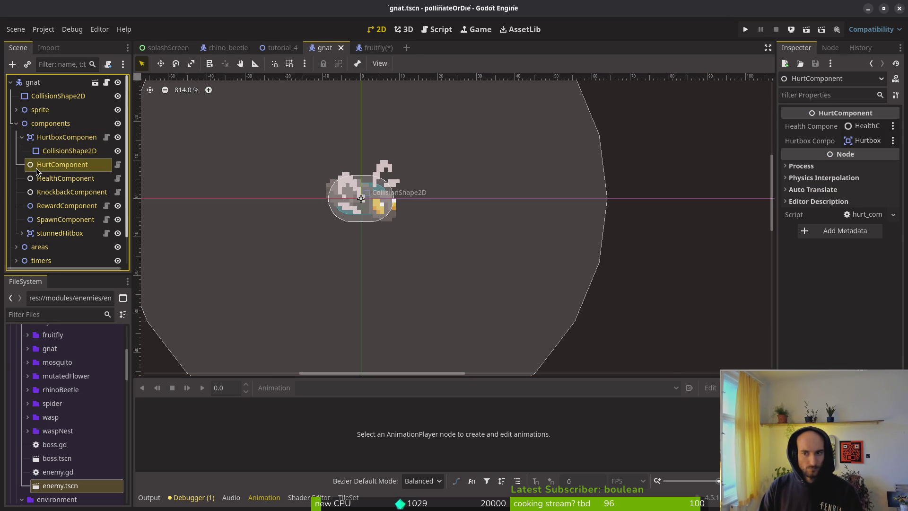
left_click(57, 233)
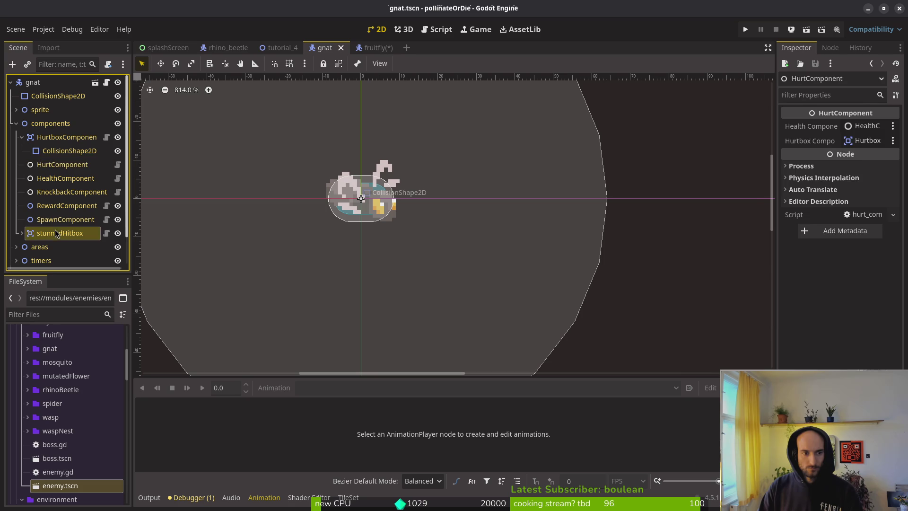
left_click(21, 234)
left_click(66, 247)
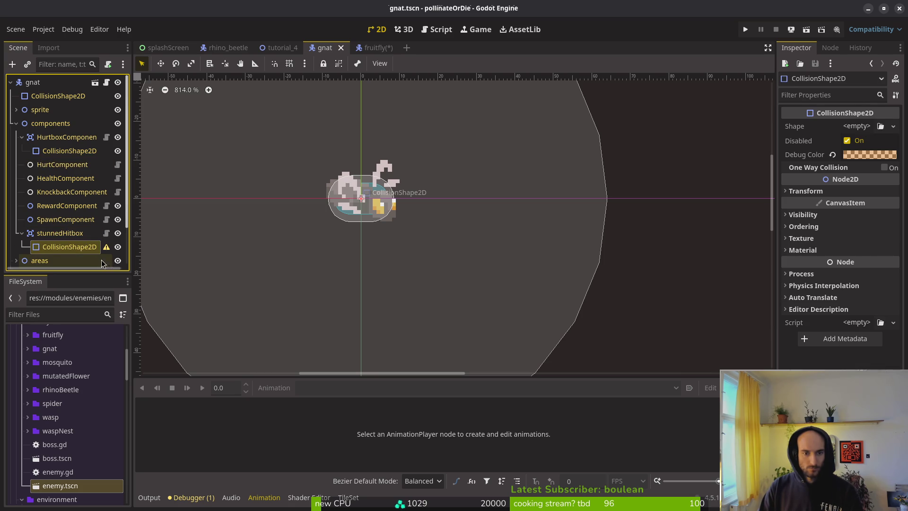
Compare against the fruitfly's stunnedHitbox shape, then go back to the gnat scene.
left_click(371, 48)
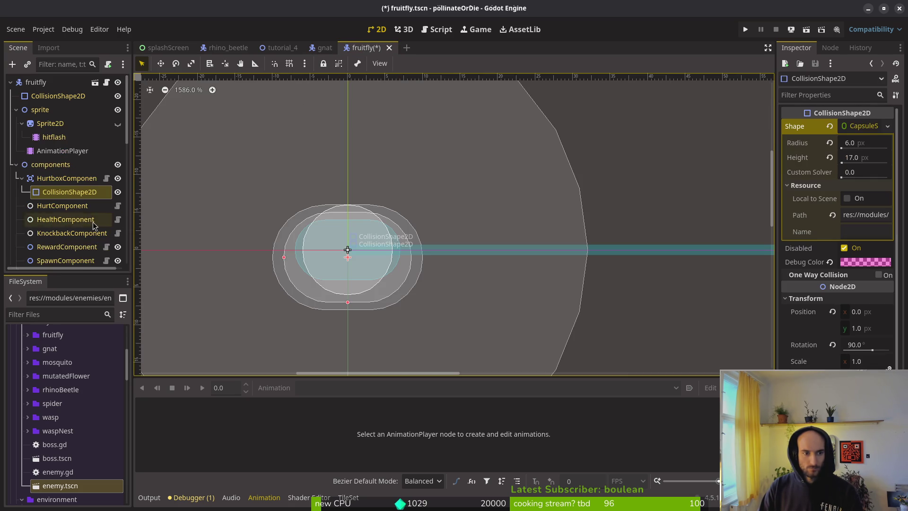
scroll(56, 211, "down", 3)
left_click(118, 195)
left_click(118, 195)
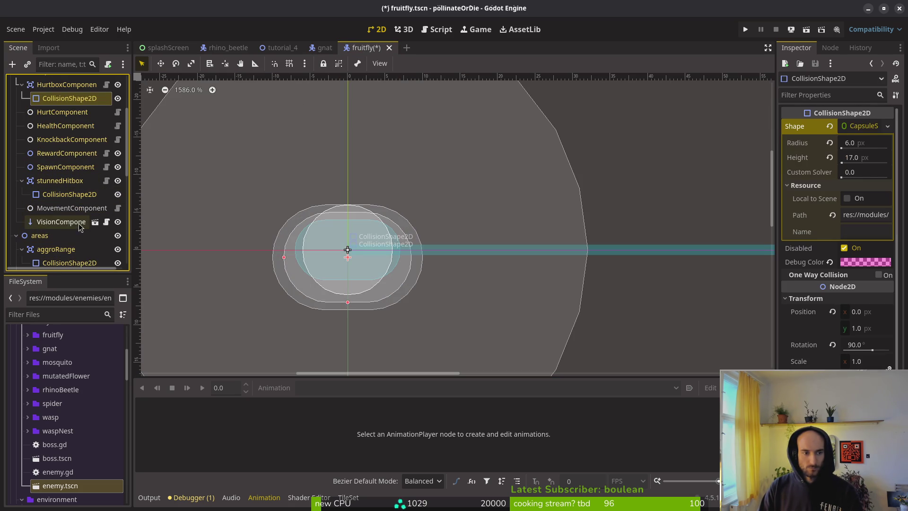
left_click(72, 208)
left_click(324, 47)
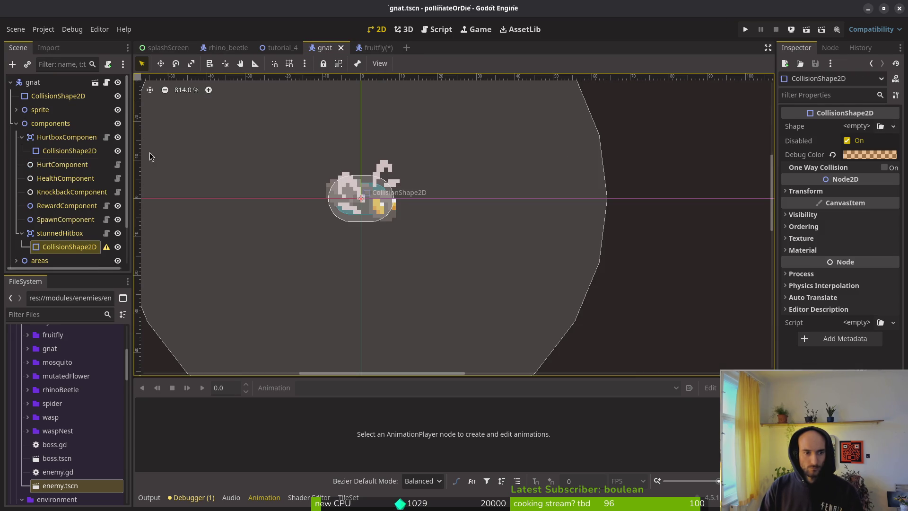
Add a MovementComponent node to the gnat scene.
key("ctrl+a")
type("moveomc")
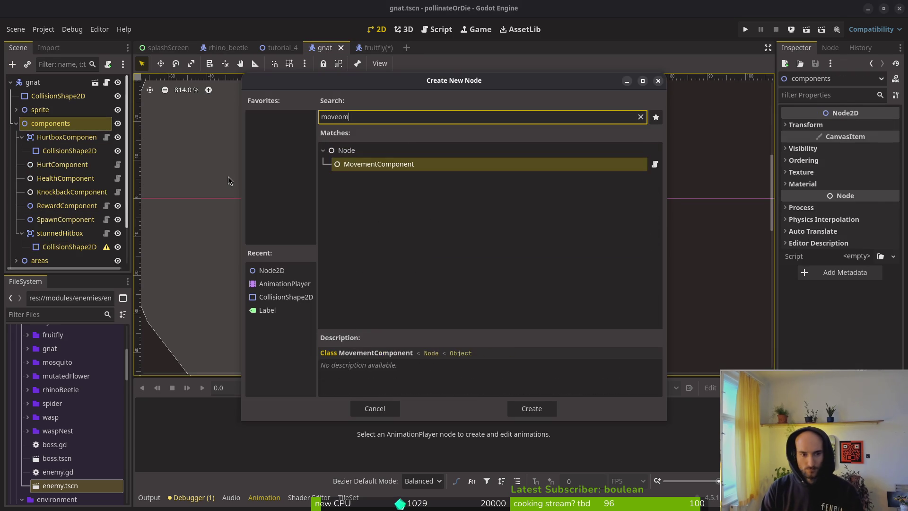
key("BackSpace")
key("BackSpace")
key("BackSpace")
type("me")
key("Return")
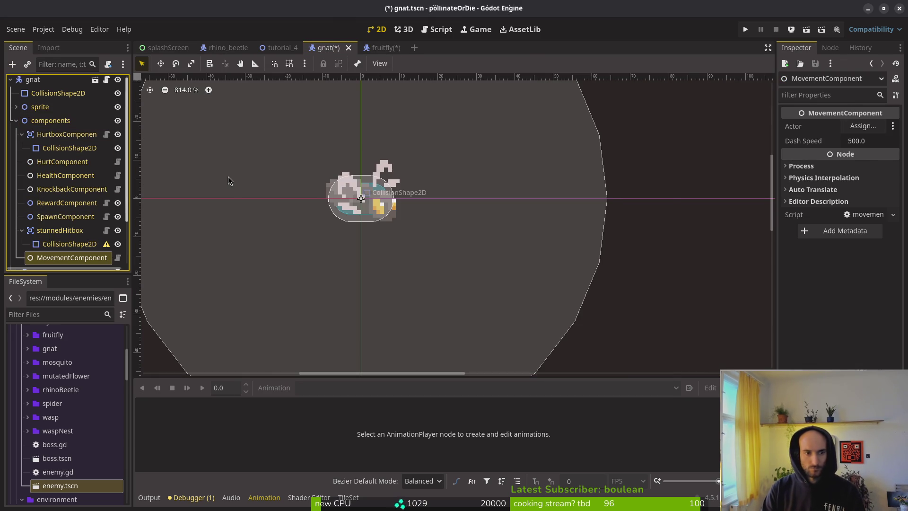
Add a VisionComponent node under the gnat's components node.
left_click(101, 121)
key("ctrl+a")
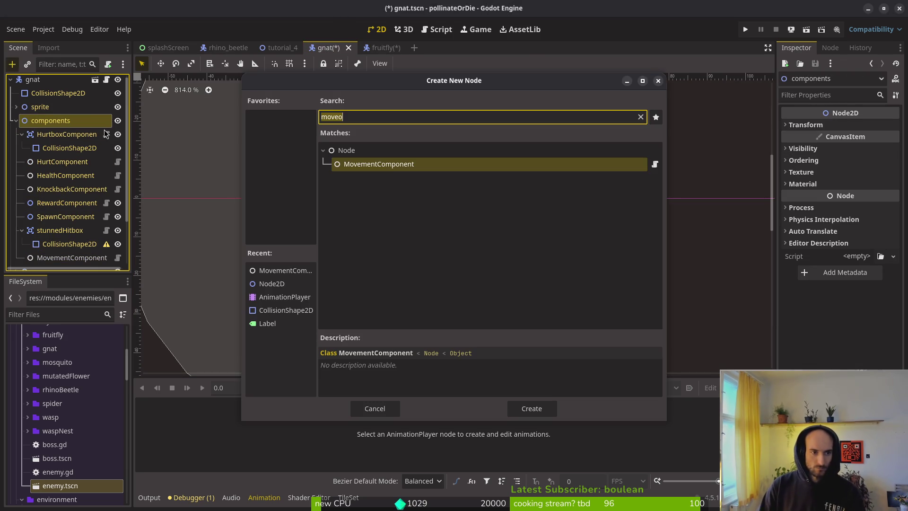
type("vision")
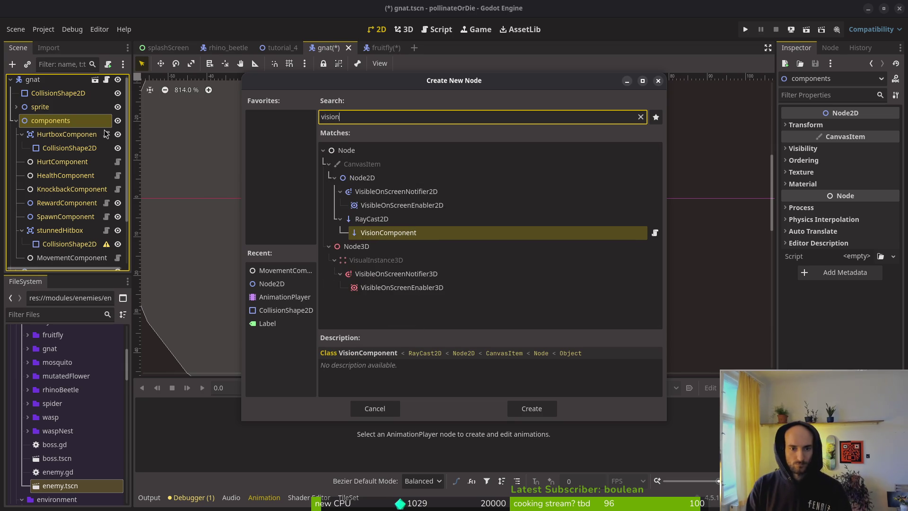
key("Return")
left_click(350, 215)
left_click(383, 47)
Check the fruitfly's stunnedHitbox capsule settings for reference.
left_click(66, 194)
left_click(850, 126)
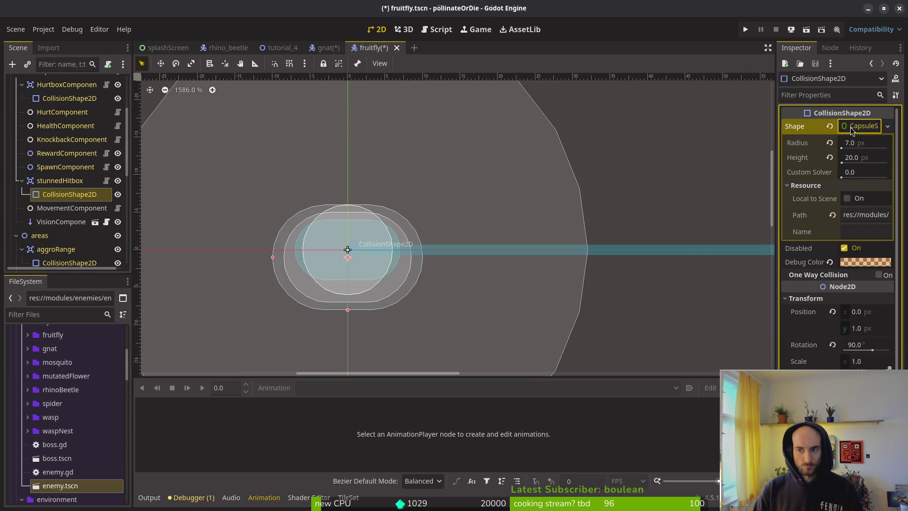
left_click(857, 126)
left_click(325, 48)
Give the gnat's stunnedHitbox a CapsuleShape2D with radius 7 and height 20.
left_click(62, 231)
left_click(856, 125)
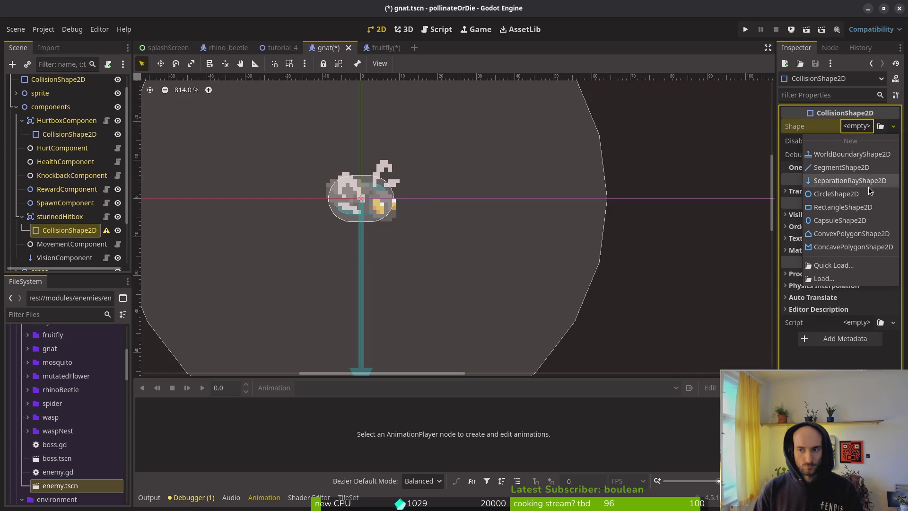
left_click(851, 223)
left_click(856, 126)
left_click(861, 143)
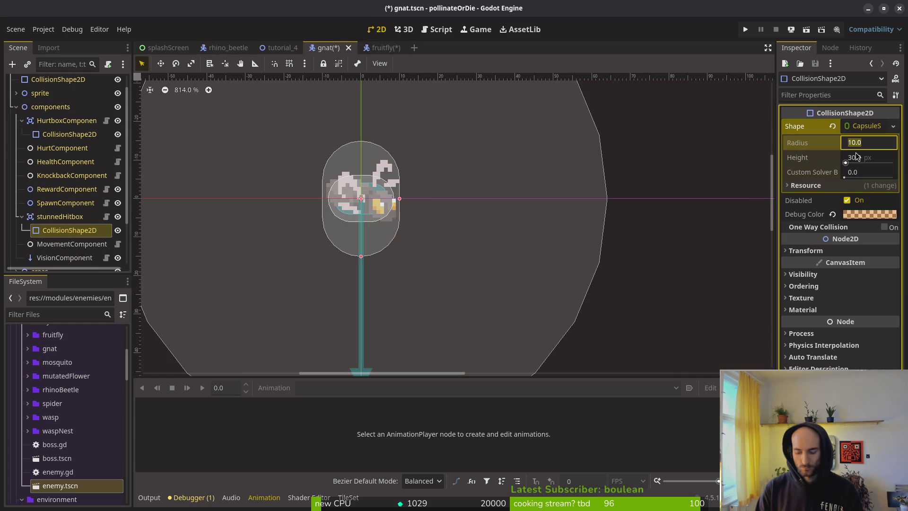
type("7")
key("Return")
left_click_drag(857, 156, 846, 156)
left_click(863, 202)
Rotate the stunnedHitbox capsule 90° and save gnat.tscn.
left_click(805, 250)
left_click(882, 300)
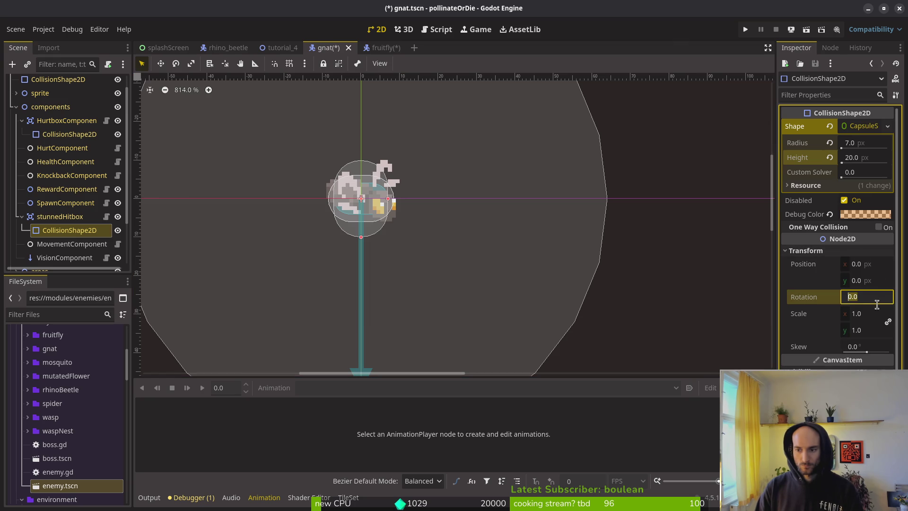
type("90")
key("Return")
key("ctrl+s")
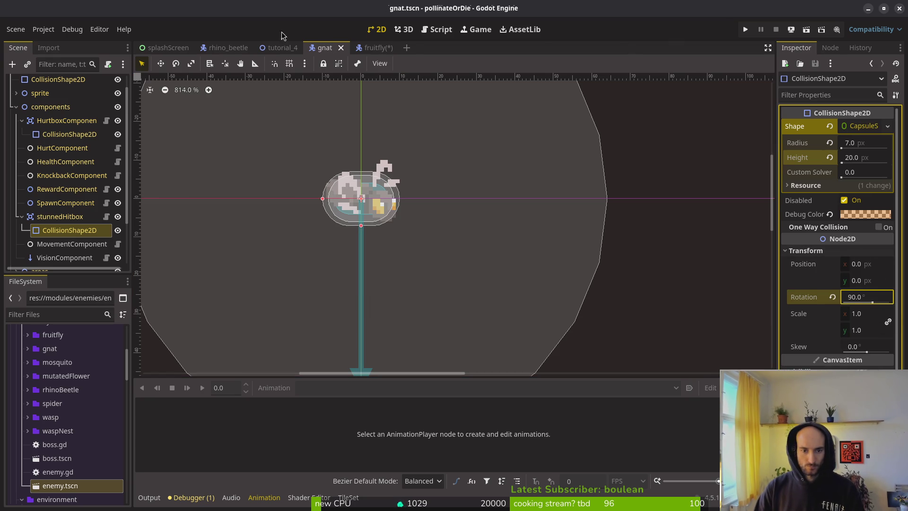
left_click(21, 216)
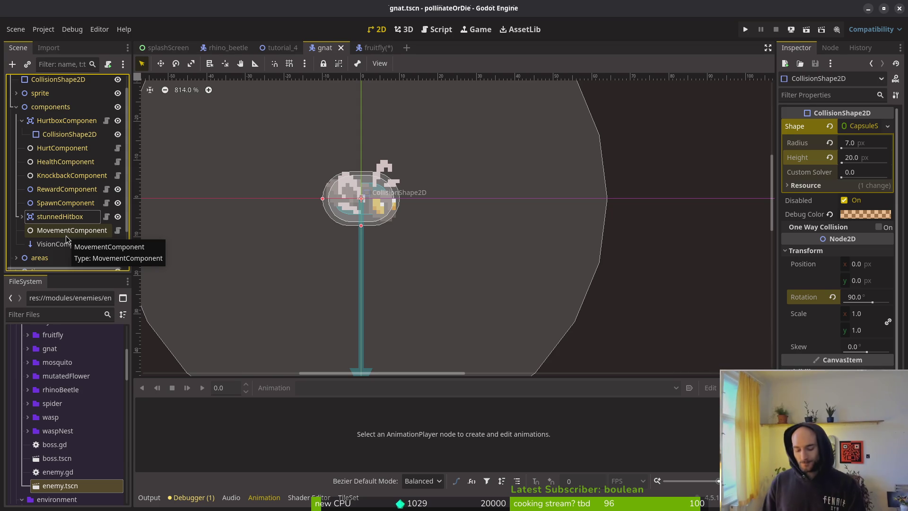
Deselect the collision shape and zoom the canvas out.
left_click(331, 267)
scroll(347, 246, "down", 5)
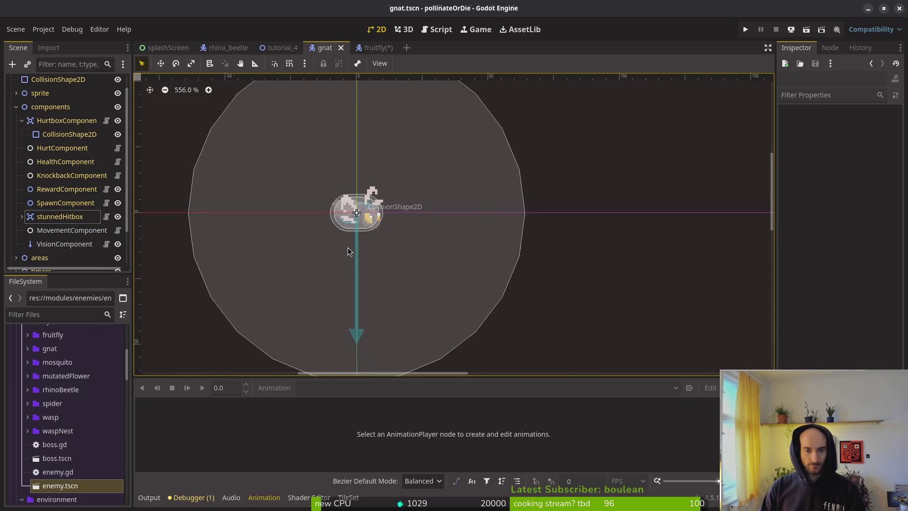
scroll(504, 267, "down", 5)
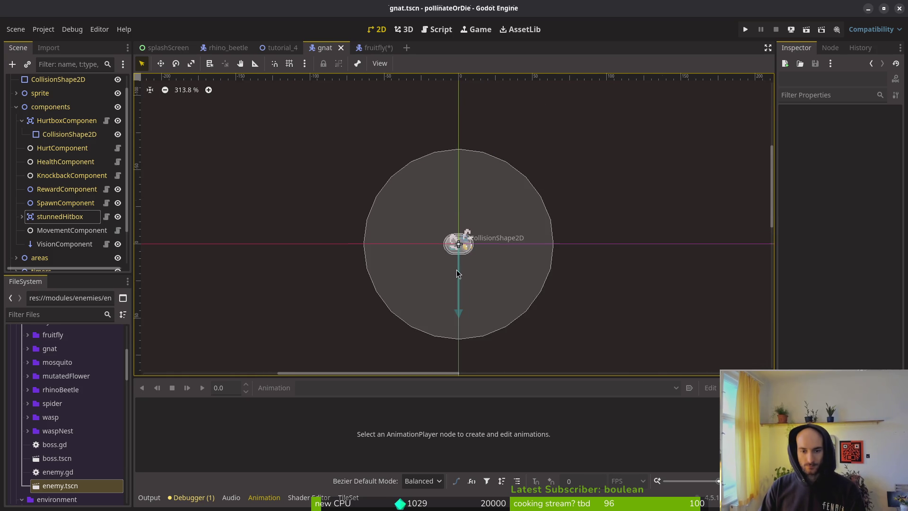
scroll(449, 266, "up", 2)
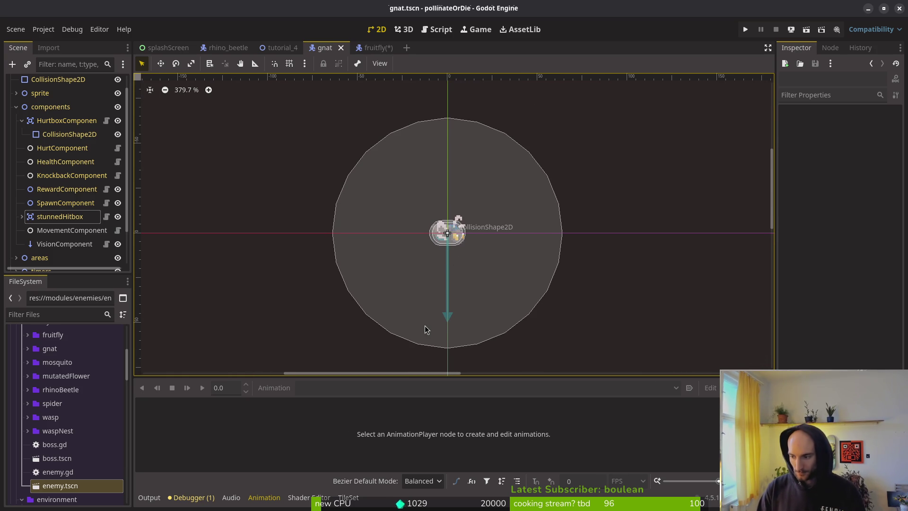
Open the gnat.gd script in vim from the terminal.
key("alt+Tab")
type("vim .")
key("Return")
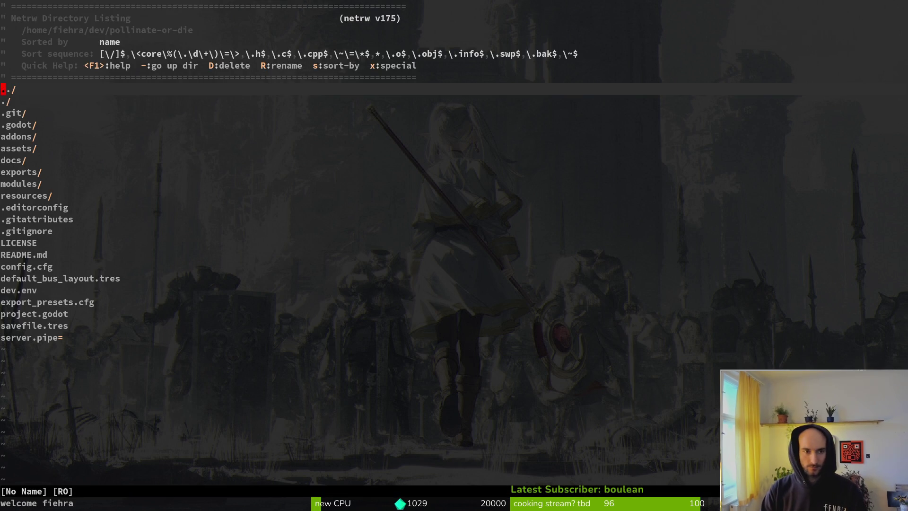
key("ctrl+p")
type("gna")
key("Return")
Back in Godot, collapse components and select the gnat root node.
key("alt+Tab")
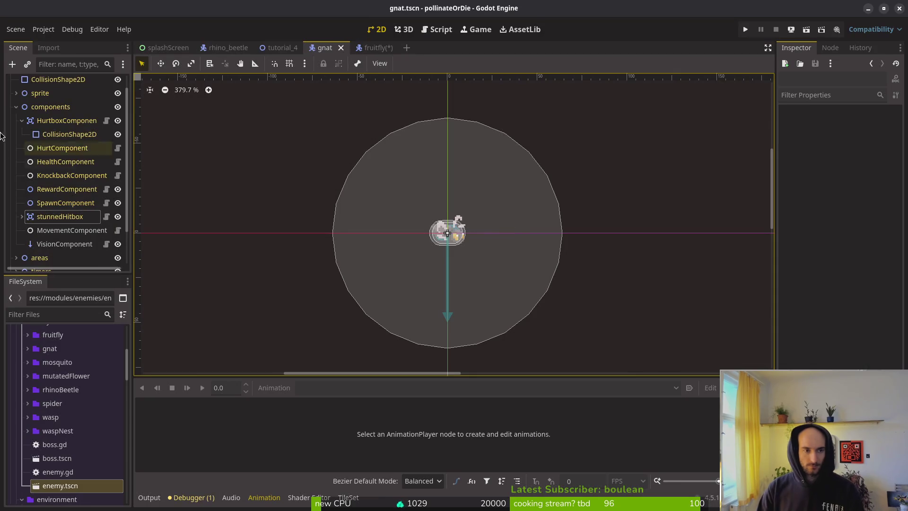
scroll(63, 156, "up", 1)
left_click(16, 123)
left_click(33, 81)
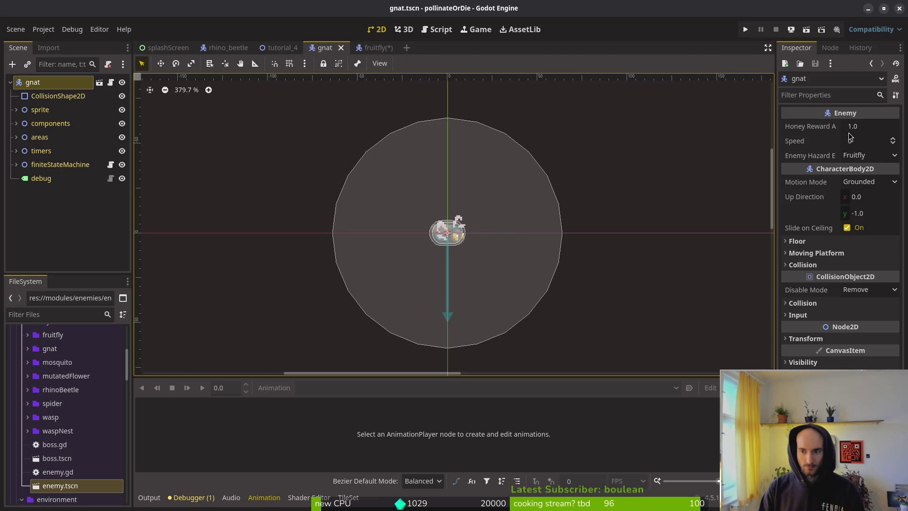
Set the gnat's Enemy Speed to 80 and save the gnat scene.
left_click(863, 142)
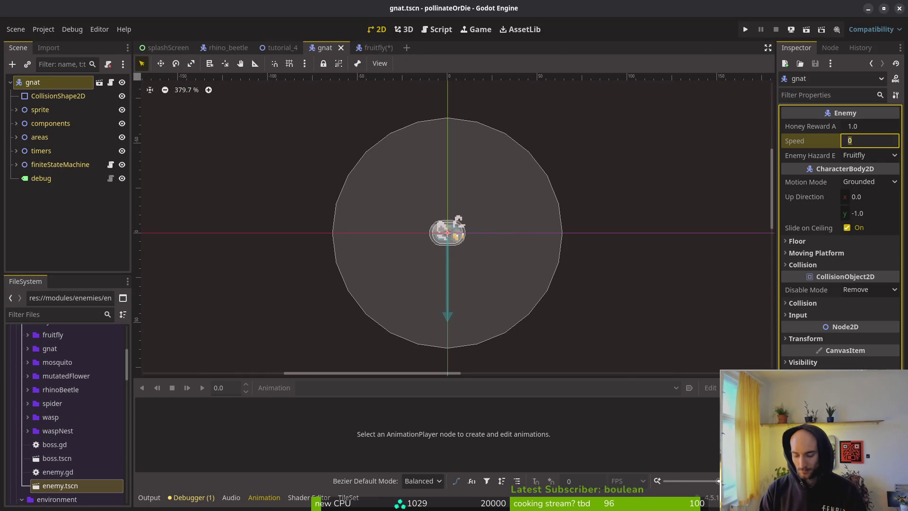
type("50")
key("Return")
key("ctrl+s")
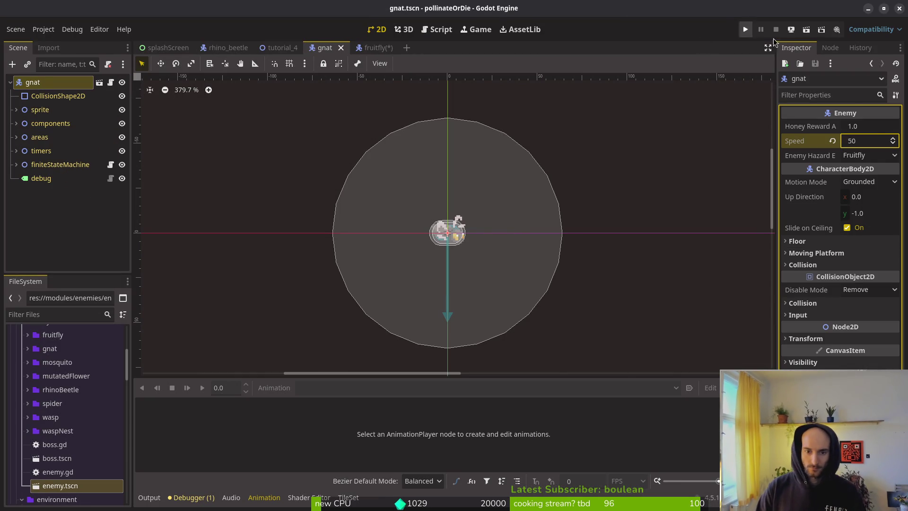
type("0")
key("Return")
key("ctrl+s")
left_click(869, 141)
key("Return")
key("ctrl+s")
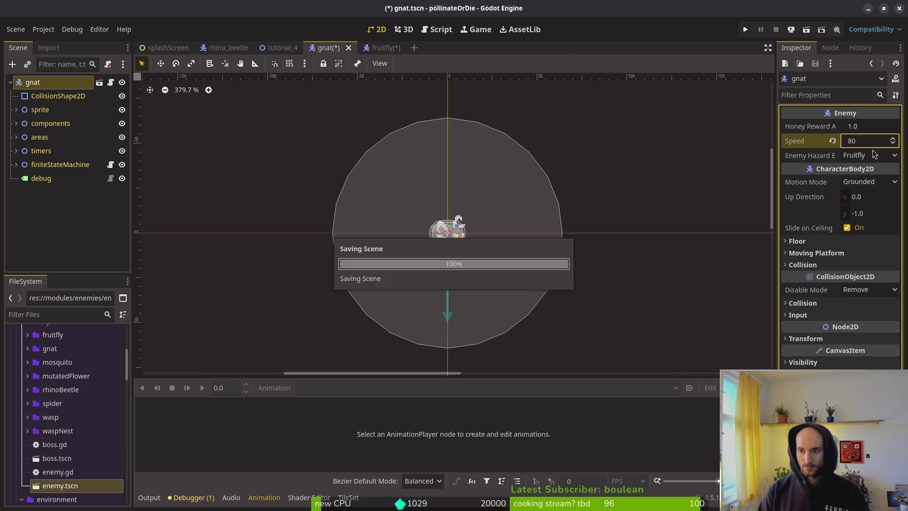
Look over the fruitfly and tutorial_4 scenes' wave_1_locations, then return to gnat.
left_click(374, 48)
left_click(321, 48)
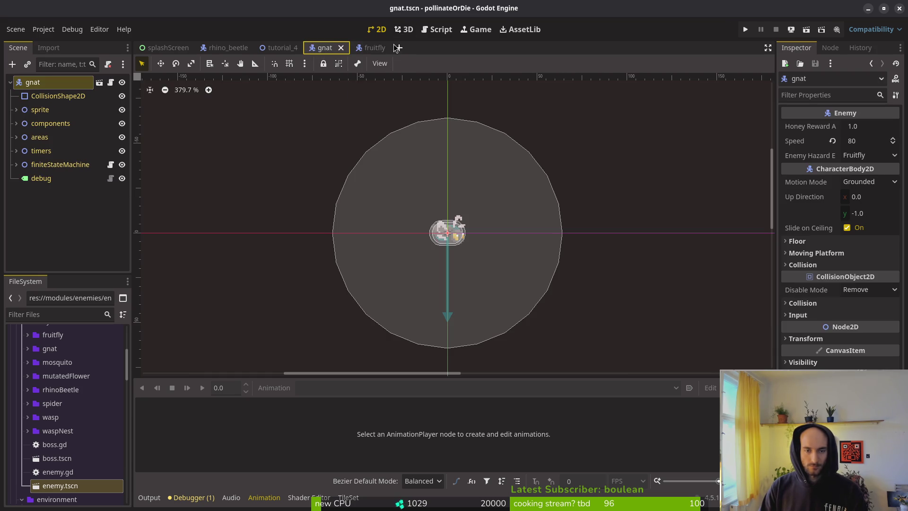
left_click(282, 48)
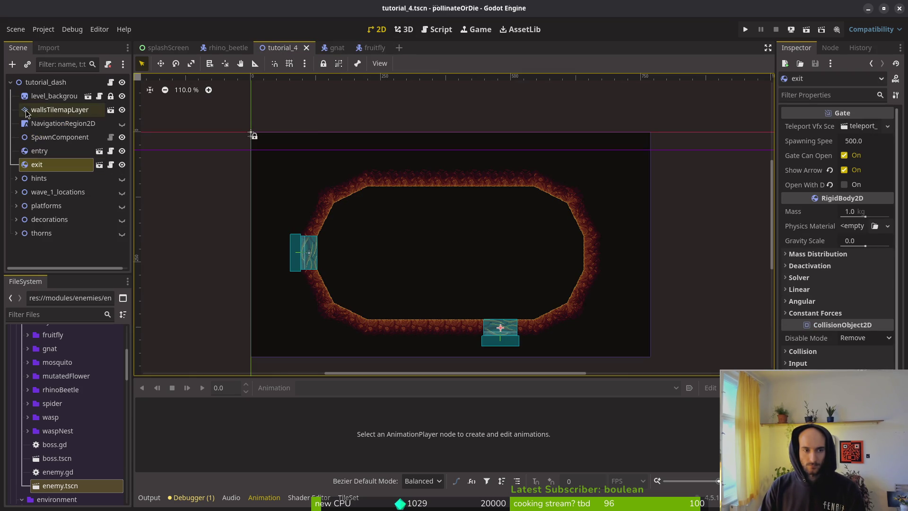
left_click(16, 191)
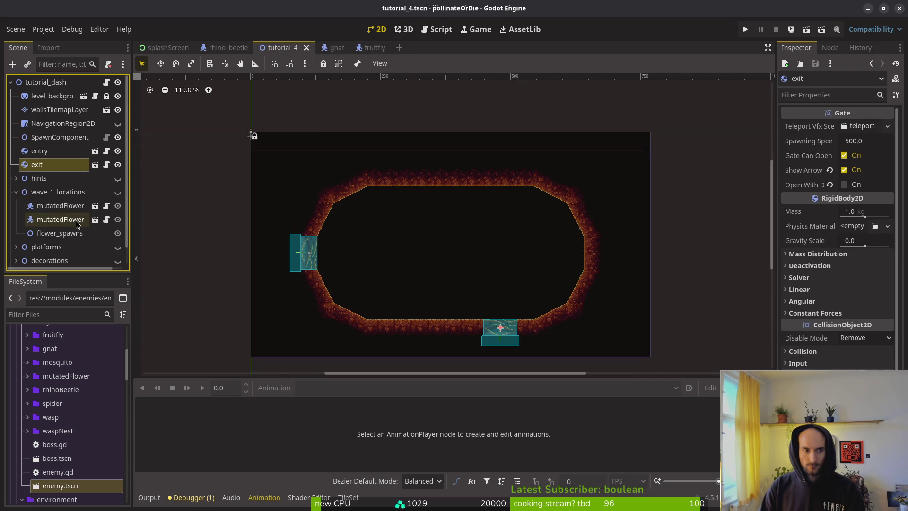
left_click(16, 192)
left_click(349, 50)
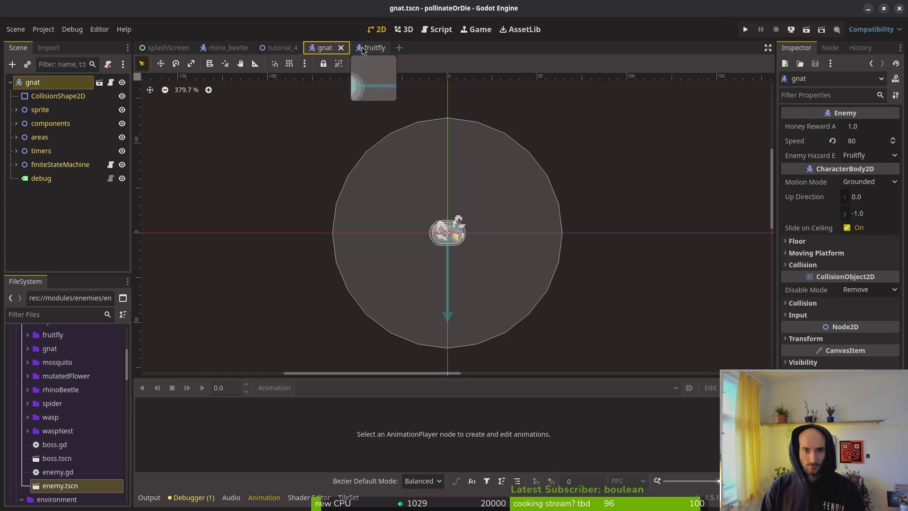
Save the gnat script in vim and open enum.helper.gd.
key("ctrl+F3")
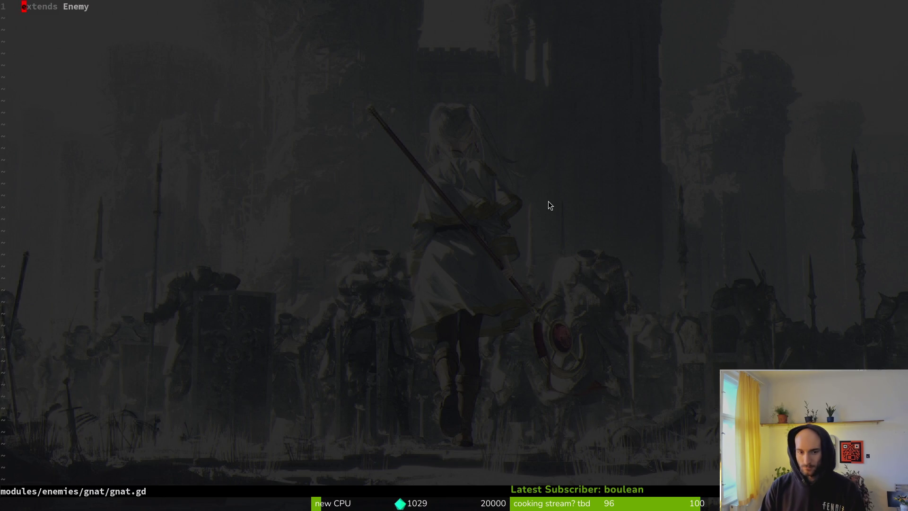
type(":w")
key("Return")
key("space")
key("f")
key("f")
type("enhe")
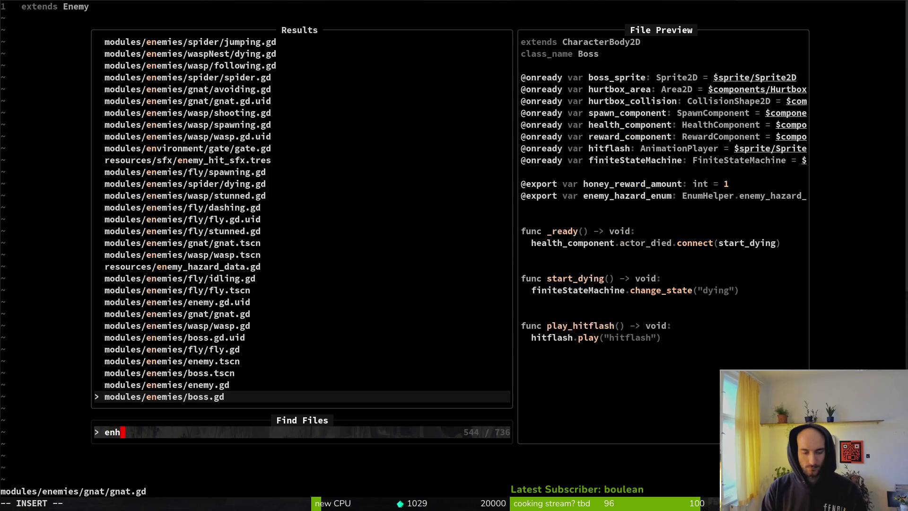
key("Return")
Append GNAT and RHINOBEETLE after PLAYER in the enemy_hazard_enum list.
key("6")
key("9")
key("shift+g")
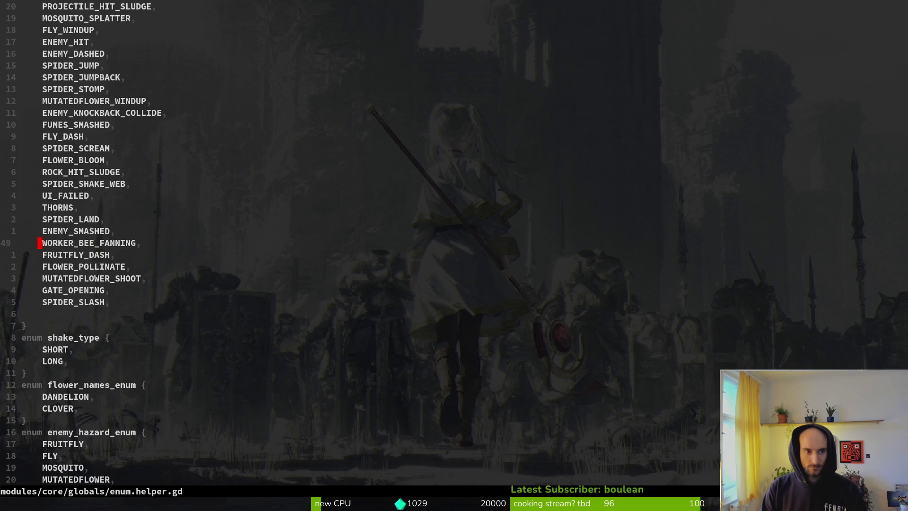
key("j")
key("k")
key("j")
key("j")
key("j")
key("j")
key("j")
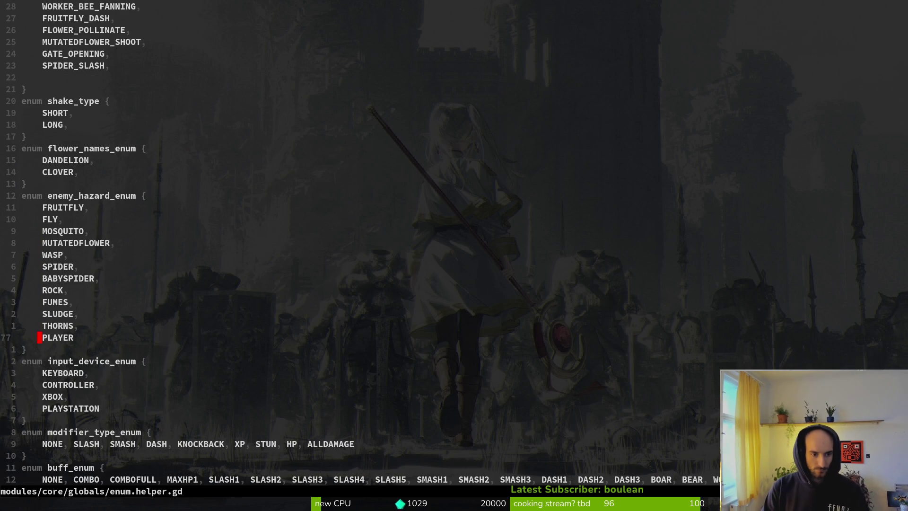
key("shift+a")
type(",")
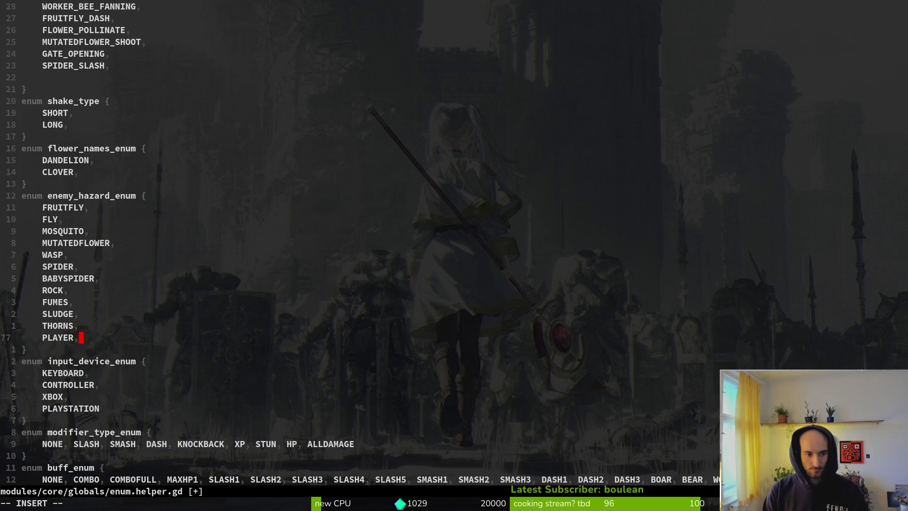
key("Return")
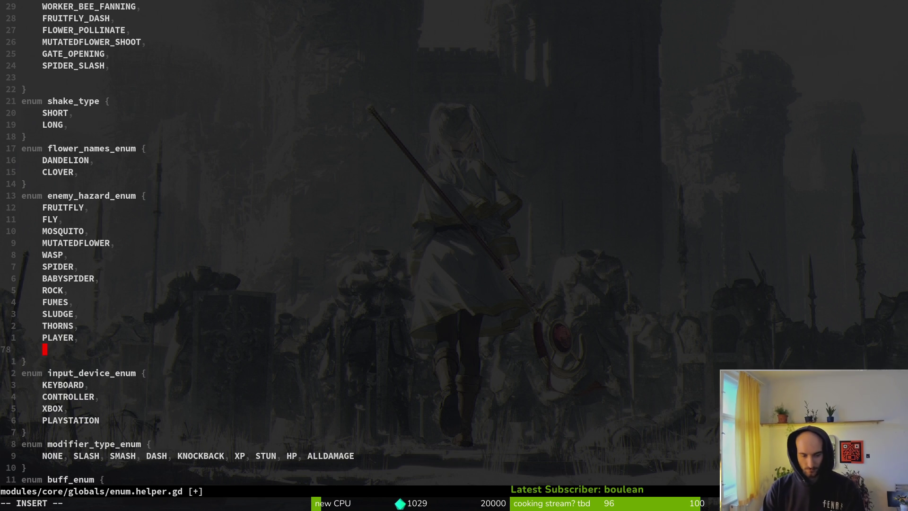
type("GNAT,")
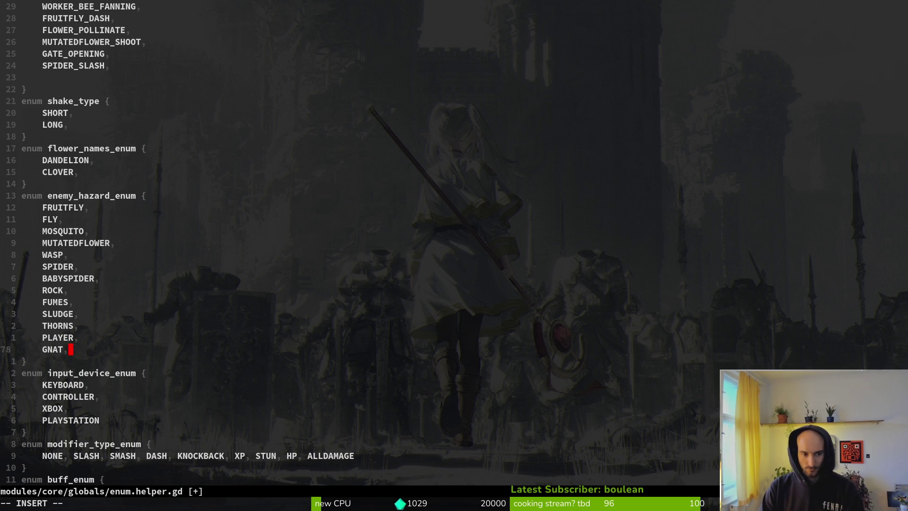
key("Return")
type("RHI")
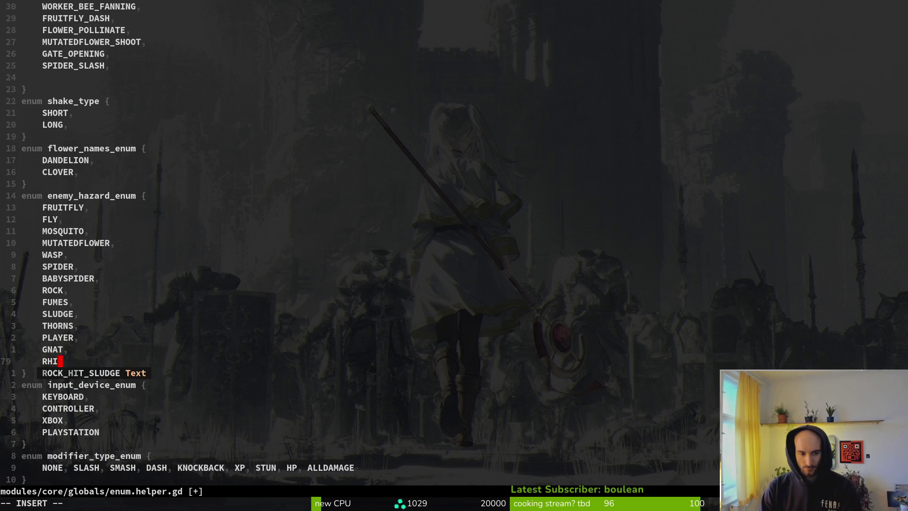
type("NOBEETLE")
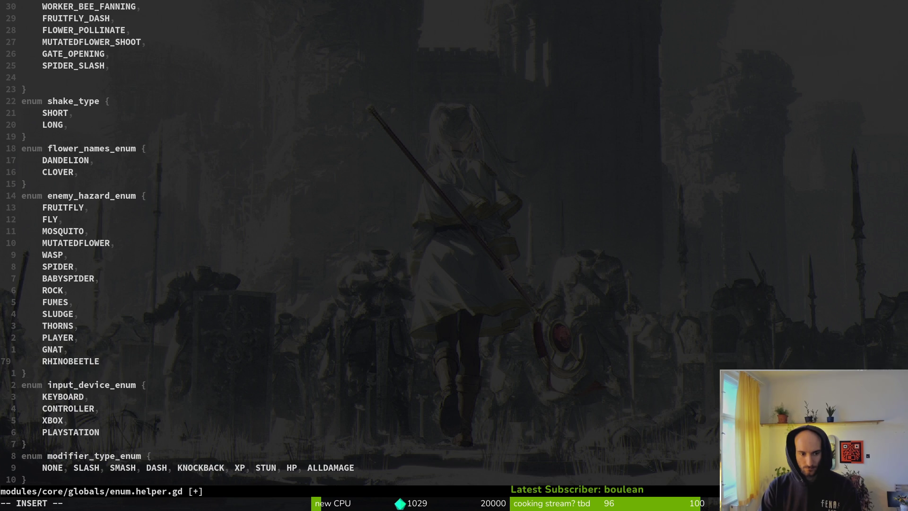
key("Escape")
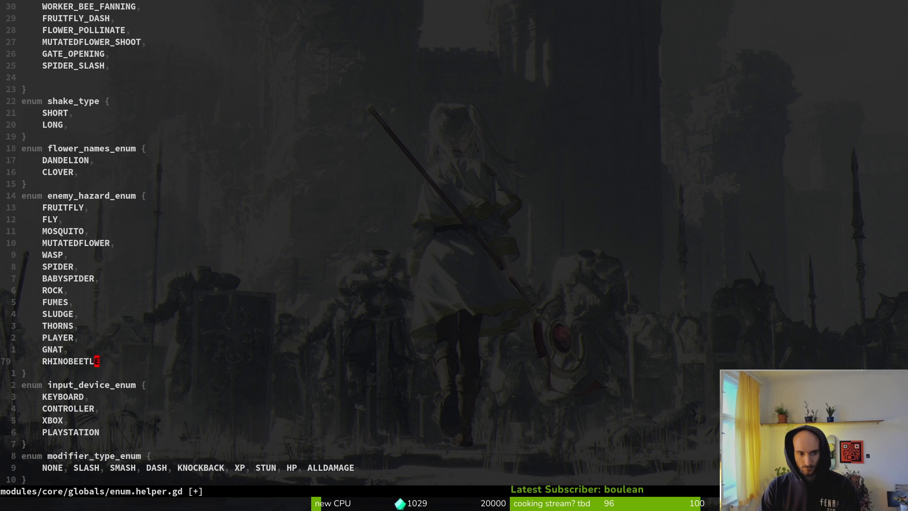
Save enum.helper.gd with :w, scroll through the file, and quit vim.
type(":w")
key("Return")
key("ctrl+d")
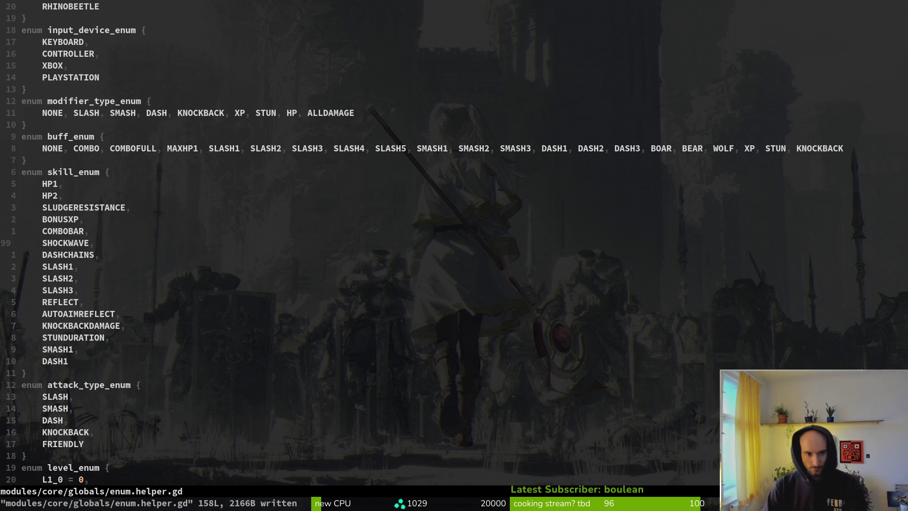
key("ctrl+d")
key("ctrl+d")
key("shift+g")
key("z")
key("z")
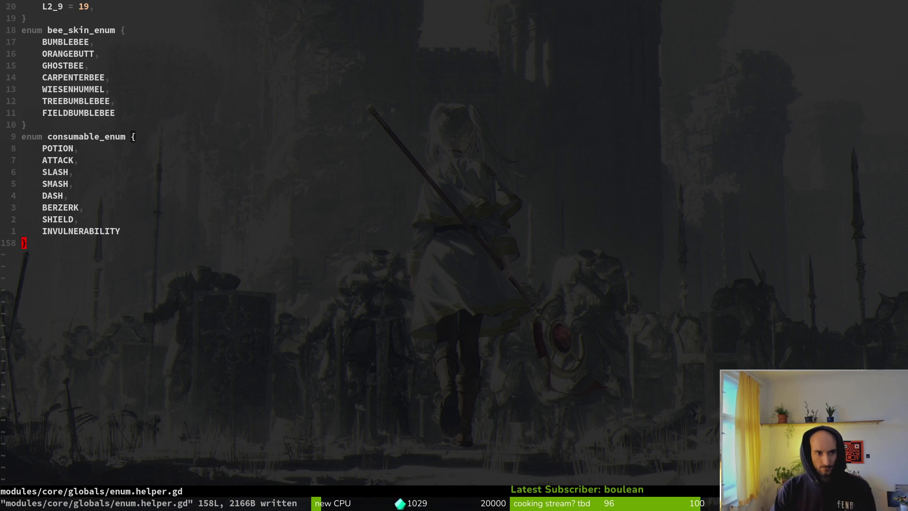
key("ctrl+u")
key("ctrl+u")
key("ctrl+u")
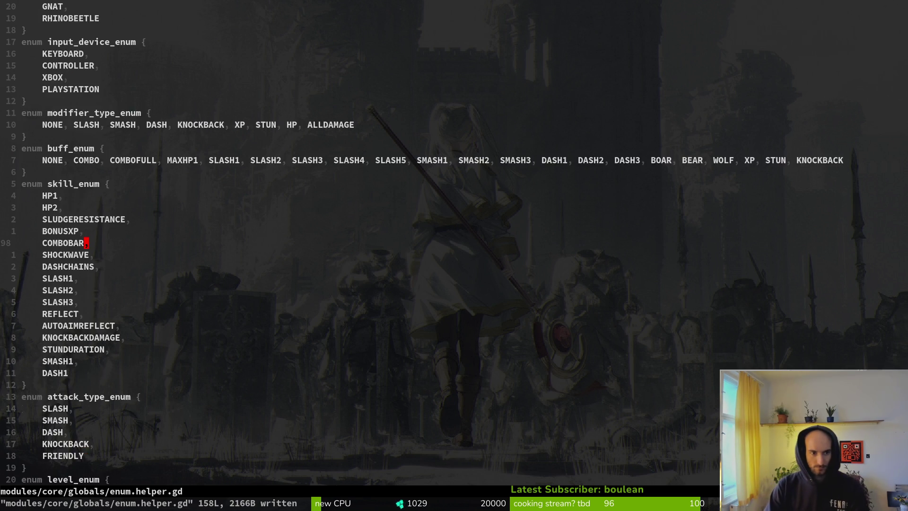
key("ctrl+u")
key("ctrl+u")
key("ctrl+u")
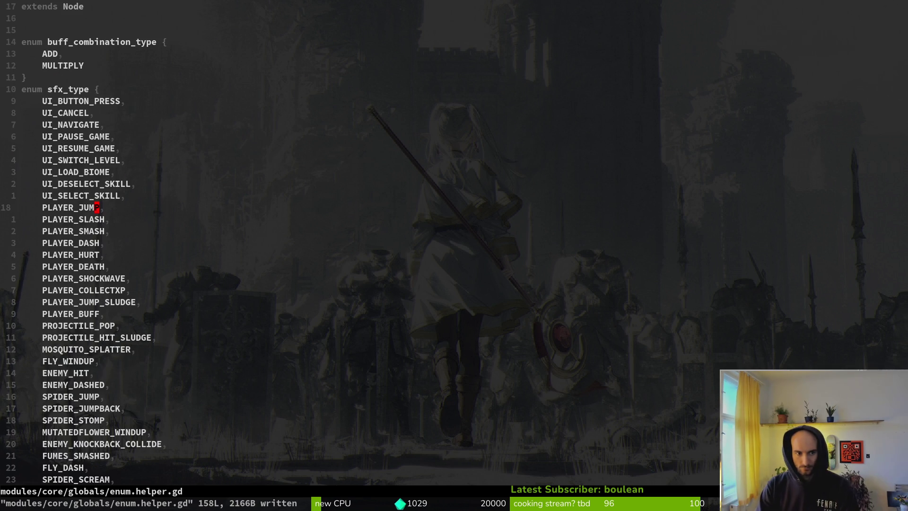
type(":q")
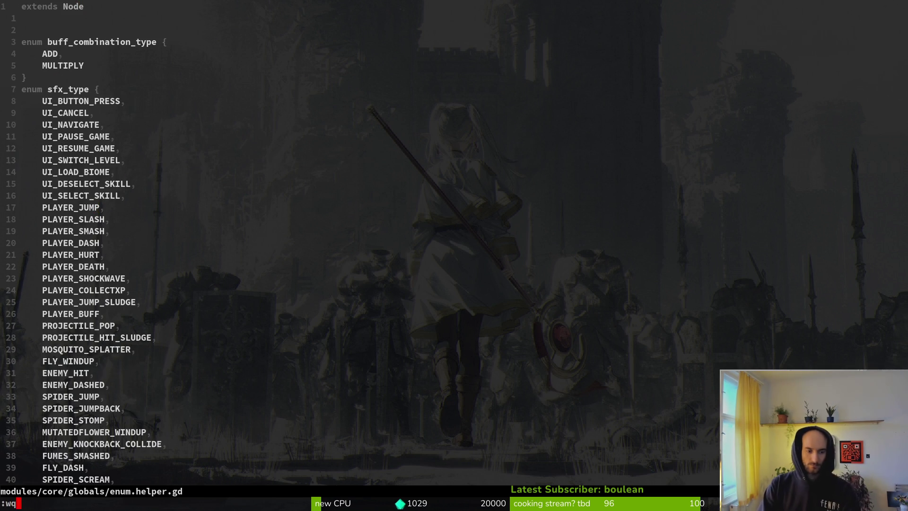
key("Return")
key("alt+Tab")
key("alt+Tab")
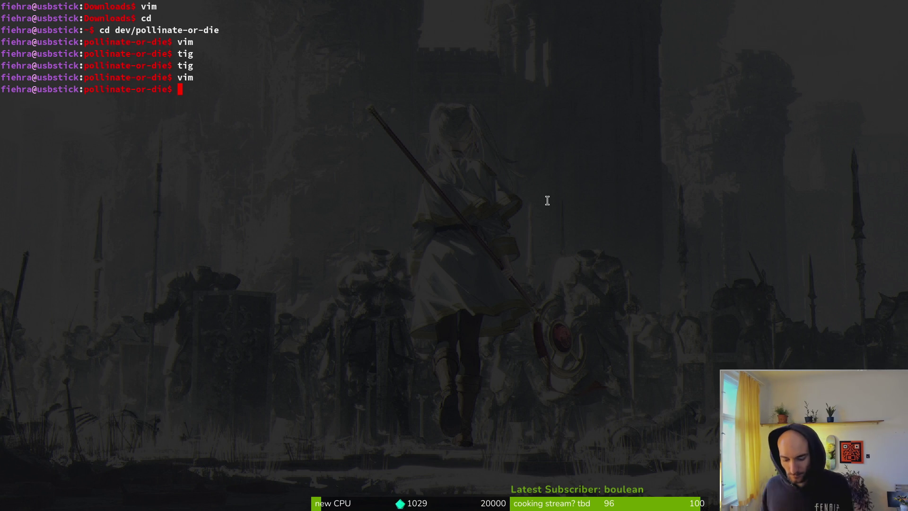
Switch past the Godot editor to the gnat.aseprite window in Aseprite.
key("alt+Tab")
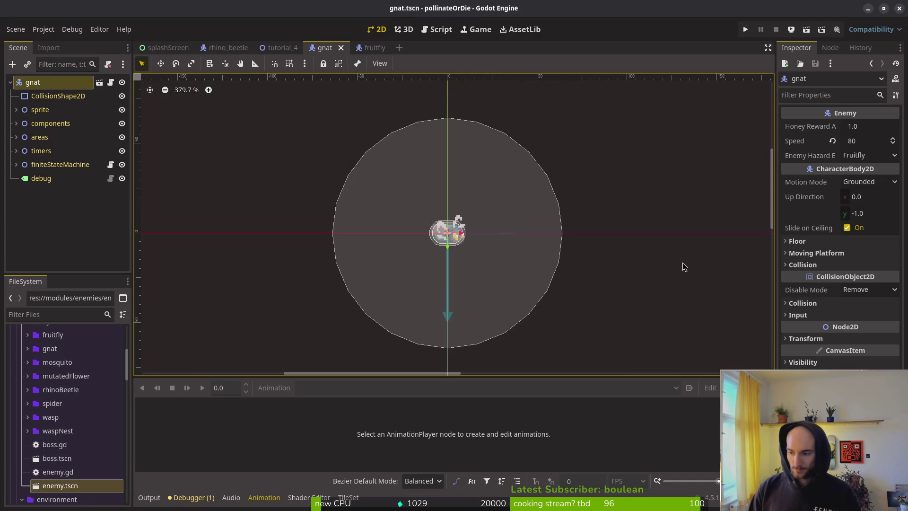
key("alt+Tab")
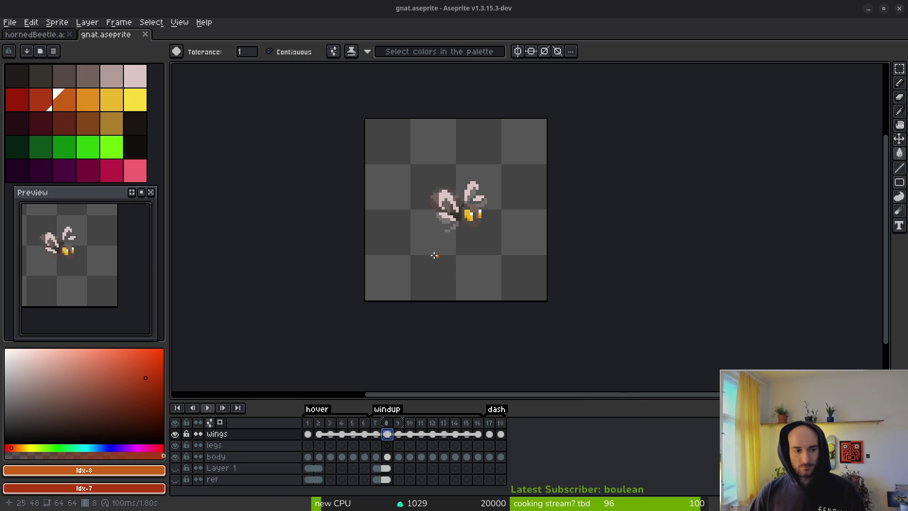
Save gnat.aseprite and flip between frames 10 and 11 to compare the wings.
key("ctrl+s")
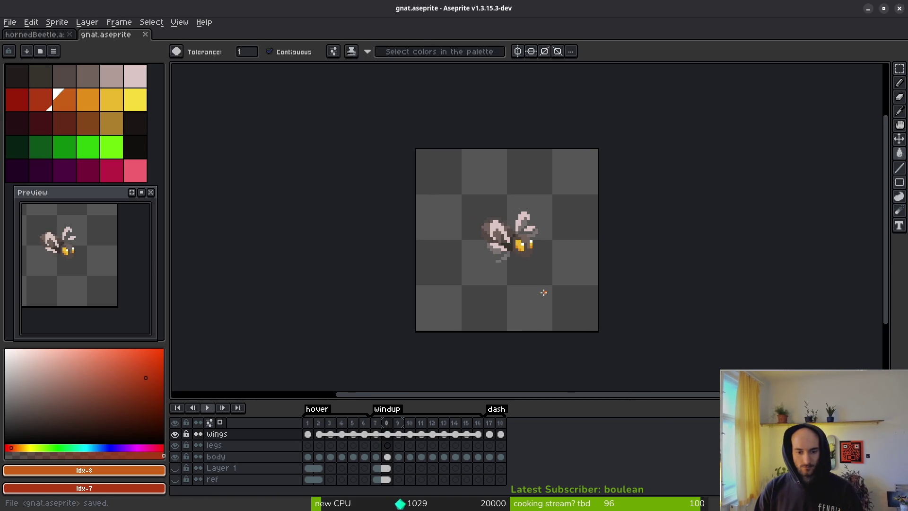
scroll(520, 250, "down", 2)
key("Right")
key("Left")
key("Right")
key("Left")
key("Right")
key("Right")
key("Right")
key("Left")
key("Left")
key("Left")
Step through frames 12–16, then back to windup frames 8 and 9.
scroll(511, 213, "up", 2)
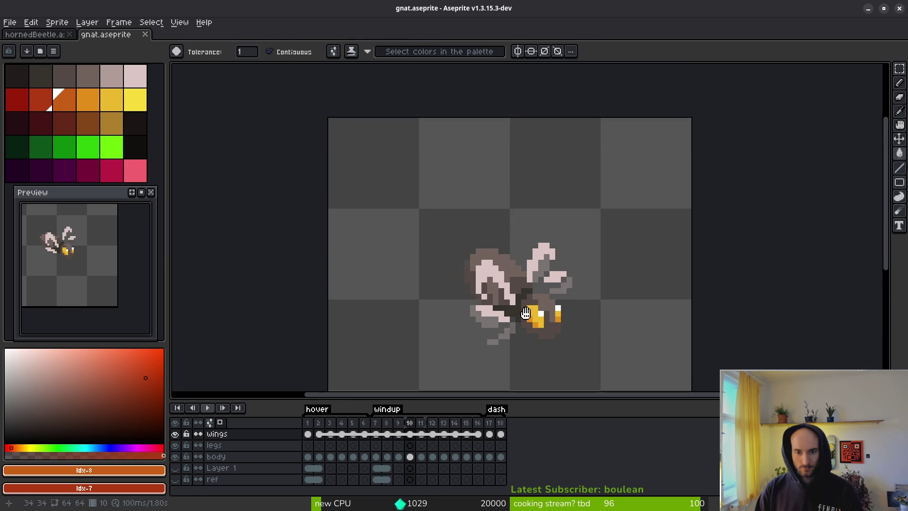
key("Right")
key("Right")
key("Right")
key("Right")
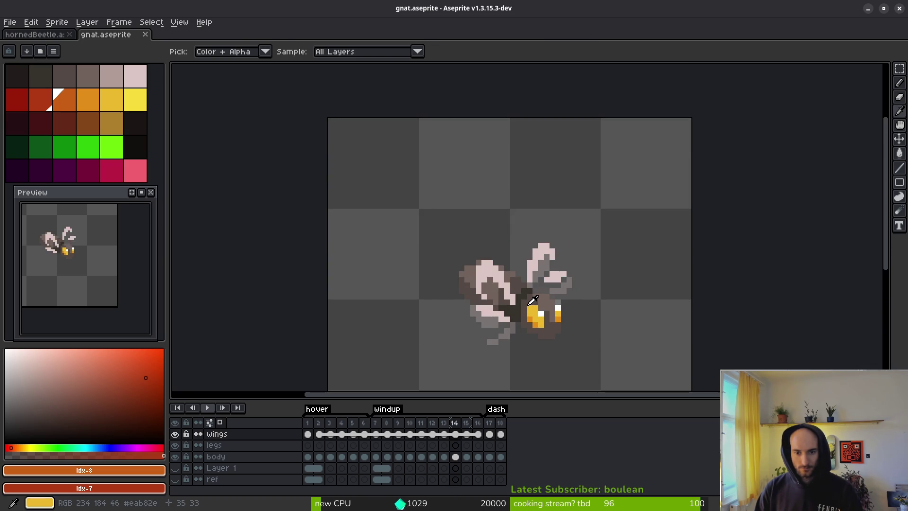
key("Right")
key("Right")
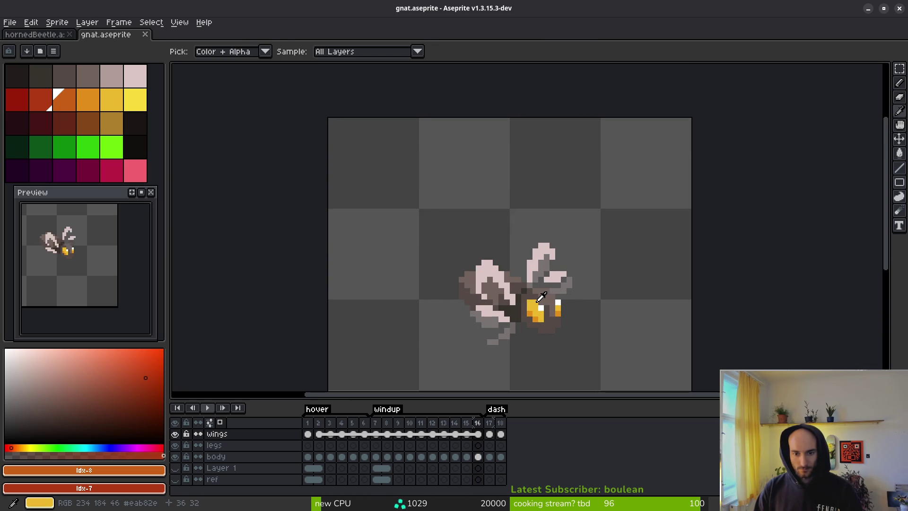
key("Left")
key("Left")
key("Left")
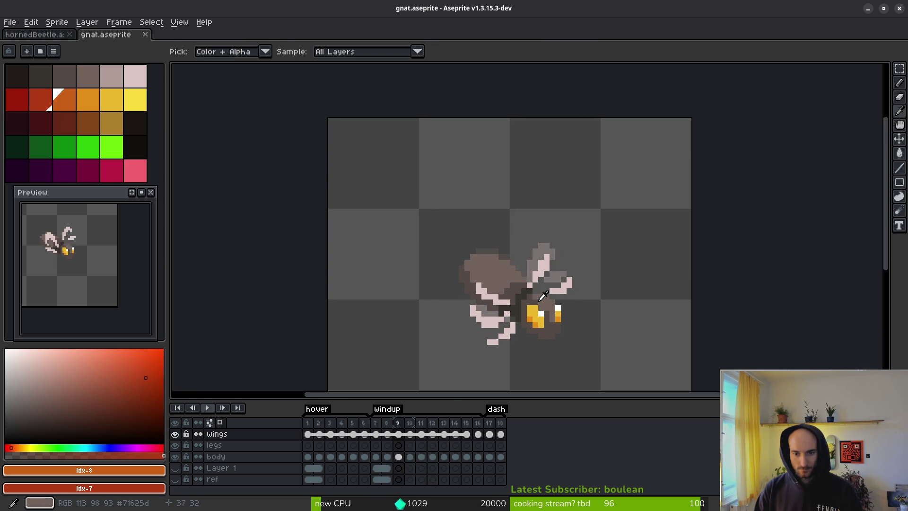
key("Right")
key("Right")
key("Right")
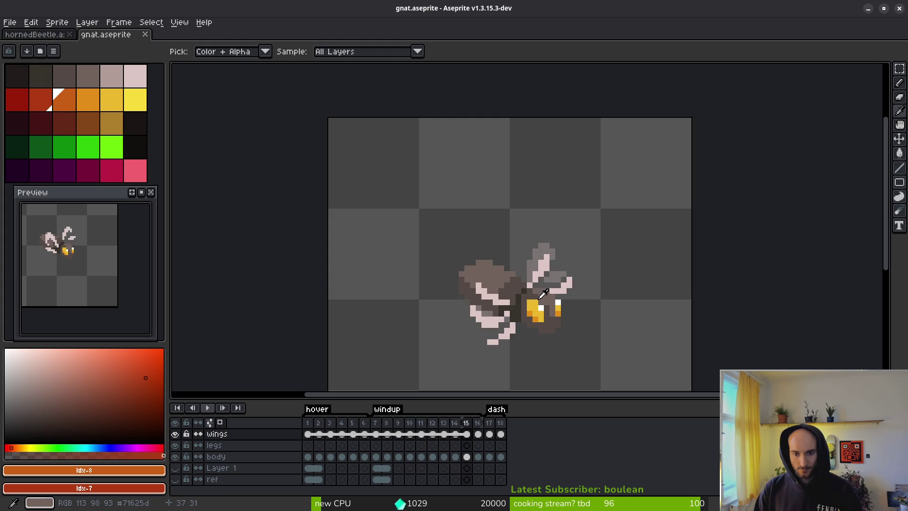
key("Right")
key("Left")
key("Left")
key("Left")
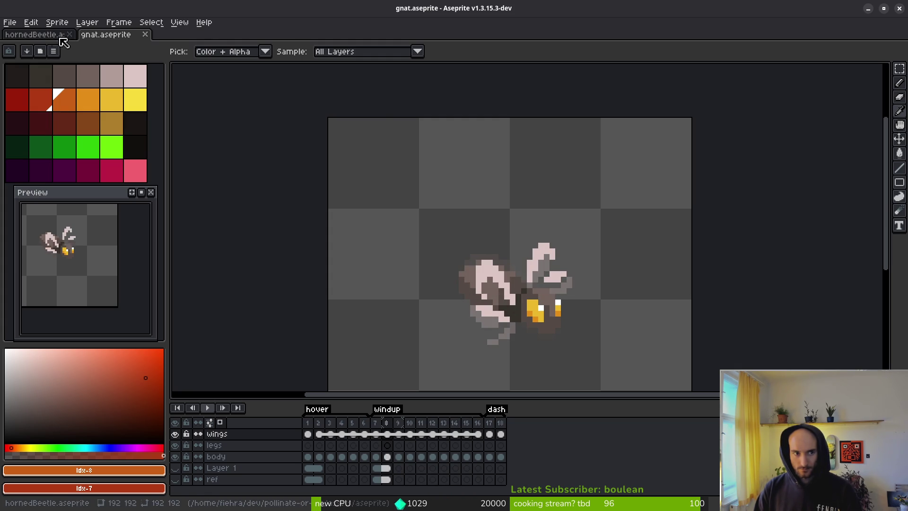
key("Right")
key("Right")
key("Right")
key("Right")
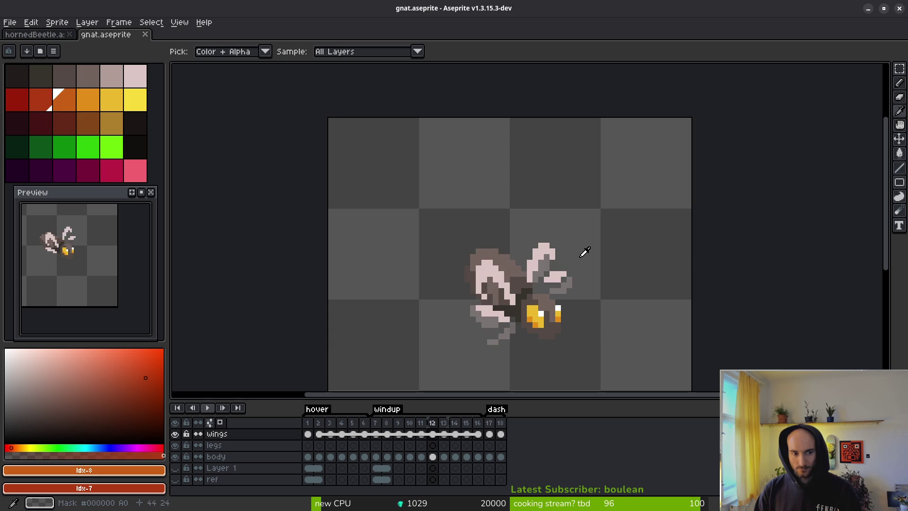
Flip between frames 13 and 14 to compare their wing poses, ending on 13.
key("Left")
key("Right")
key("Right")
key("Right")
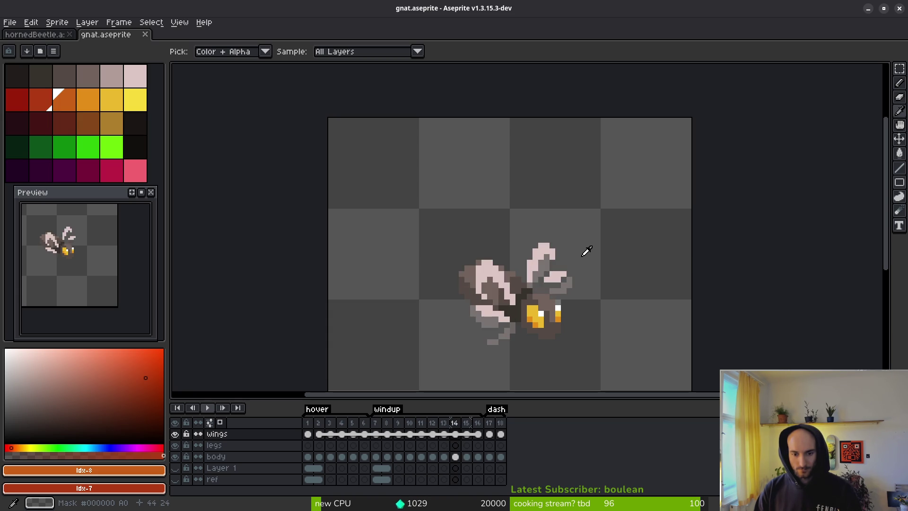
key("Left")
key("Right")
key("Left")
key("Right")
key("Left")
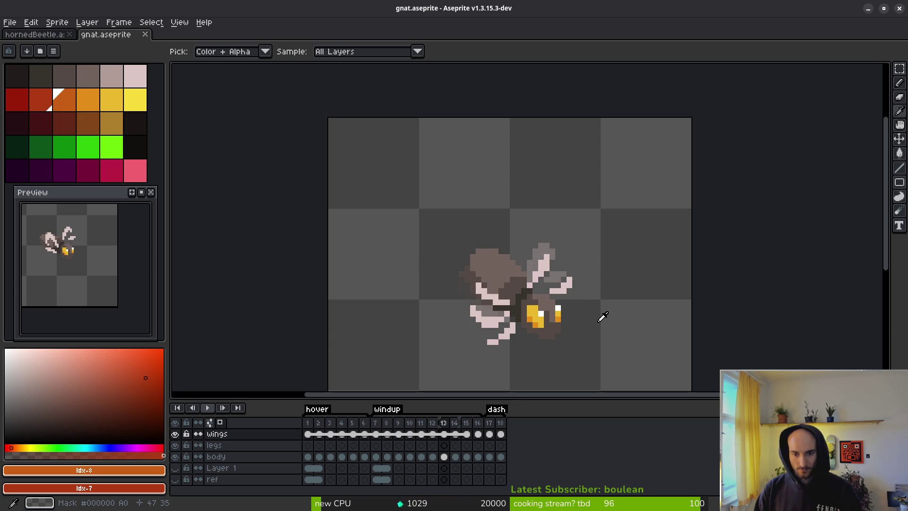
key("Right")
key("Left")
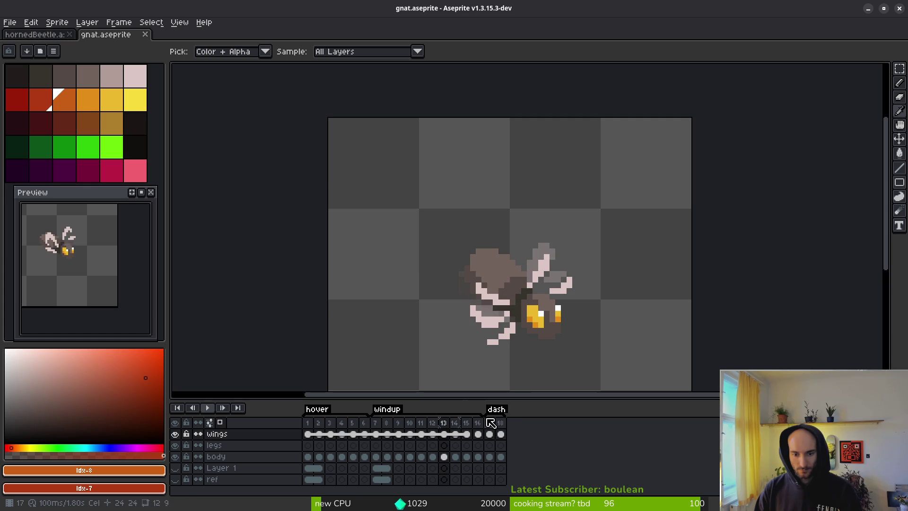
Adjust the windup tag's end frame and move frames 17–18 before frame 14.
left_click_drag(480, 413, 434, 414)
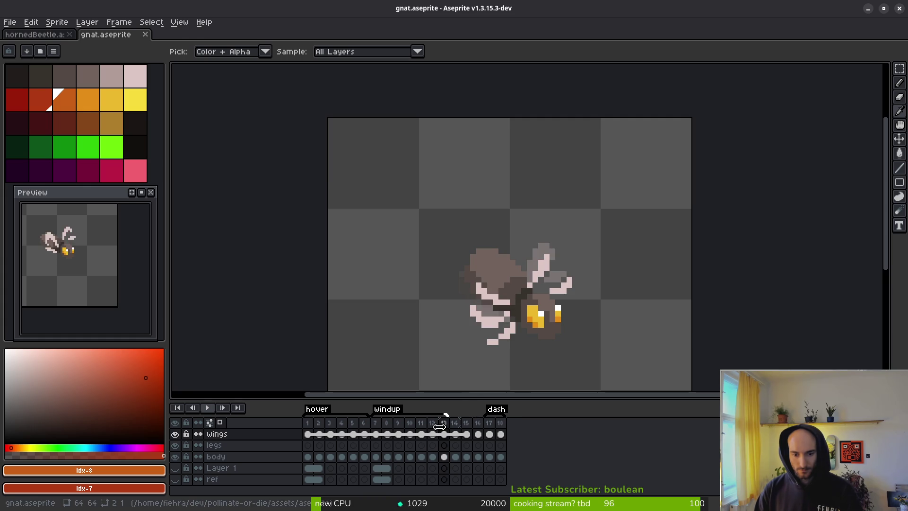
left_click_drag(435, 415, 457, 421)
key("Right")
key("Right")
key("Right")
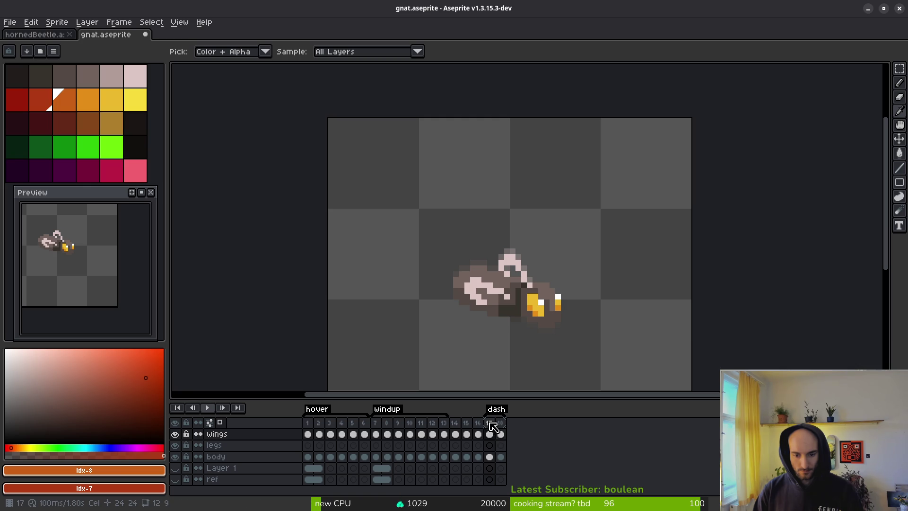
mouse_move(492, 424)
left_mouse_down()
mouse_move(501, 428)
mouse_move(461, 429)
left_mouse_up()
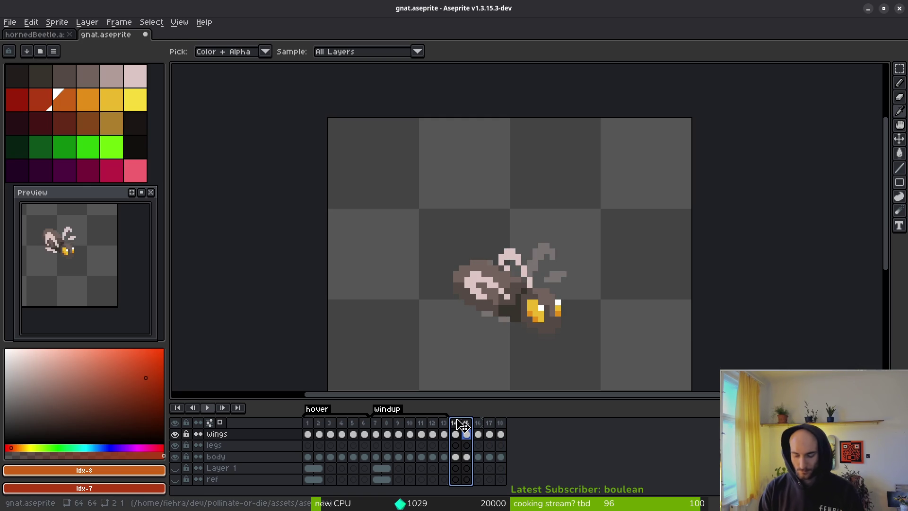
Rename the Loop tag to dash.
double_click(462, 409)
type("dash")
key("Return")
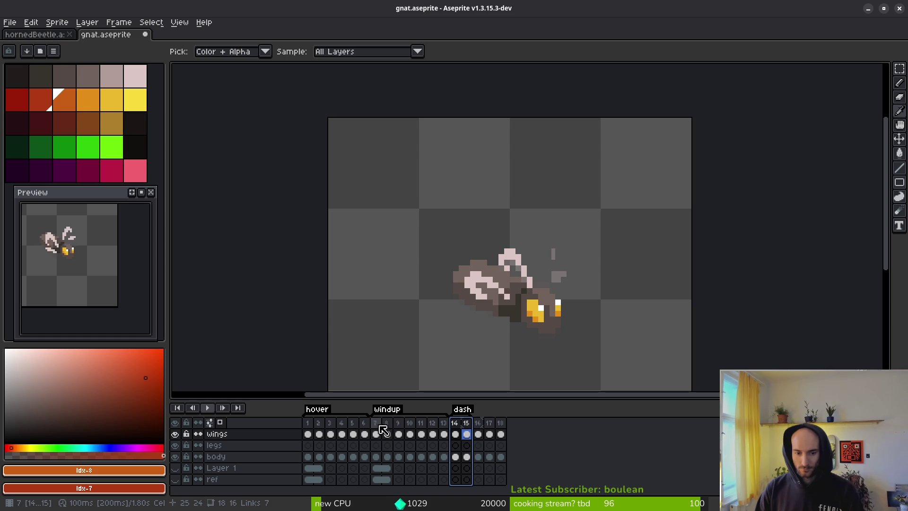
Stretch the windup tag to frame 18, undoing and redoing the extension.
left_click_drag(444, 413, 500, 414)
left_click(375, 446)
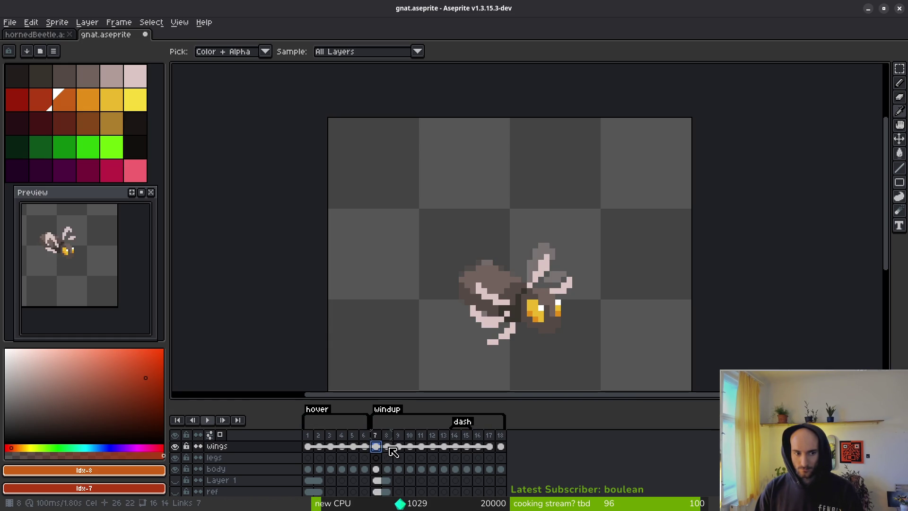
key("w")
key("ctrl+z")
key("ctrl+z")
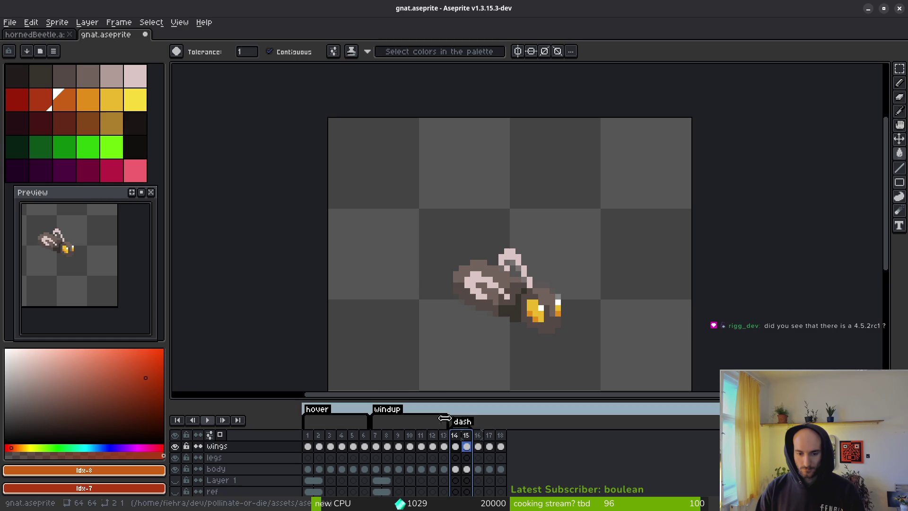
key("ctrl+y")
Rename the windup tag to dash and return to frame 7.
double_click(391, 415)
type("dash")
key("Return")
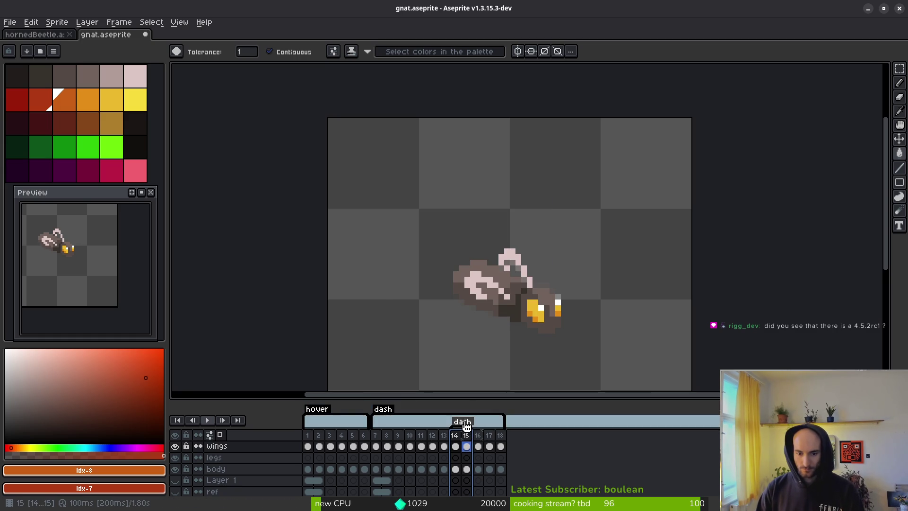
double_click(466, 426)
key("Escape")
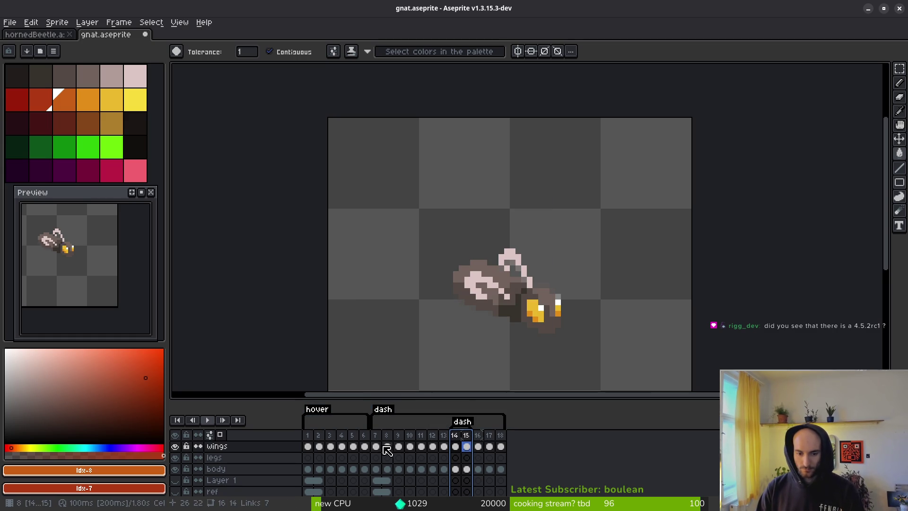
left_click(376, 446)
On frame 13, draw a new light brown pixel row along the body's top.
key("i")
key("Right")
key("Right")
key("Right")
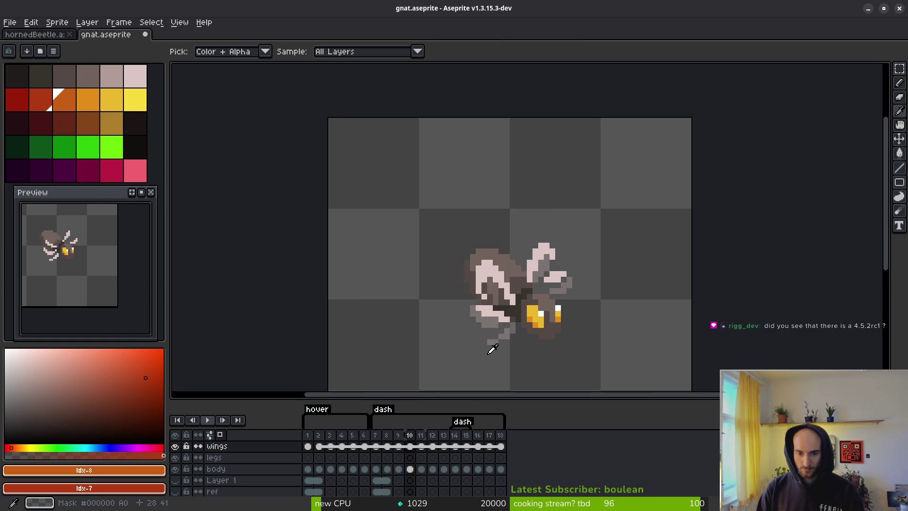
key("Right")
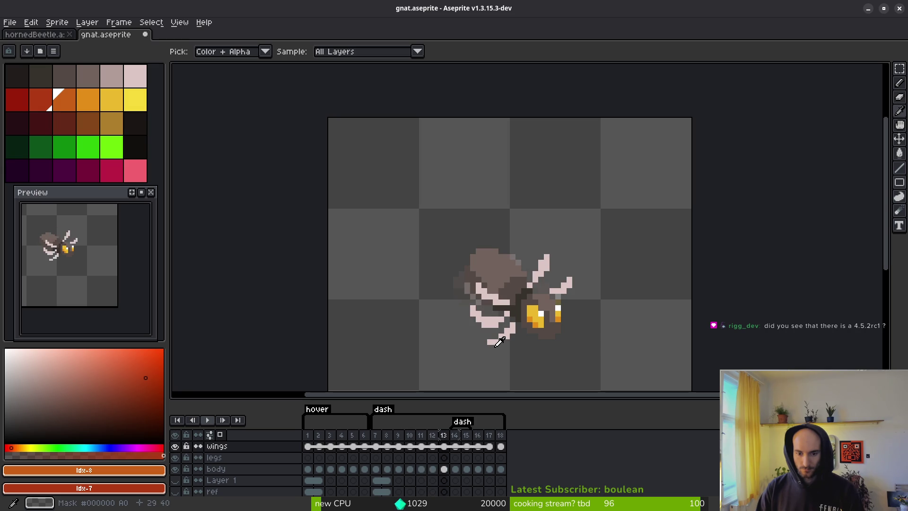
key("b")
scroll(508, 256, "up", 5)
left_click(477, 277, "alt")
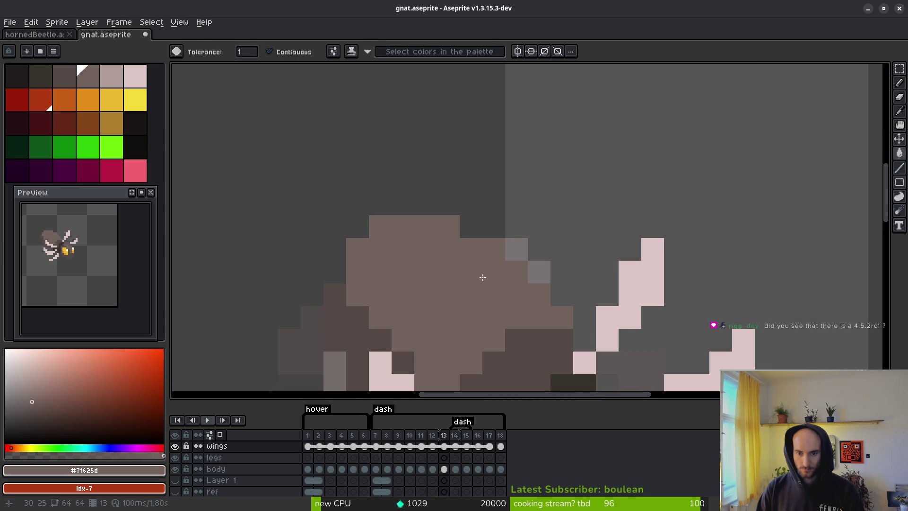
left_click(494, 227)
mouse_move(468, 226)
left_mouse_down()
mouse_move(462, 205)
mouse_move(385, 205)
mouse_move(358, 226)
left_mouse_up()
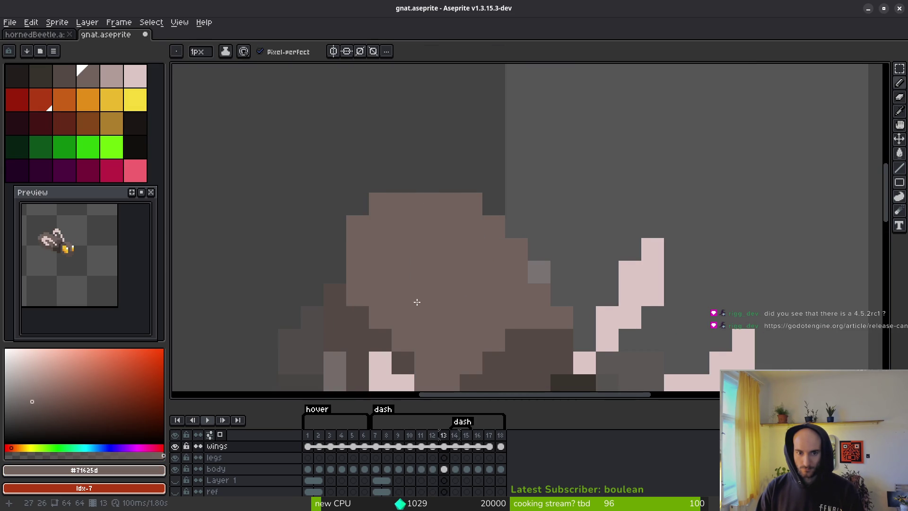
scroll(387, 267, "down", 3)
scroll(547, 219, "left", 5)
Erase body pixels with onion skinning off, briefly hiding the wings layer.
key("e")
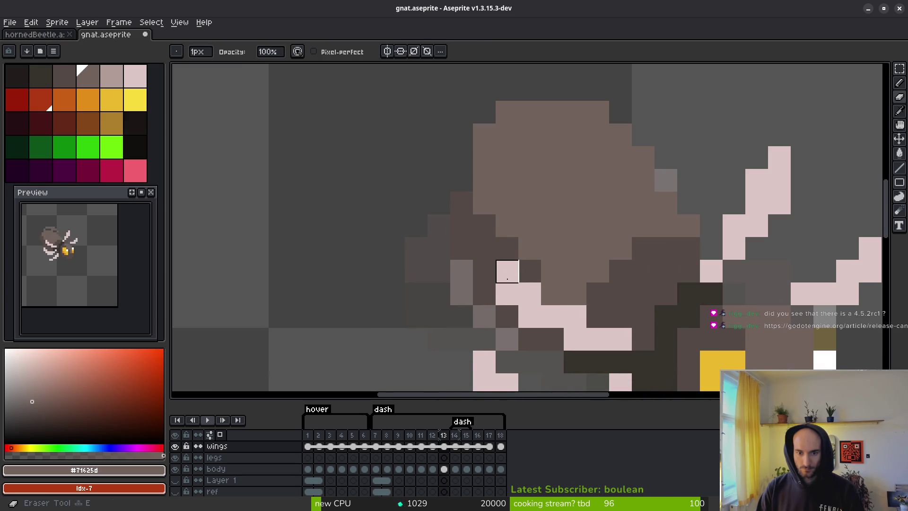
left_click(210, 435)
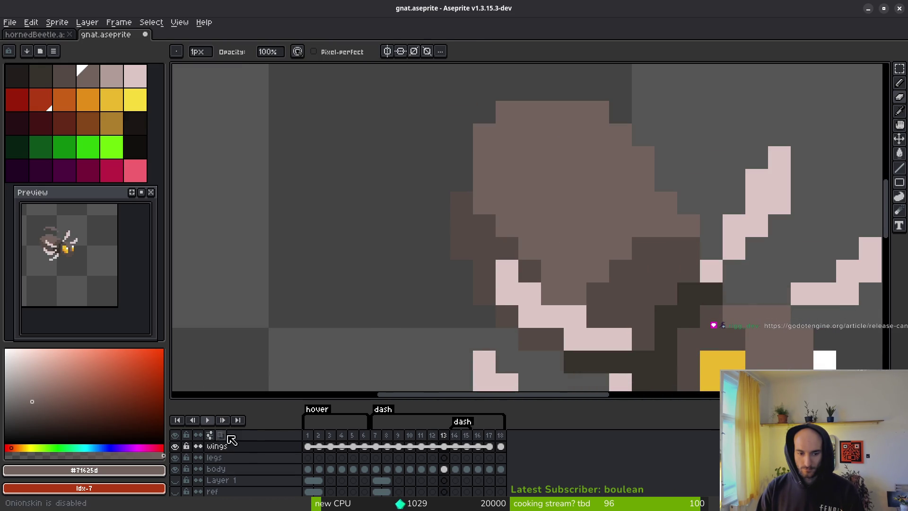
left_click(174, 445)
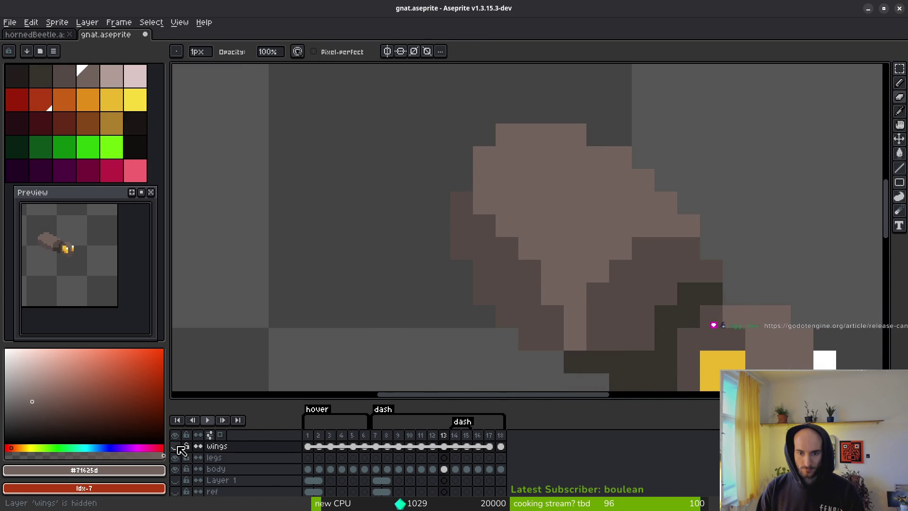
left_click_drag(557, 306, 508, 264)
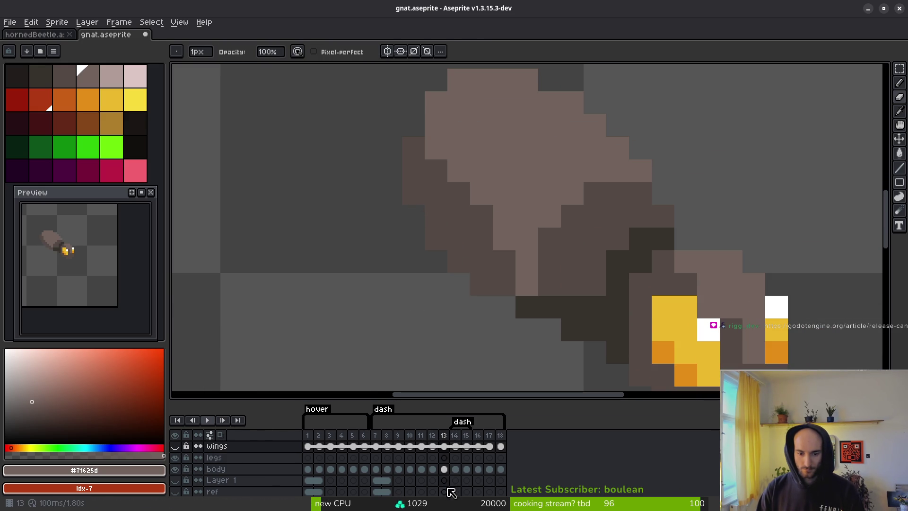
scroll(589, 241, "down", 1)
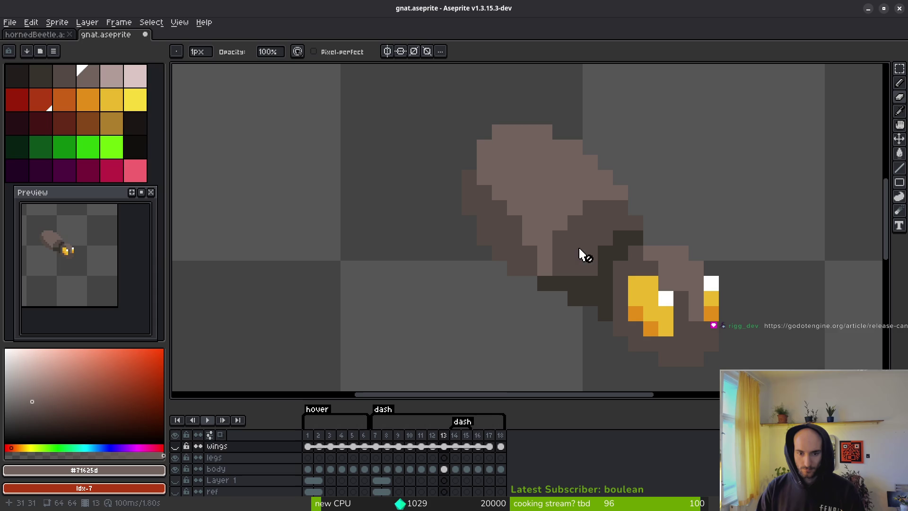
left_click(175, 446)
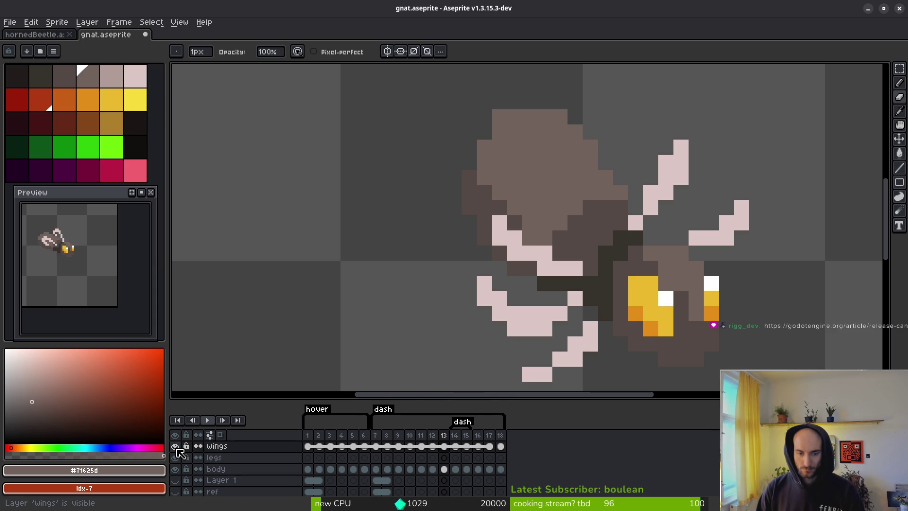
Magic Wand the light brown top pixels, cut them and paste onto the body layer.
key("w")
left_click(552, 123)
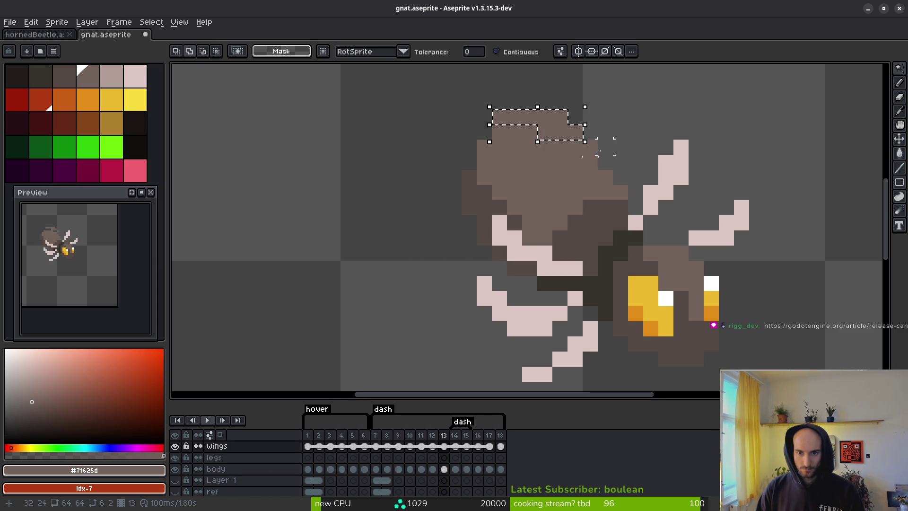
left_click(496, 52)
left_click(552, 131)
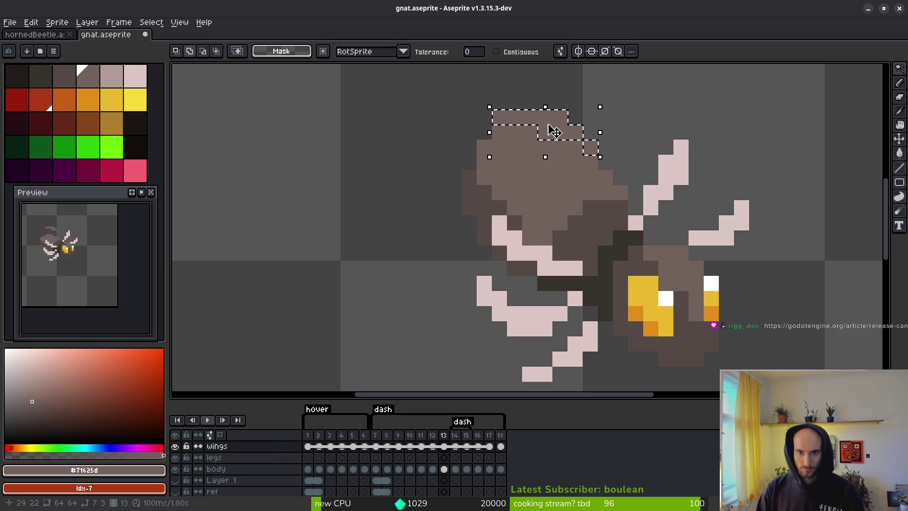
key("Delete")
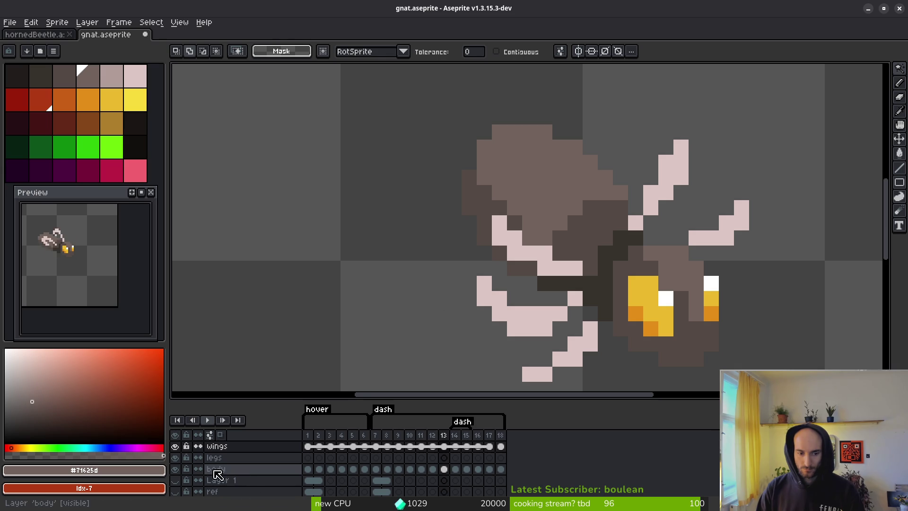
left_click(215, 470)
key("ctrl+v")
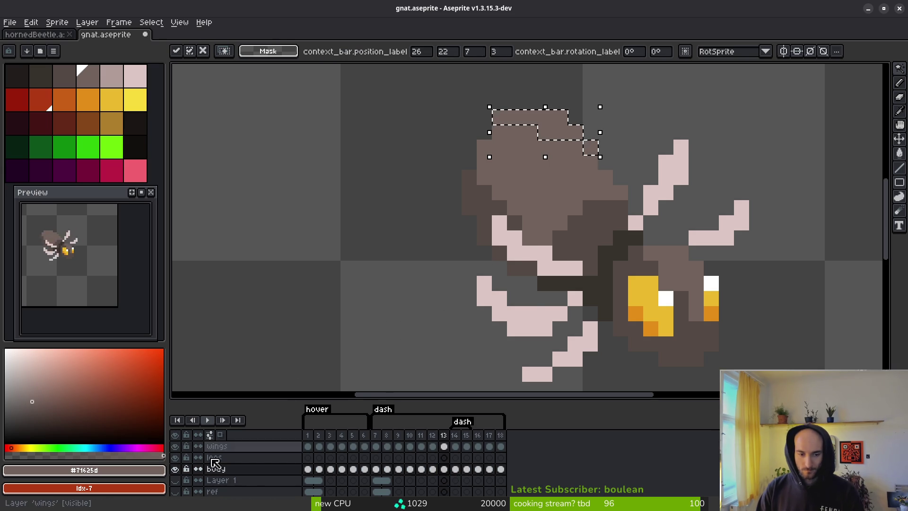
left_click(175, 446)
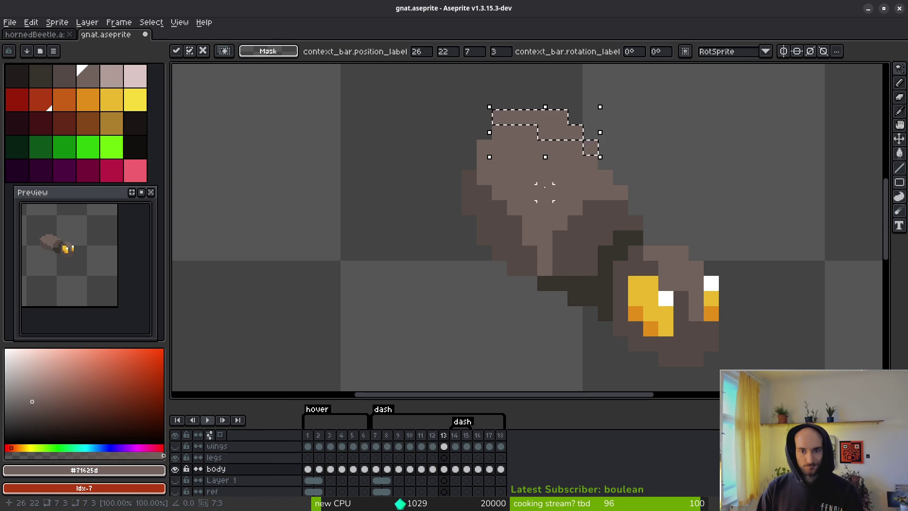
left_click(483, 141)
Rework the body's underside shading with the darker shade #544a45.
key("f")
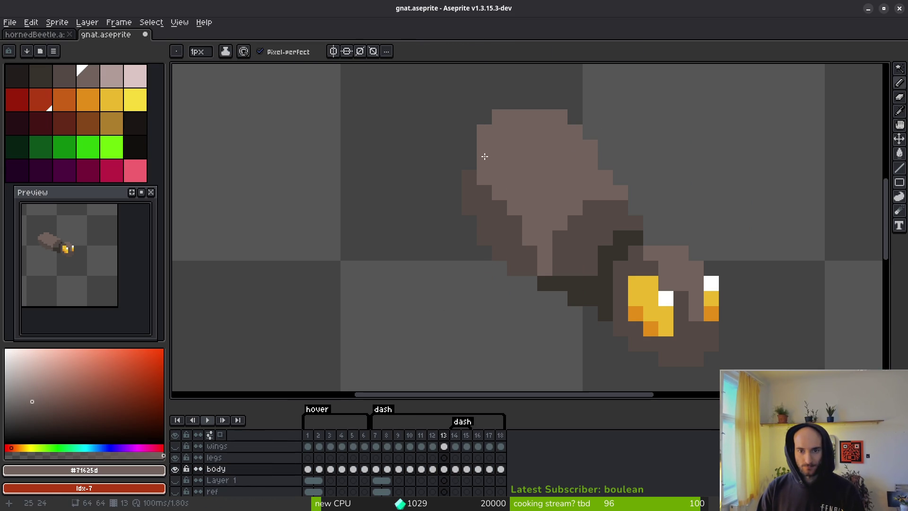
left_click(470, 187, "alt")
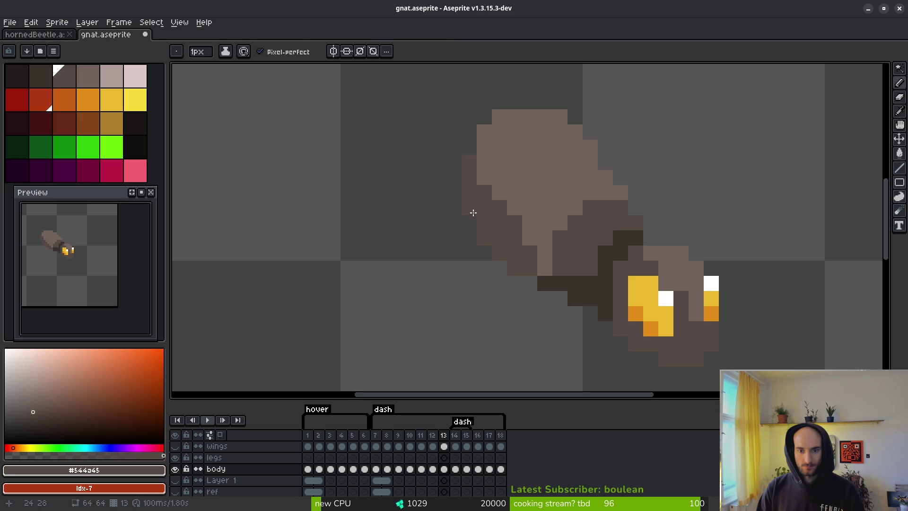
key("l")
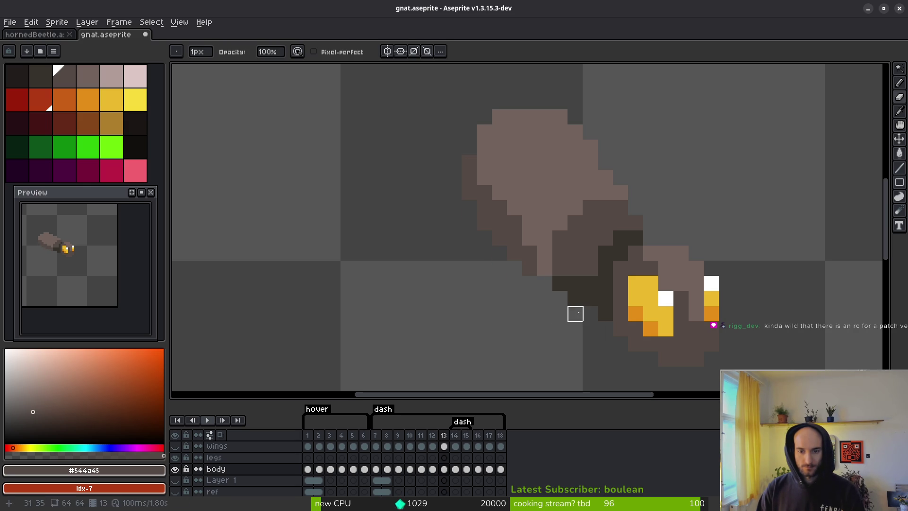
key("alt")
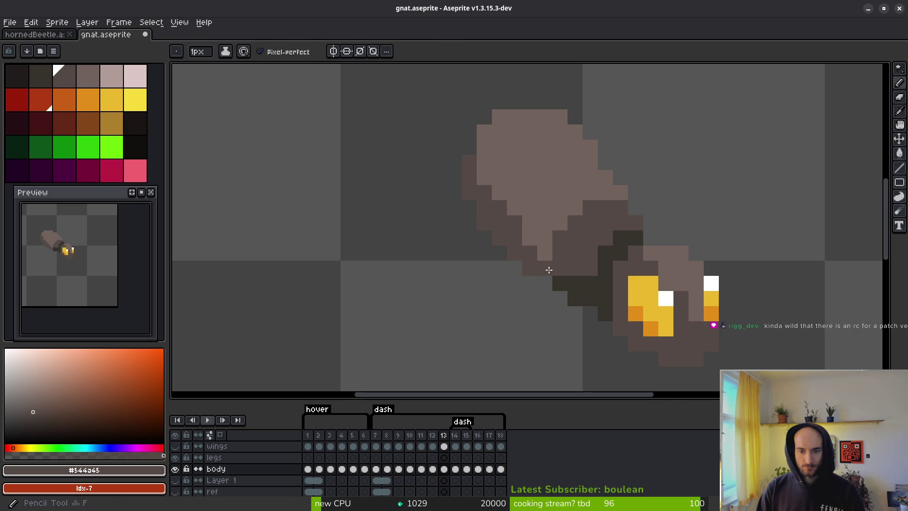
scroll(575, 283, "down", 5)
scroll(582, 334, "up", 5)
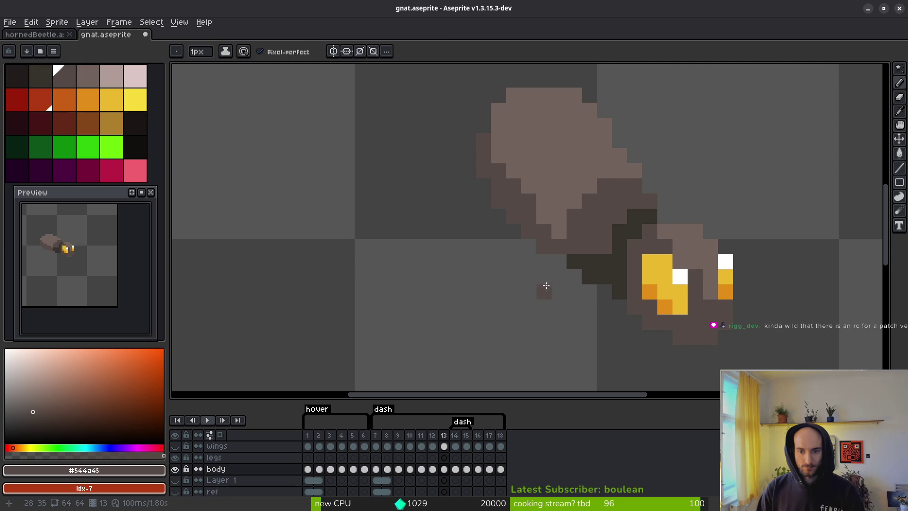
key("e")
scroll(592, 334, "down", 5)
key("alt")
key("alt")
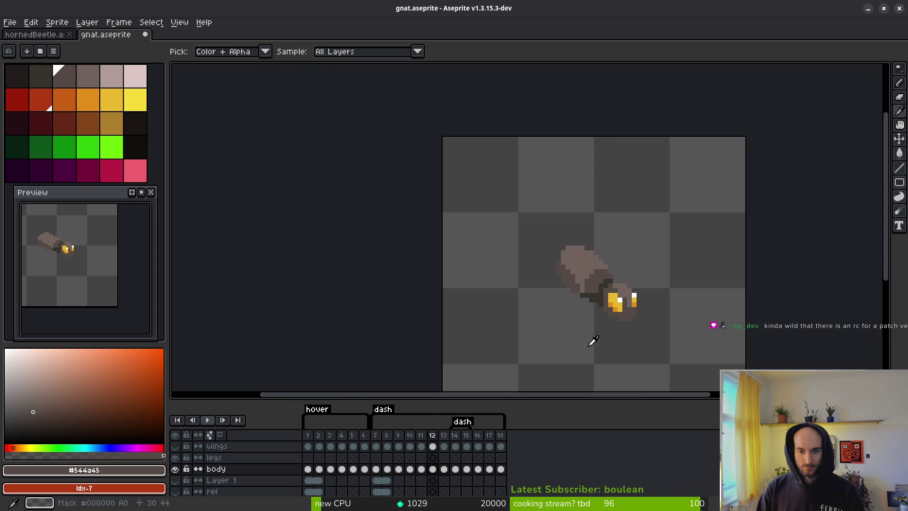
key("alt")
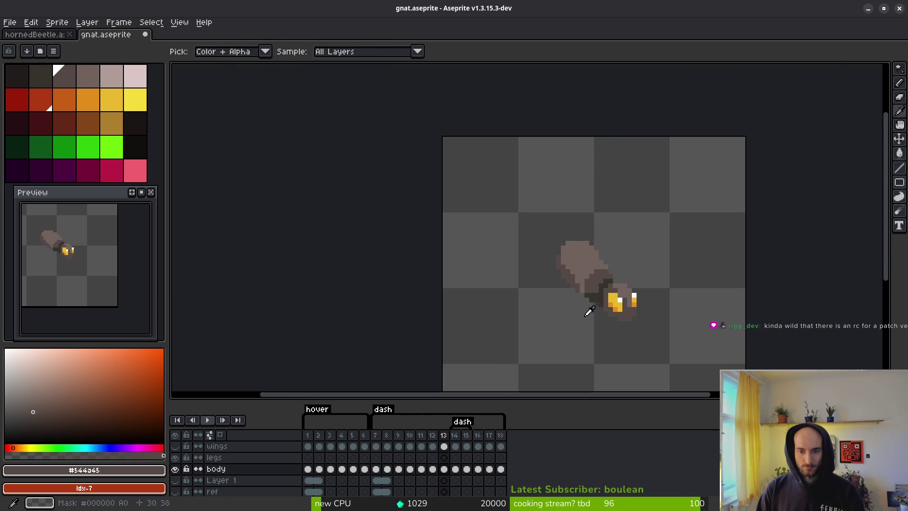
scroll(586, 303, "up", 5)
Compare frames 12 and 13 and pick the darkest body shade #36312c.
key("b")
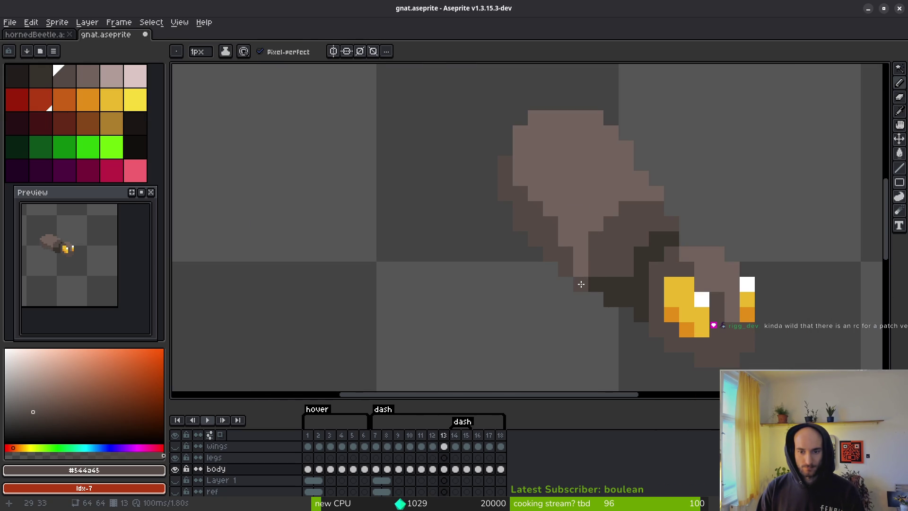
scroll(584, 286, "down", 5)
key("alt")
key("alt")
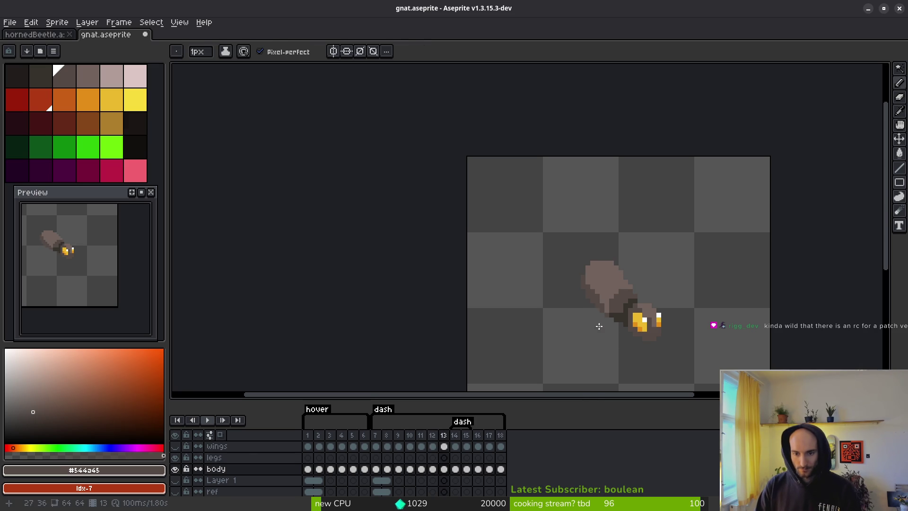
scroll(603, 325, "up", 4)
key("comma")
key("period")
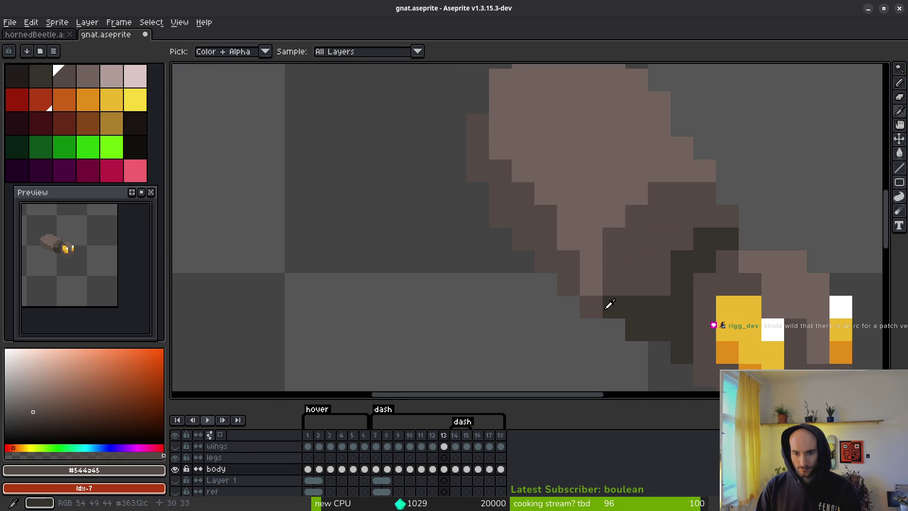
left_click(613, 303, "alt")
scroll(628, 347, "down", 4)
key("alt")
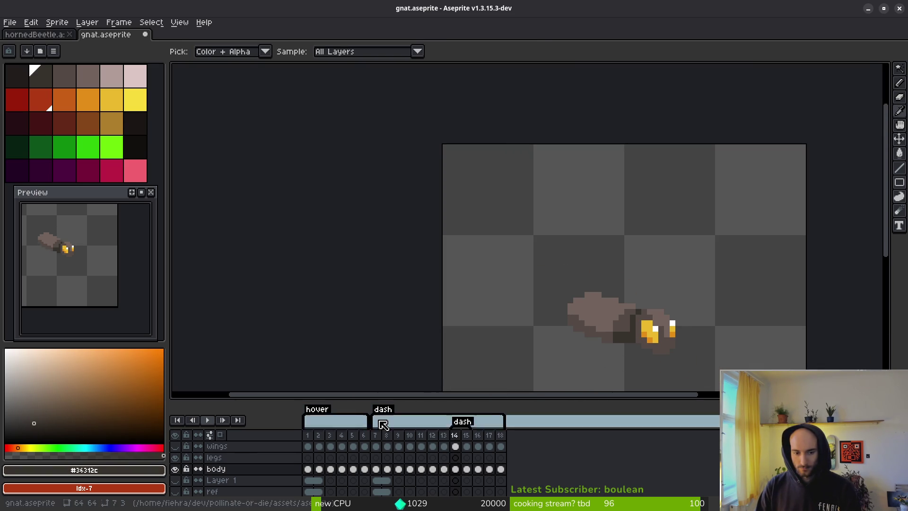
Show the wings layer on frame 7, save gnat.aseprite, and return to Godot.
left_click(175, 446)
left_click(376, 446)
left_click_drag(105, 305, 119, 311)
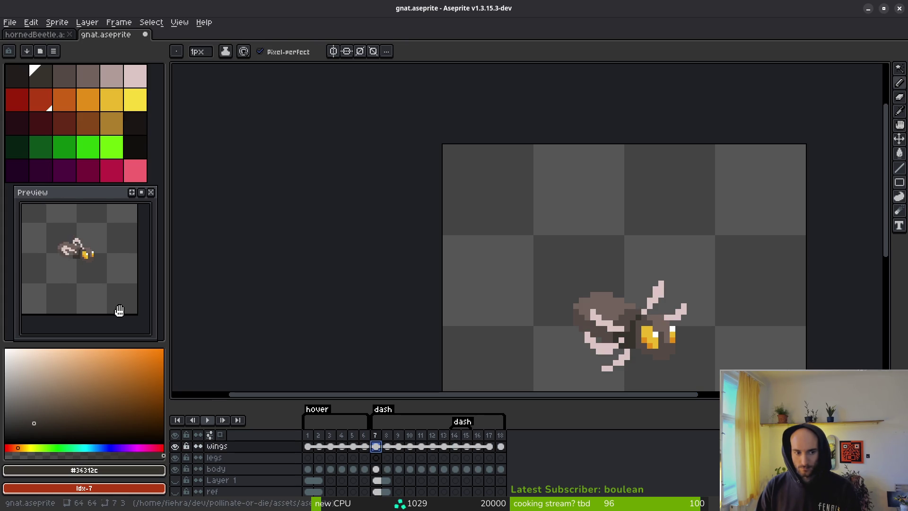
key("ctrl+s")
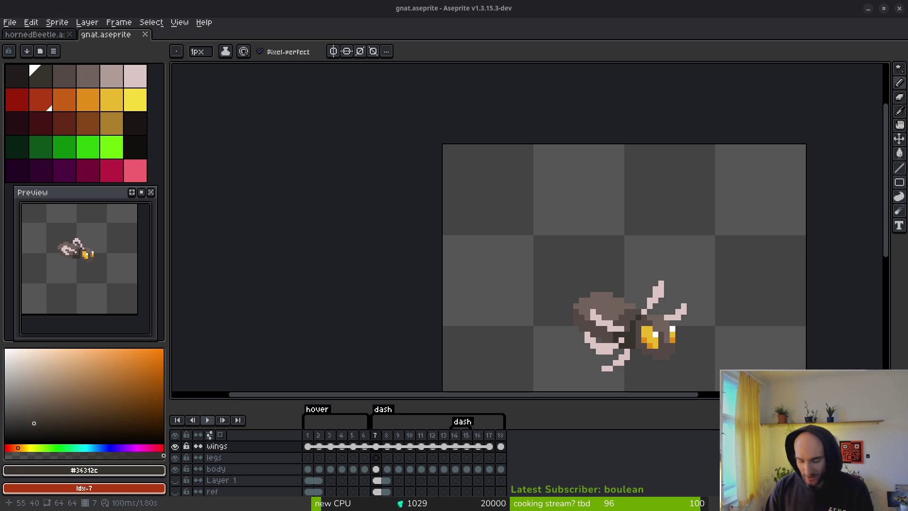
key("alt+Tab")
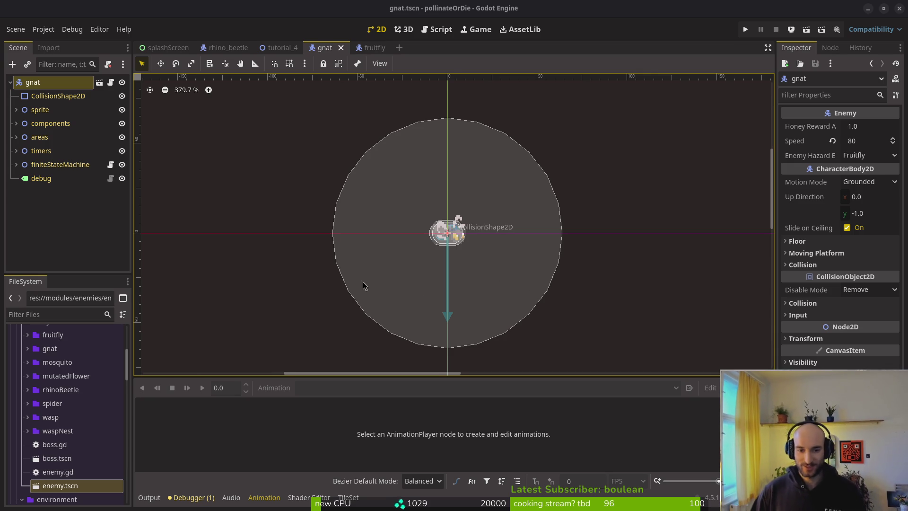
Compare gnat.tscn with the tutorial_4 level, then go back to gnat.aseprite in Aseprite.
scroll(456, 160, "down", 5)
scroll(471, 240, "up", 4)
scroll(471, 240, "down", 1)
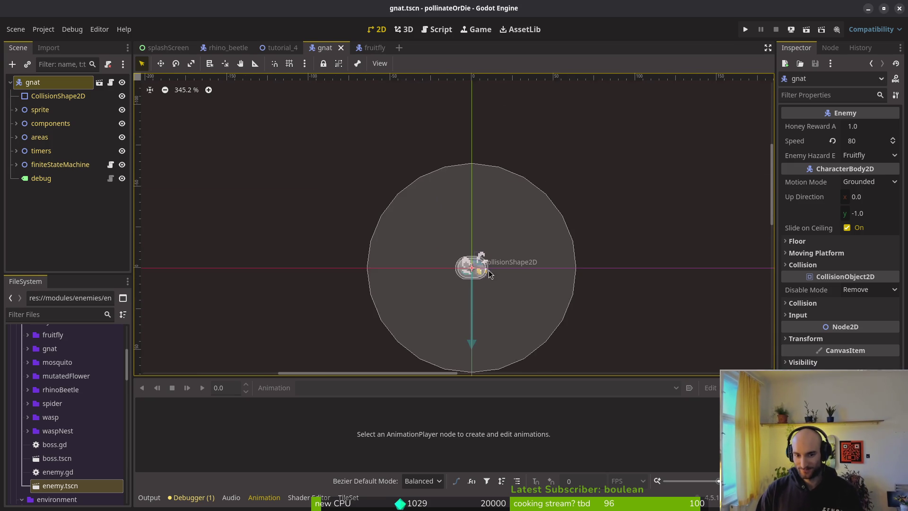
scroll(494, 225, "up", 3)
scroll(461, 234, "down", 1)
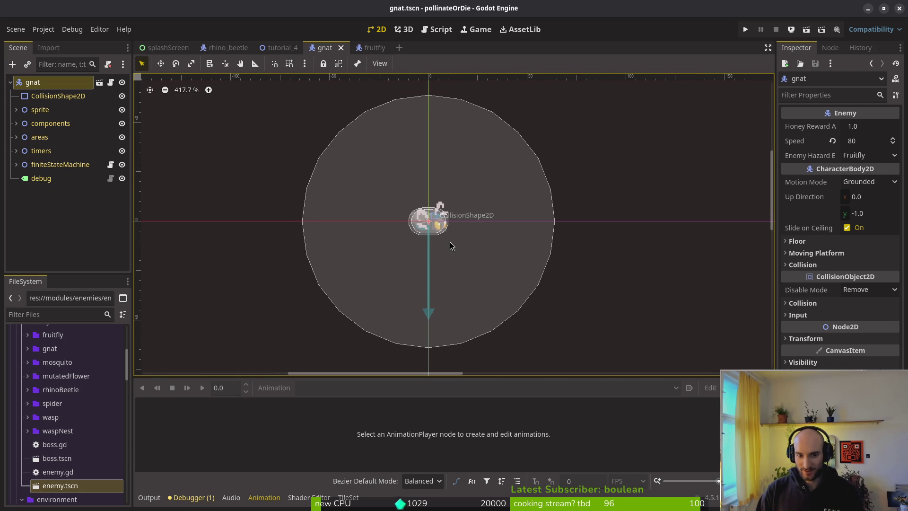
left_click(280, 48)
left_click(337, 48)
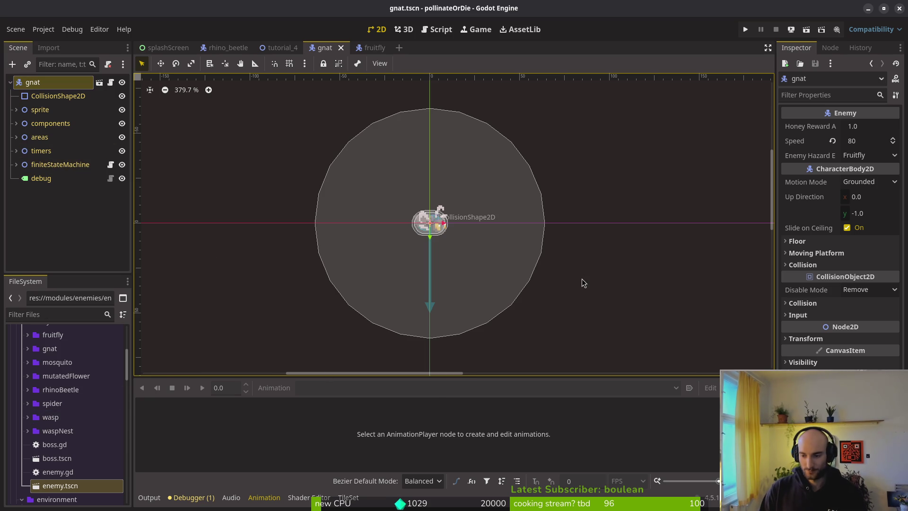
key("alt+Tab")
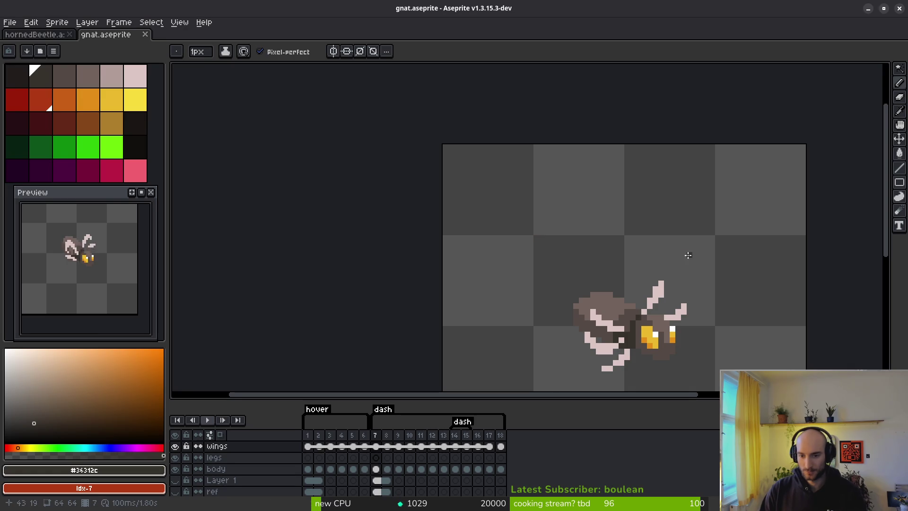
Switch to hornedBeetle.aseprite and view frames 6 and 8 of the stomp animation.
left_click_drag(697, 348, 505, 239)
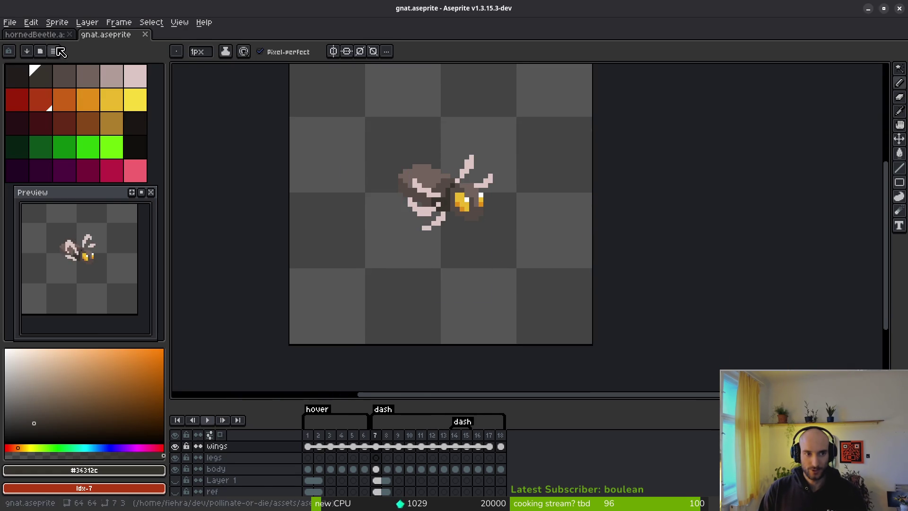
key("ctrl+Tab")
key("ctrl+s")
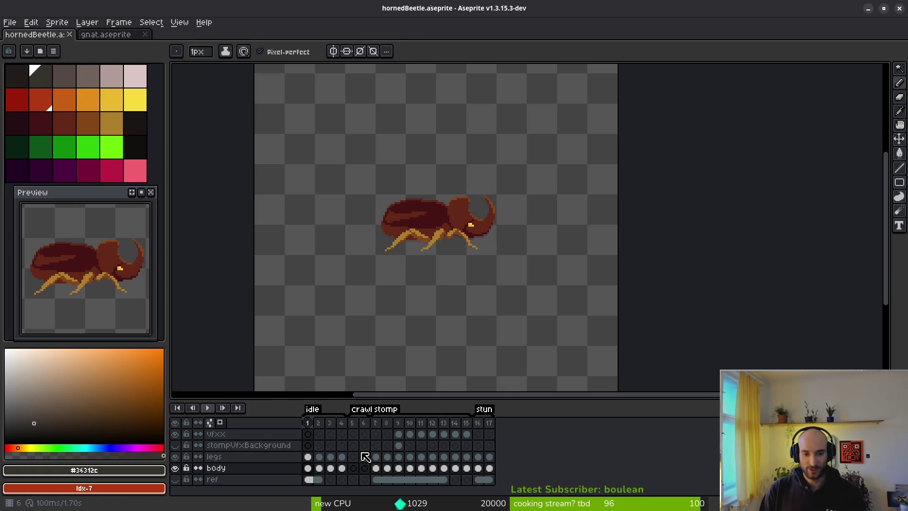
left_click(364, 457)
left_click(387, 446)
Save hornedBeetle.aseprite and return to the gnat scene in Godot.
scroll(95, 298, "down", 3)
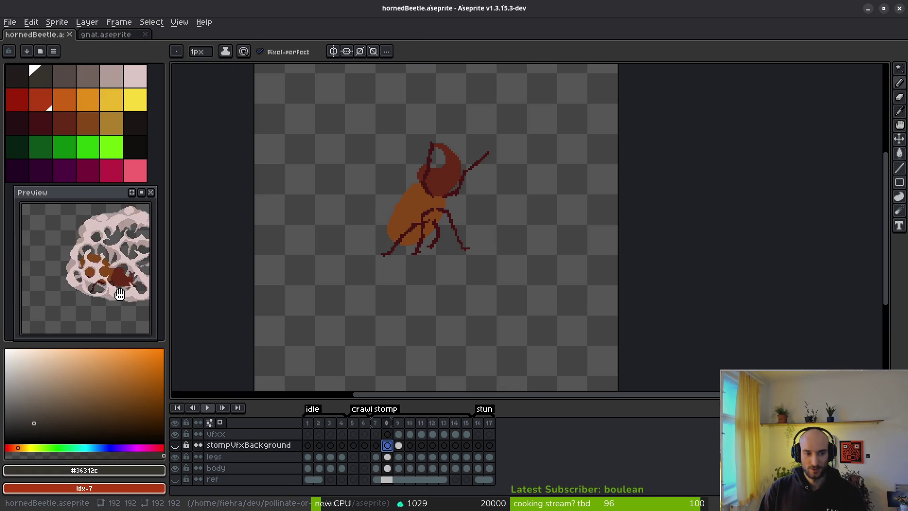
scroll(392, 325, "down", 1)
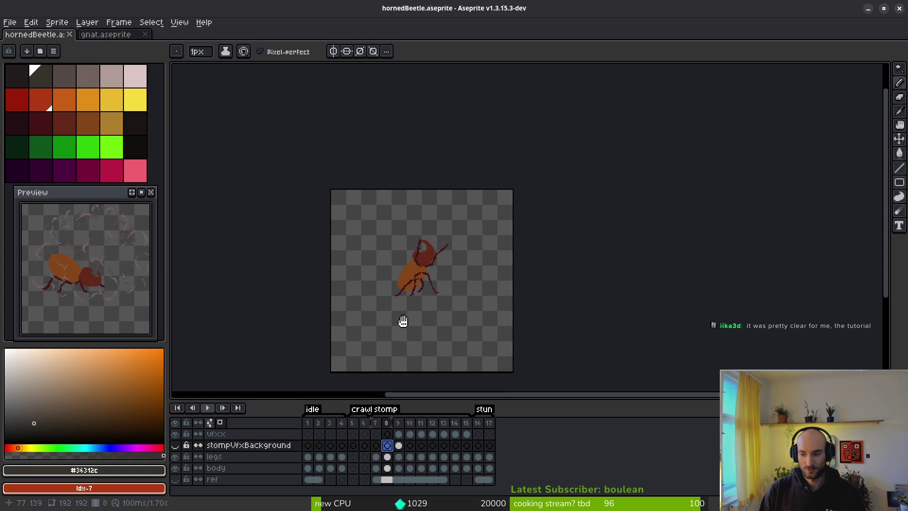
scroll(416, 269, "up", 1)
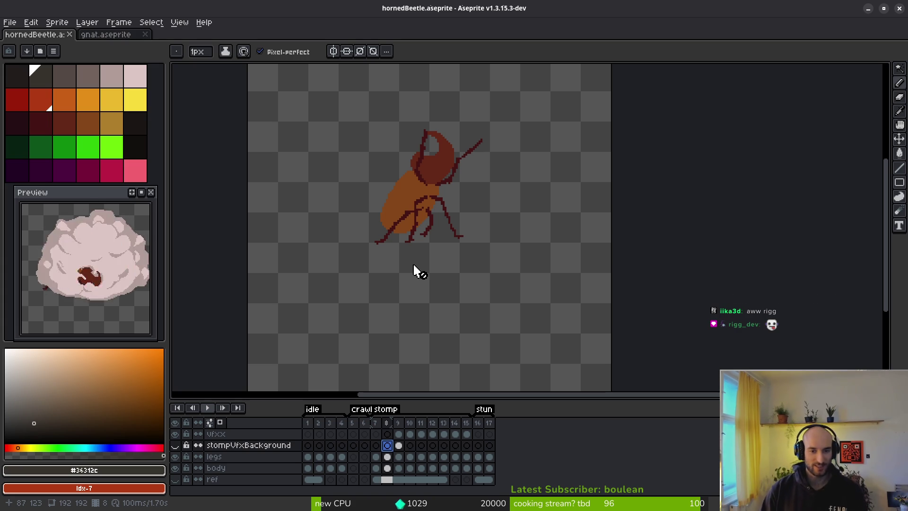
scroll(434, 251, "down", 4)
scroll(444, 275, "up", 2)
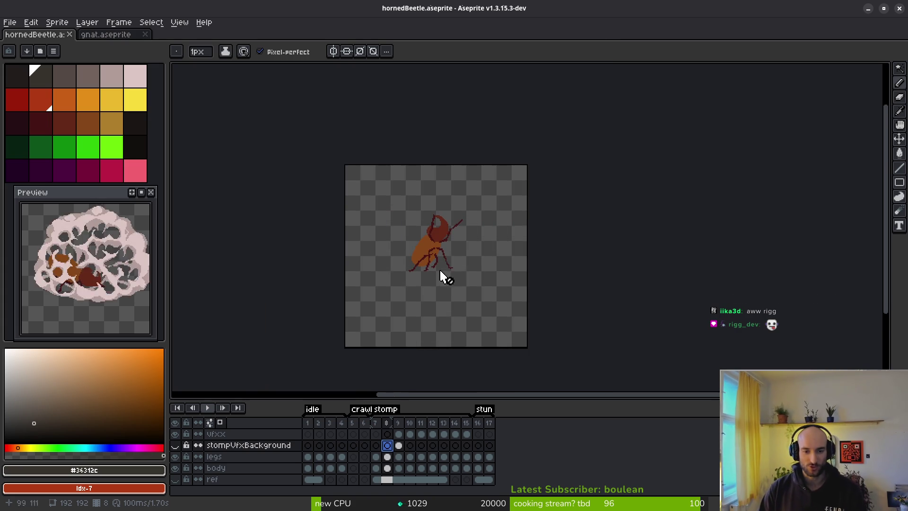
key("ctrl+s")
scroll(463, 285, "up", 4)
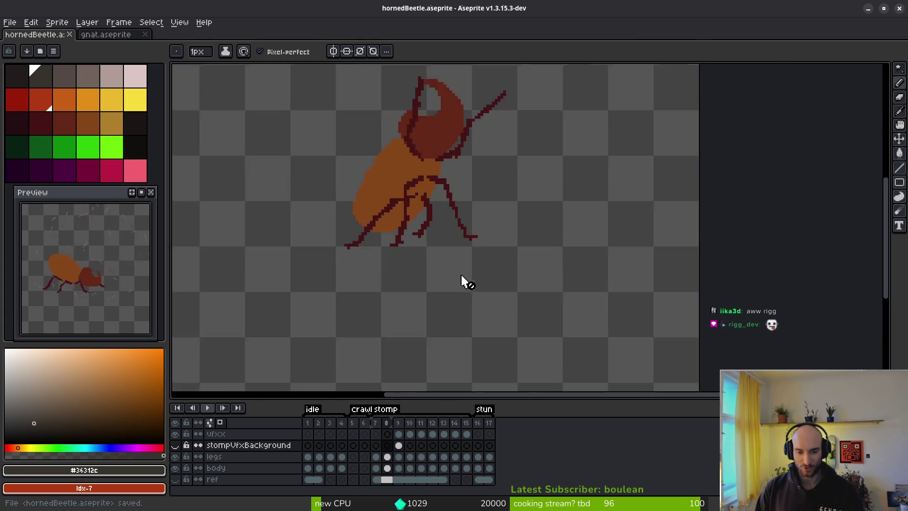
scroll(462, 282, "down", 2)
key("i")
key("alt+Tab")
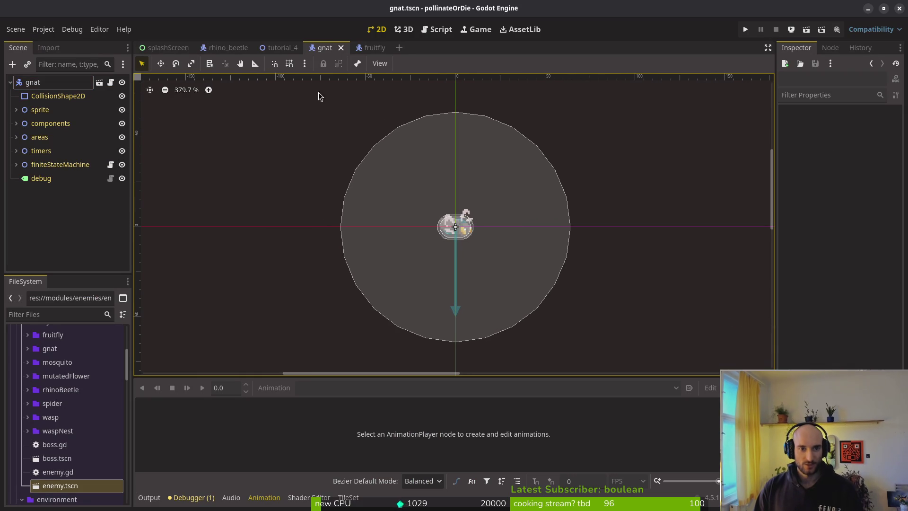
From the tutorial_4 tab, quick-open tutorial_1.tscn and then tutorial_2.tscn.
left_click(274, 52)
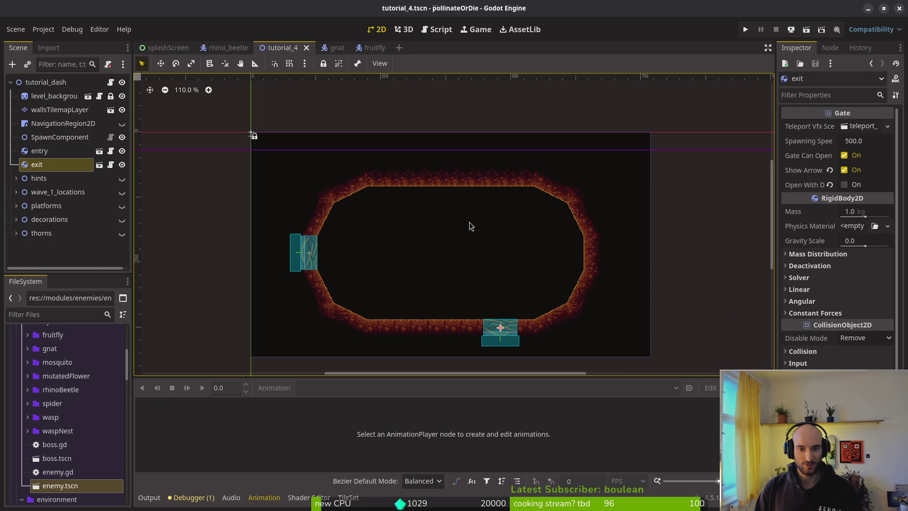
key("shift+alt+o")
type("tut_1.ts")
key("Return")
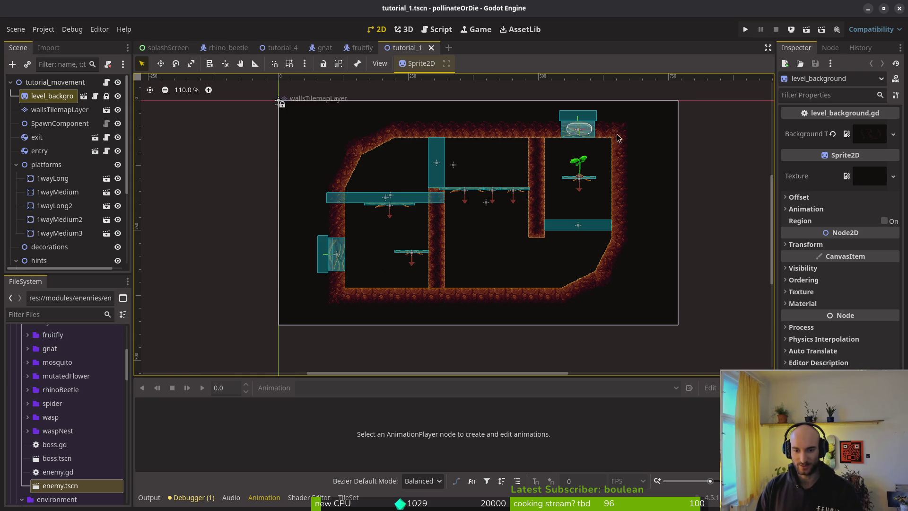
key("shift+alt+o")
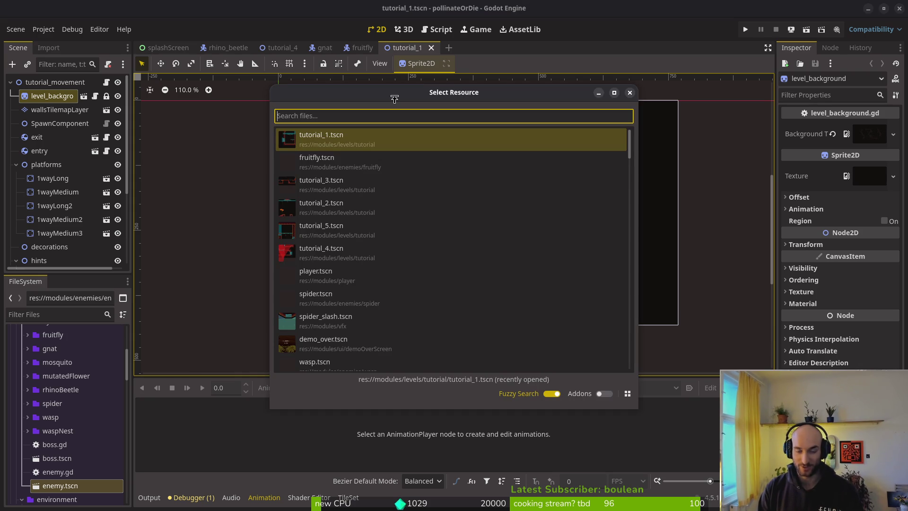
type("tut")
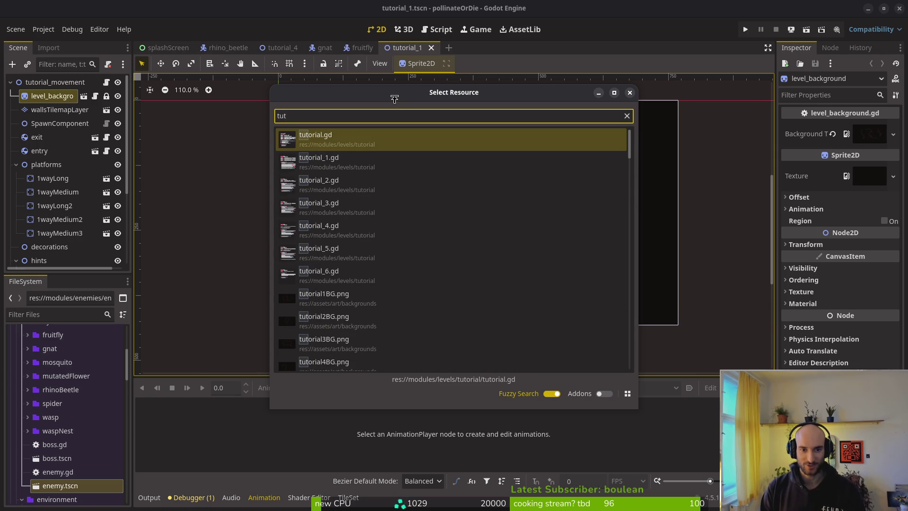
type("_2")
key("Return")
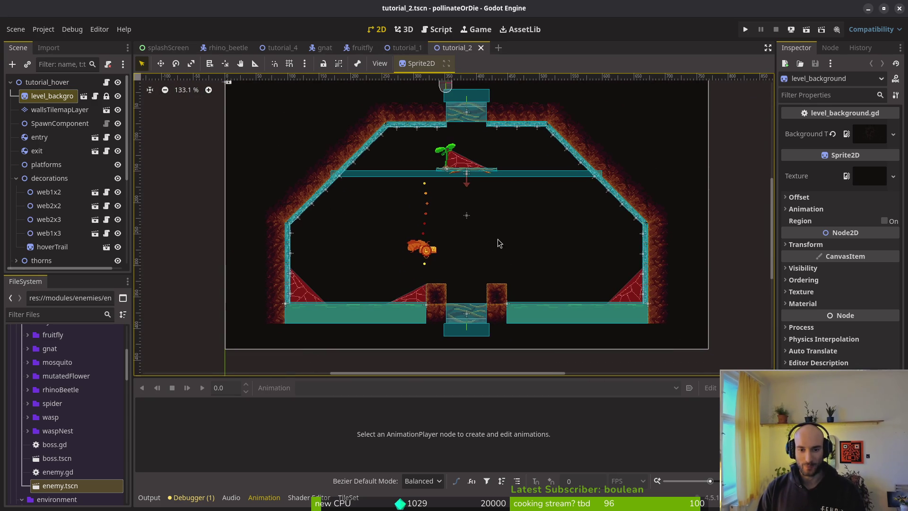
Move the keyboardInput, playstationInput and xboxInput hints by (-23, 11) px and save tutorial_2.
left_click(421, 256)
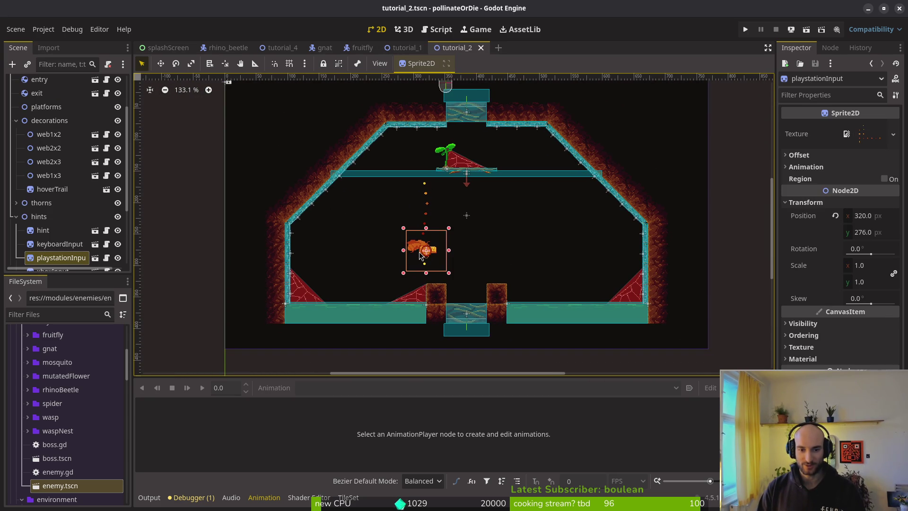
left_click(52, 231)
scroll(58, 181, "down", 3)
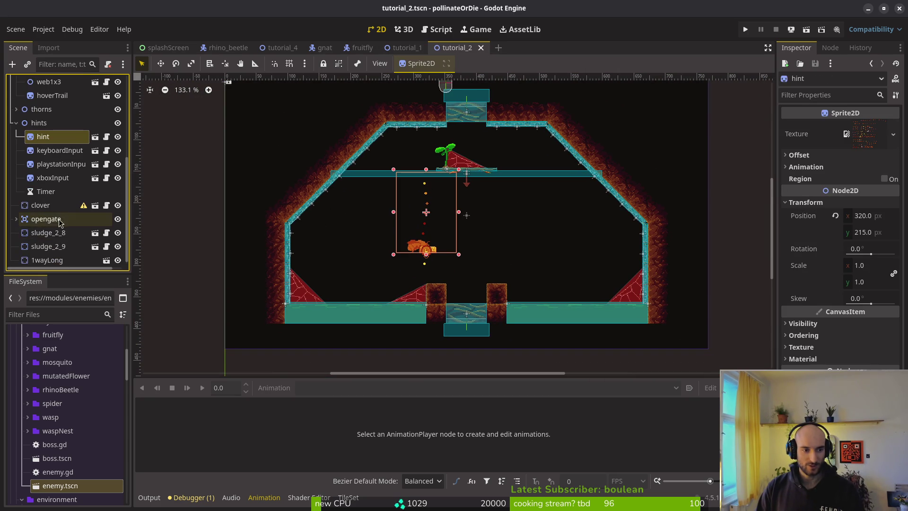
left_click(58, 182, "shift")
scroll(435, 240, "up", 8)
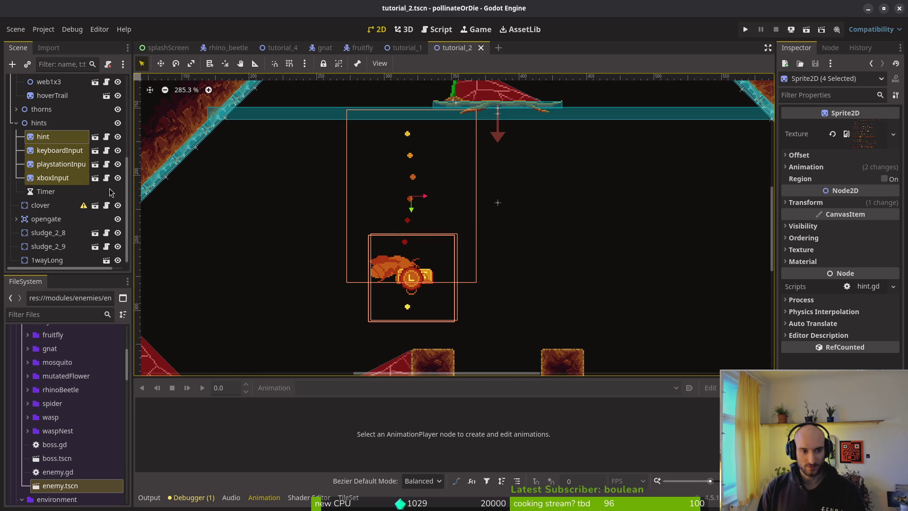
left_click(56, 150)
left_click(65, 180, "shift")
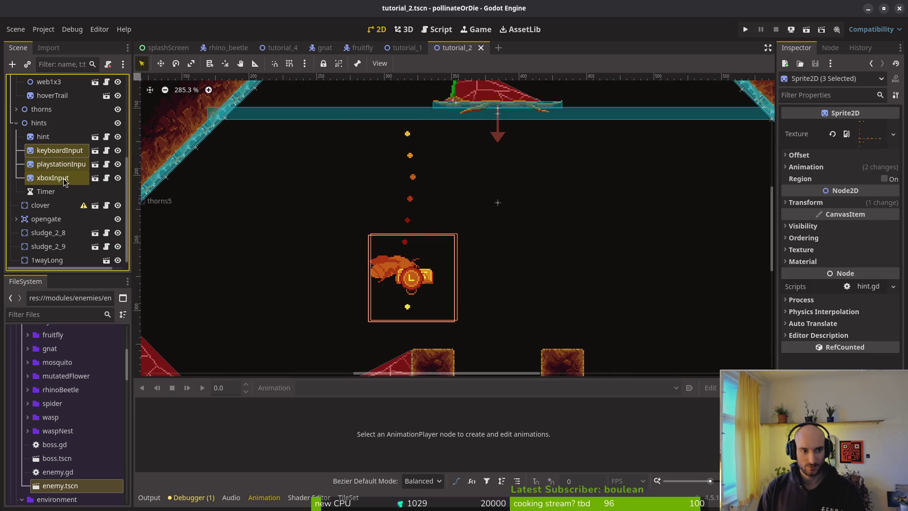
left_click_drag(419, 282, 393, 297)
key("ctrl+s")
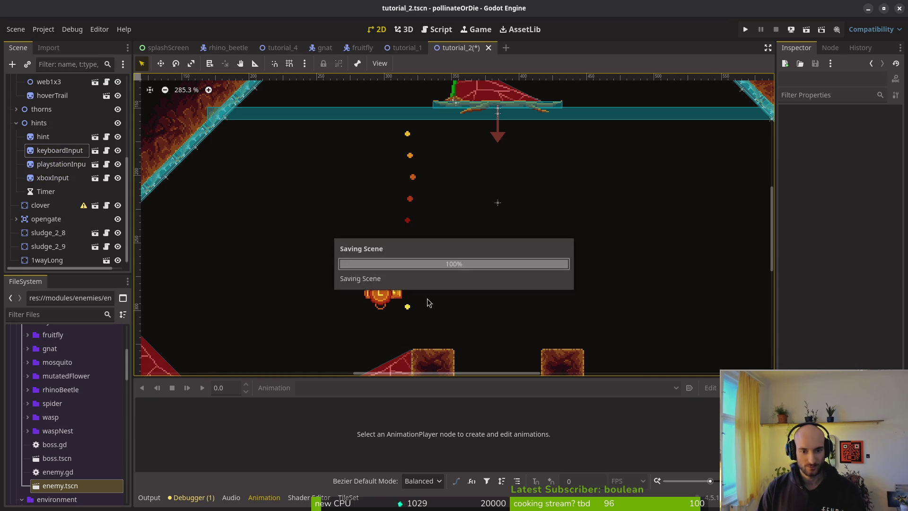
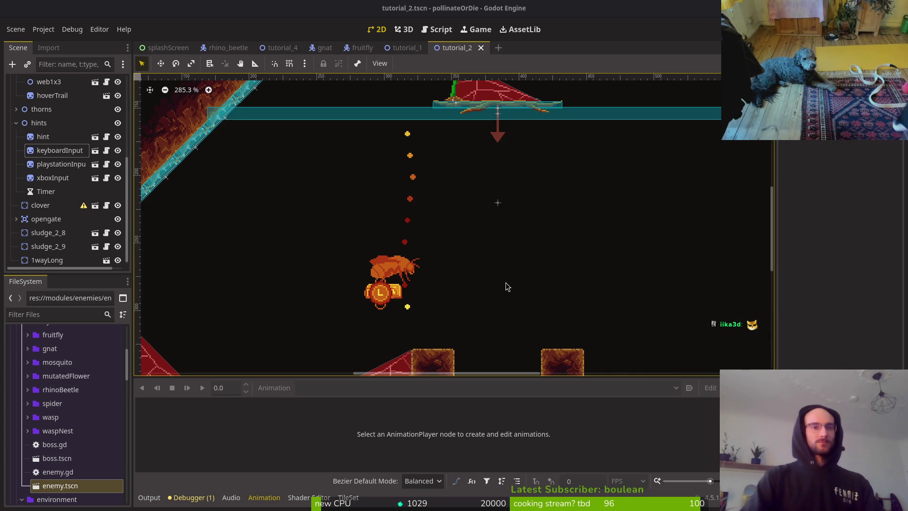
Run the project with F6 and continue the saved game into the hive.
scroll(439, 272, "left", 1)
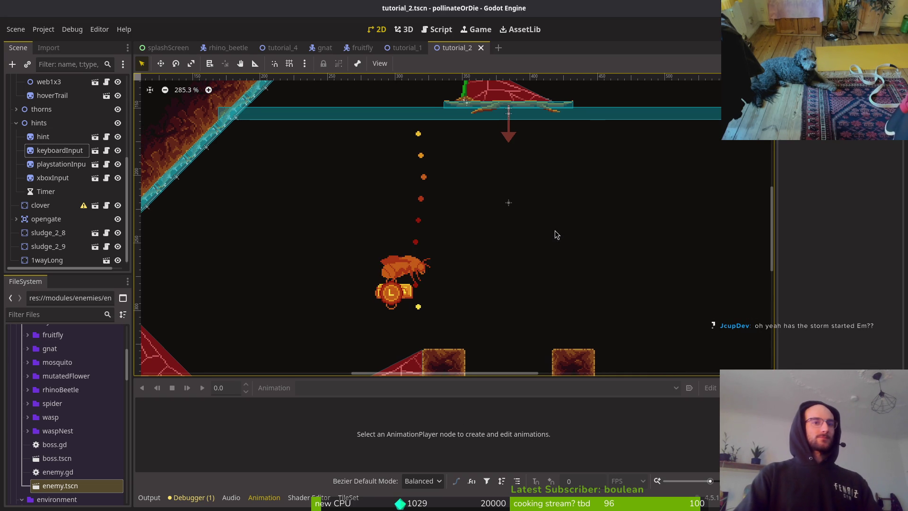
key("F6")
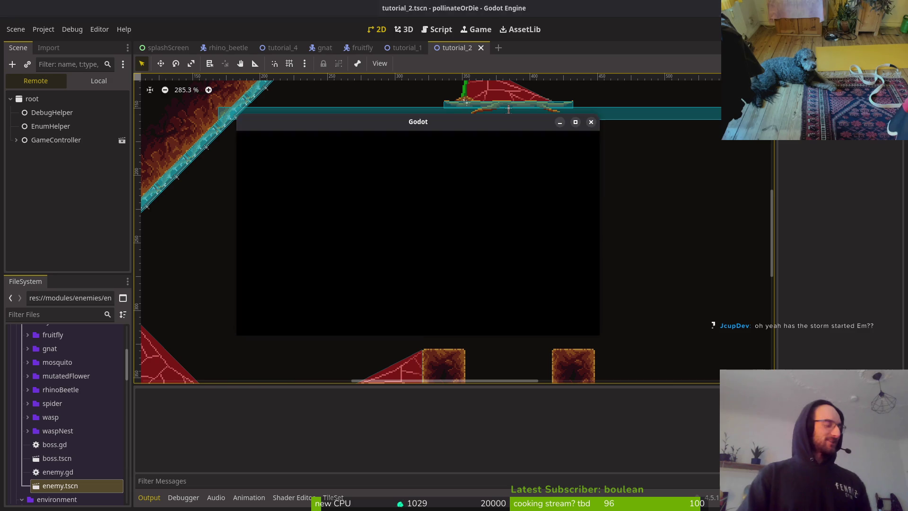
key("Return")
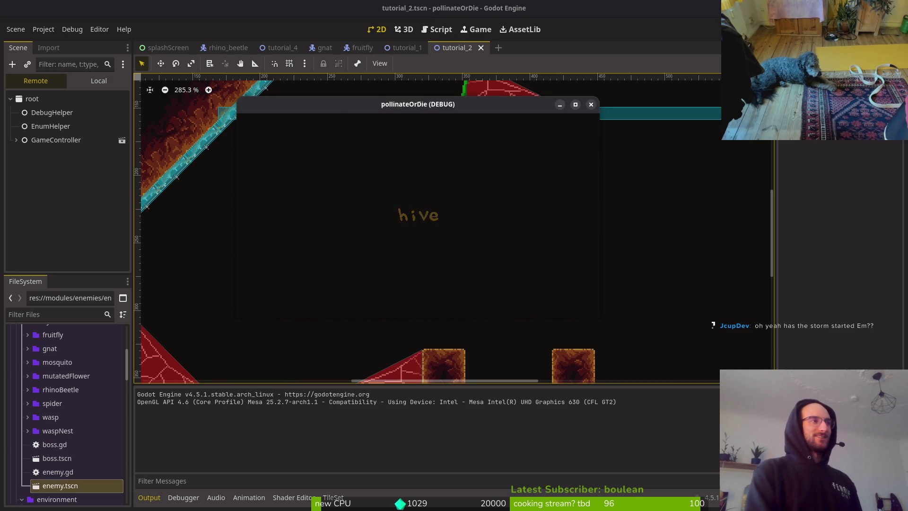
Quit from the pause menu to the main menu and start a new game.
key("Escape")
key("Down")
key("Down")
key("Down")
key("Return")
key("Left")
key("Return")
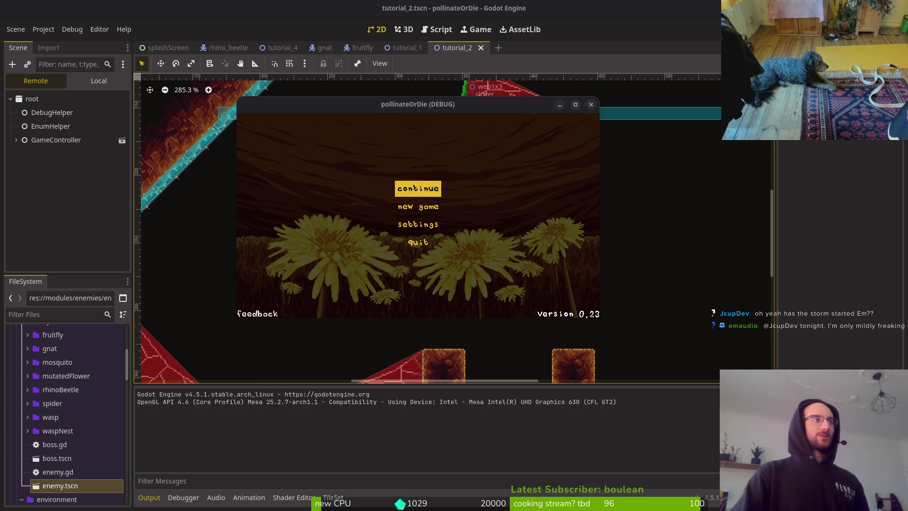
key("Down")
key("Return")
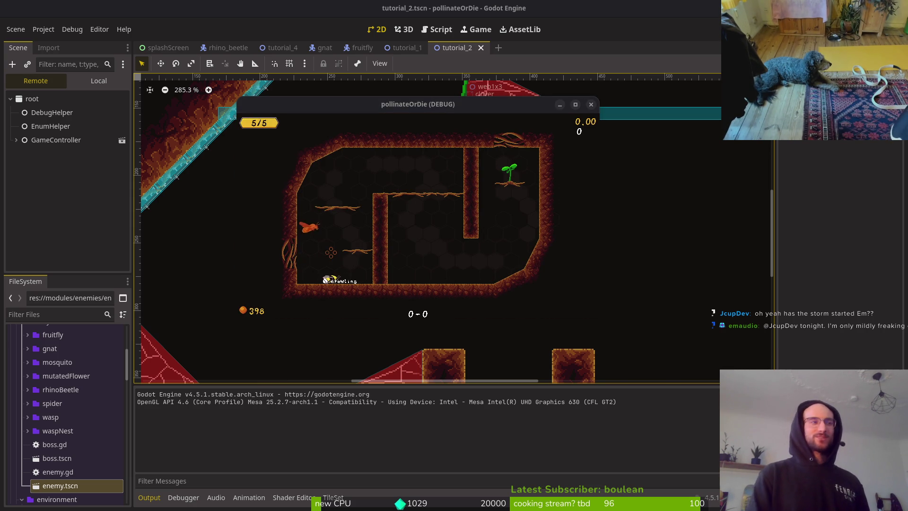
Guide the bee over the upper platform, across the cave floor and through the exit.
key("space")
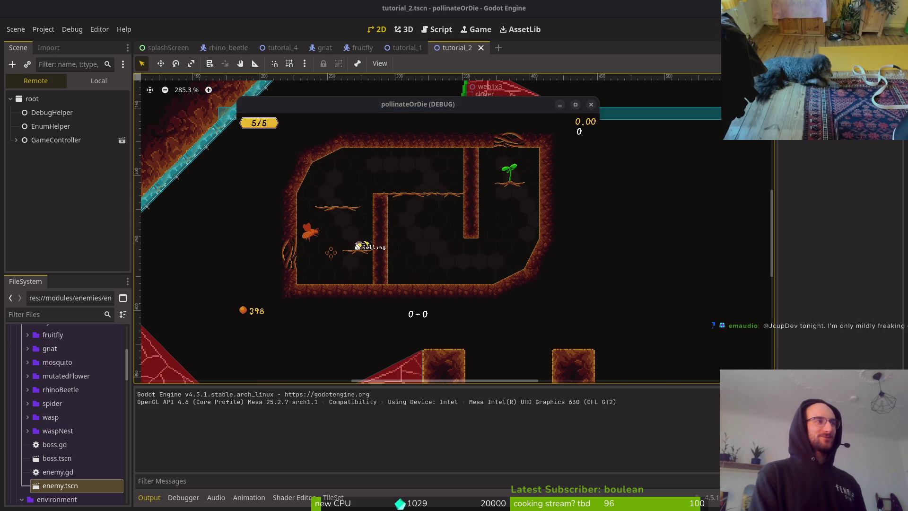
key("Right")
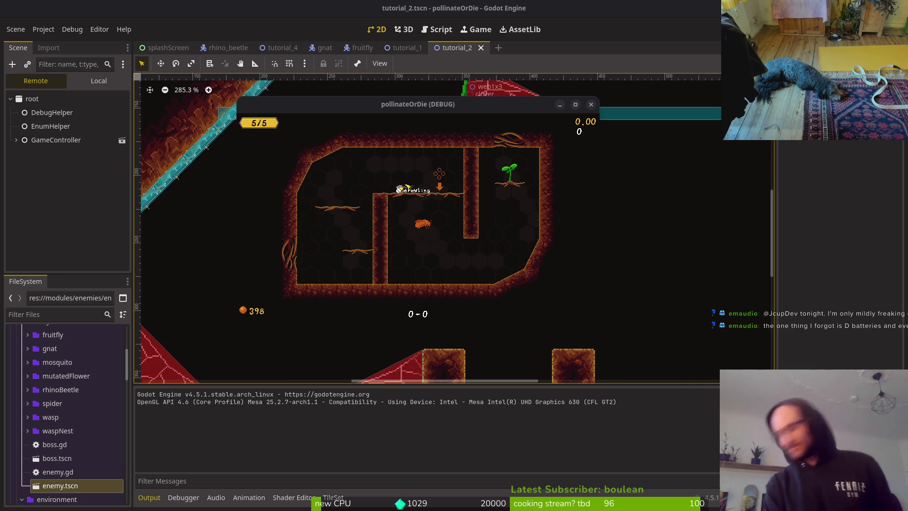
key("Right")
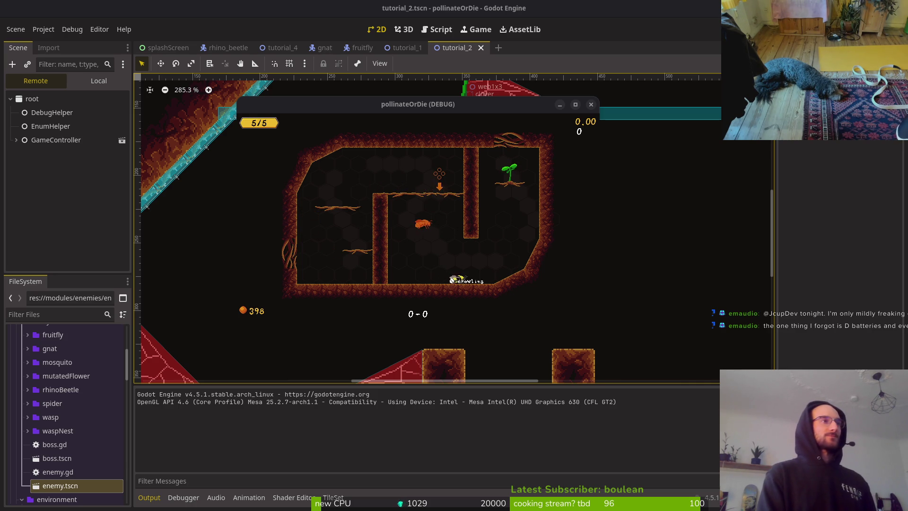
key("Right")
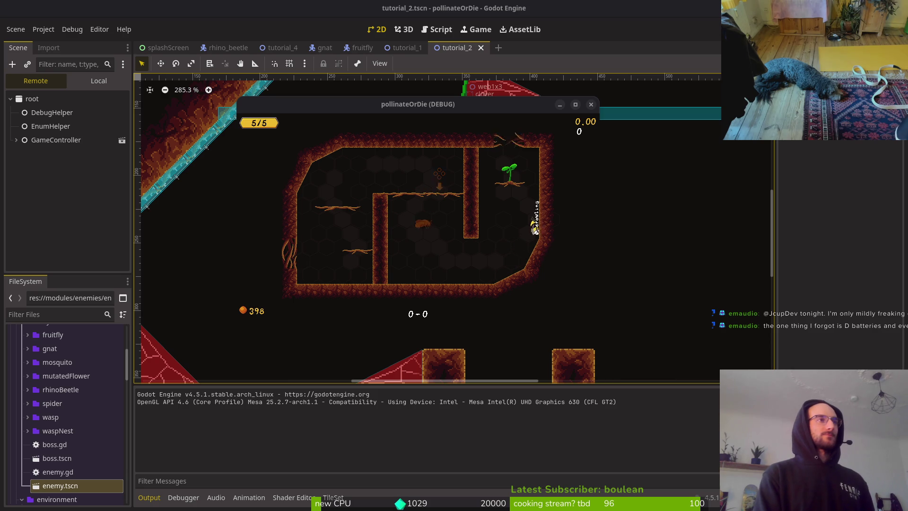
key("Right")
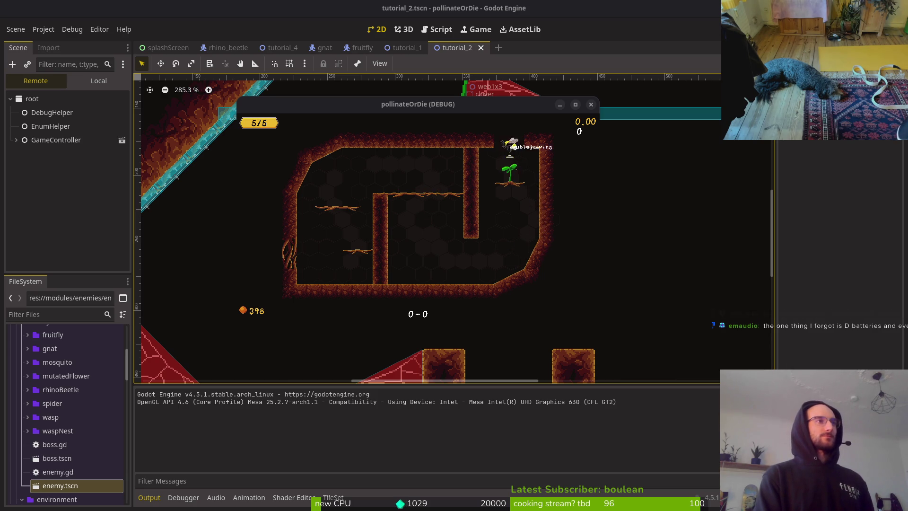
Attack the enemies in the next room, then close the game window to stop debugging.
key("space")
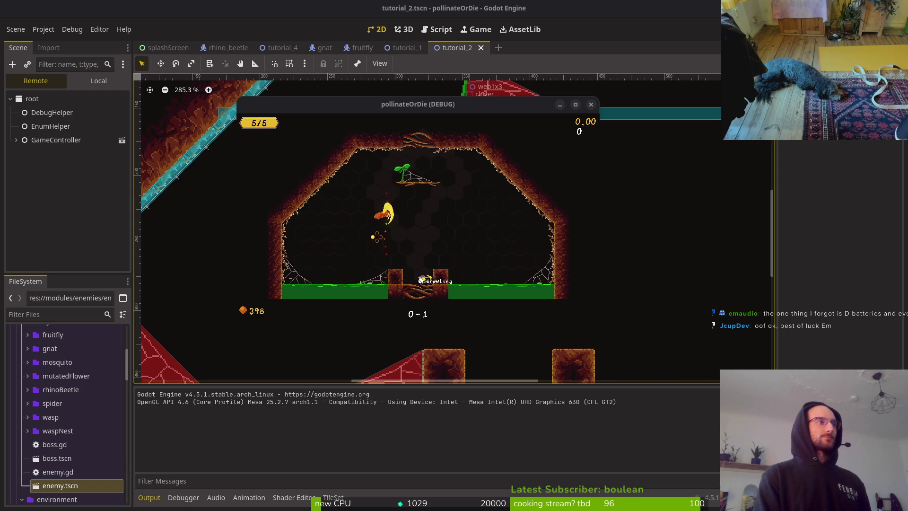
key("space")
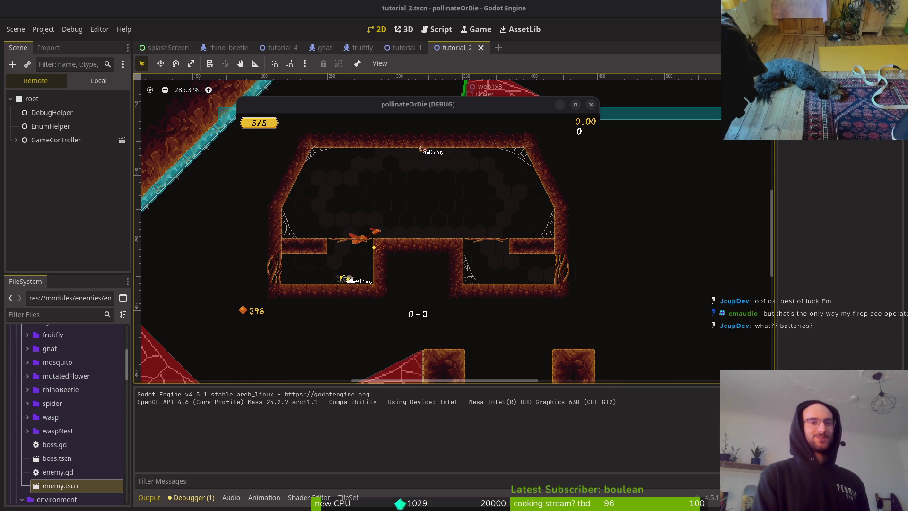
key("space")
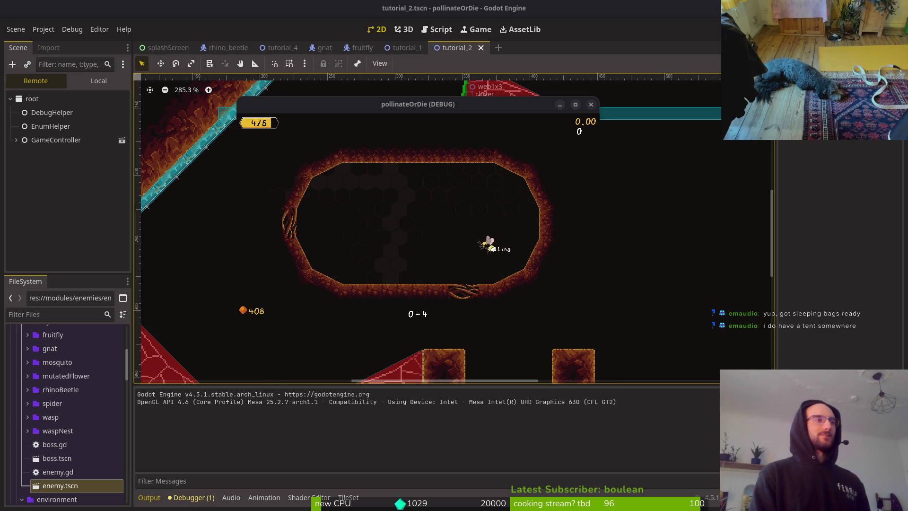
left_click(590, 104)
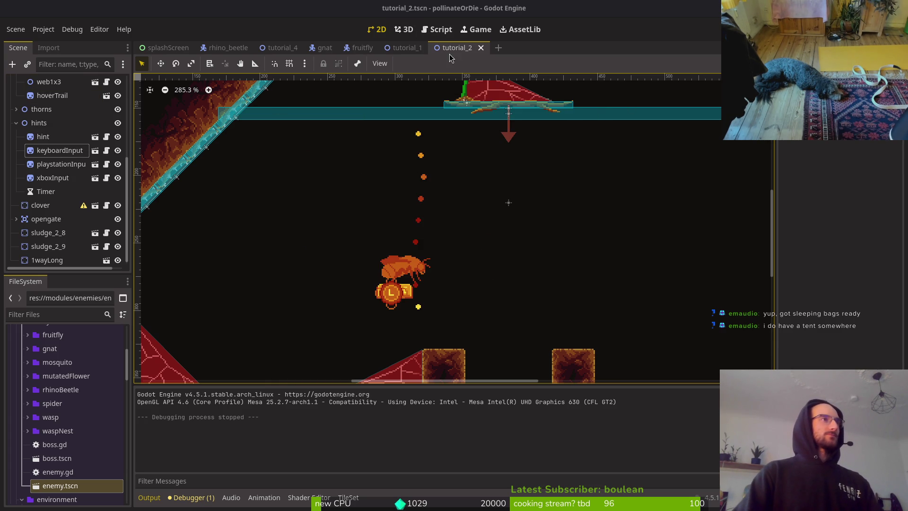
Close the tutorial_2, tutorial_1, fruitfly and gnat scene tabs.
scroll(502, 226, "down", 3)
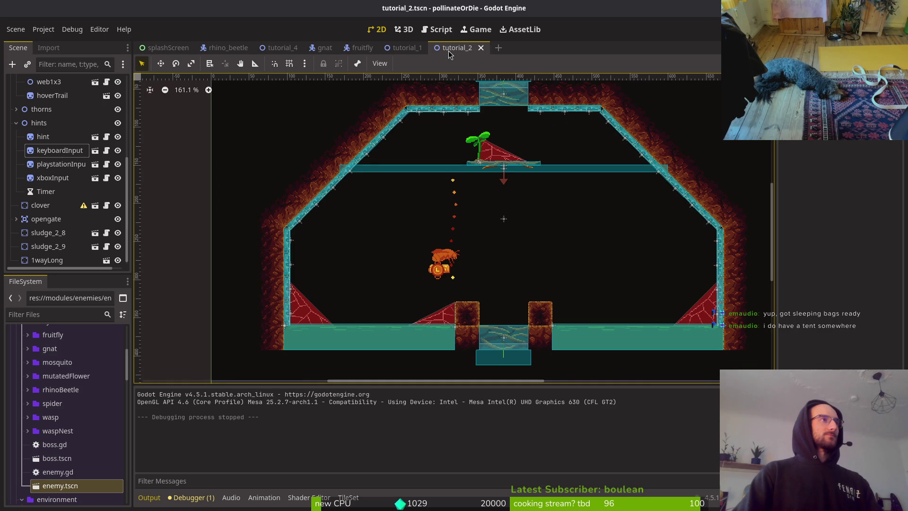
middle_click(446, 53)
middle_click(396, 54)
middle_click(360, 54)
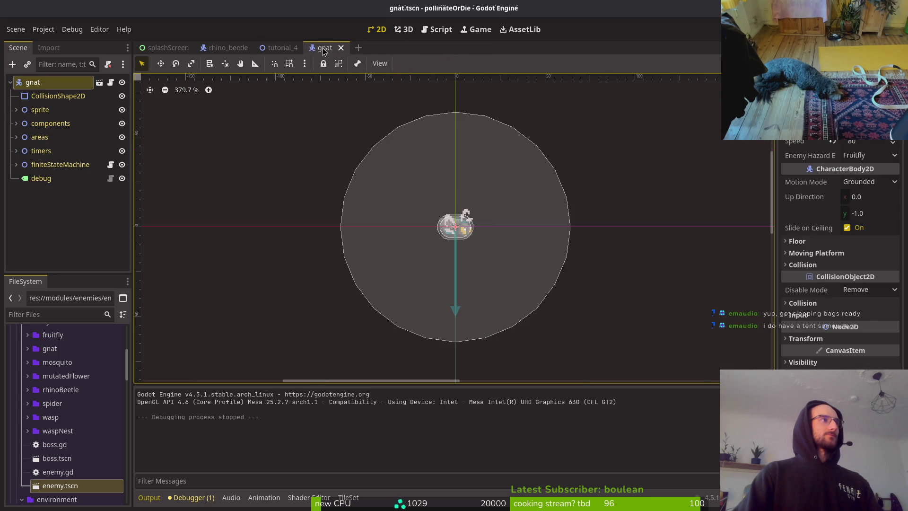
middle_click(323, 52)
Make the hints, wave_1_locations, platforms, decorations and thorns groups visible.
left_click(122, 179)
left_click(122, 192)
left_click(122, 206)
left_click(122, 219)
left_click(122, 233)
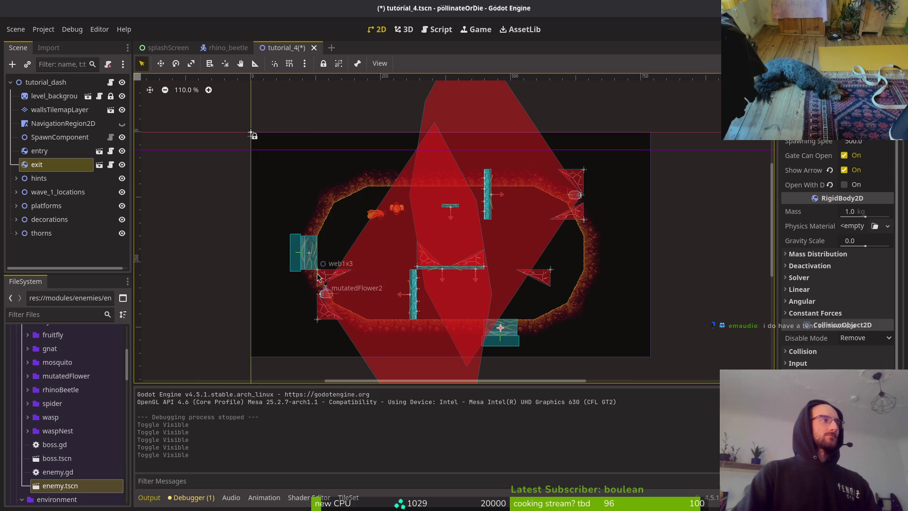
Delete the eight thorns child nodes and save tutorial_4.tscn.
left_click(16, 233)
scroll(499, 290, "down", 3)
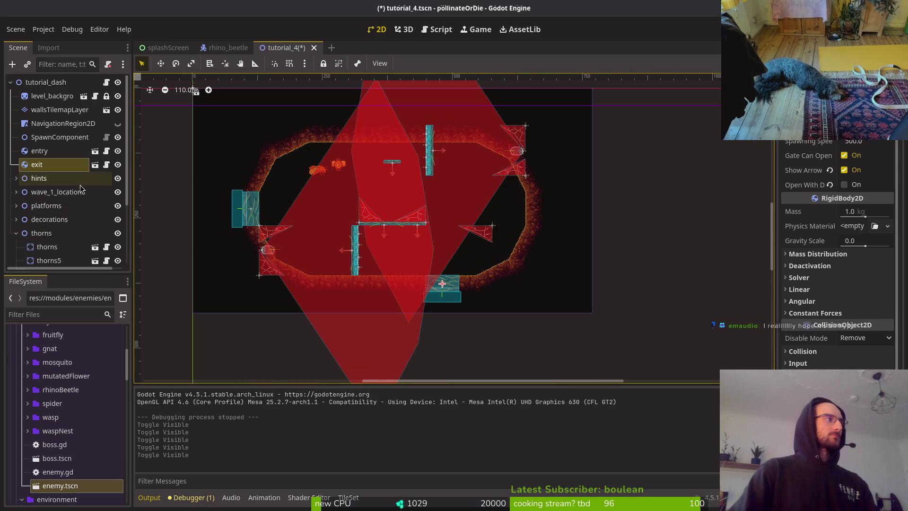
left_click(60, 250)
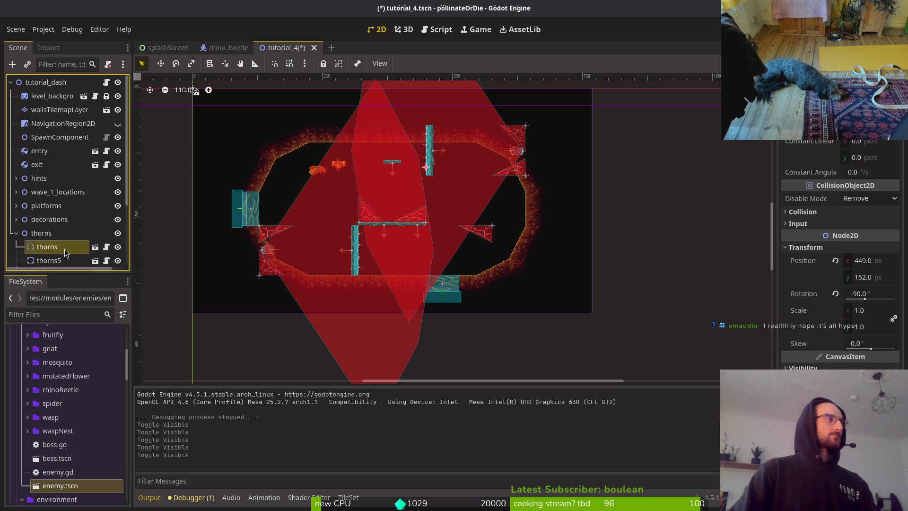
scroll(62, 248, "down", 3)
left_click(59, 258, "shift")
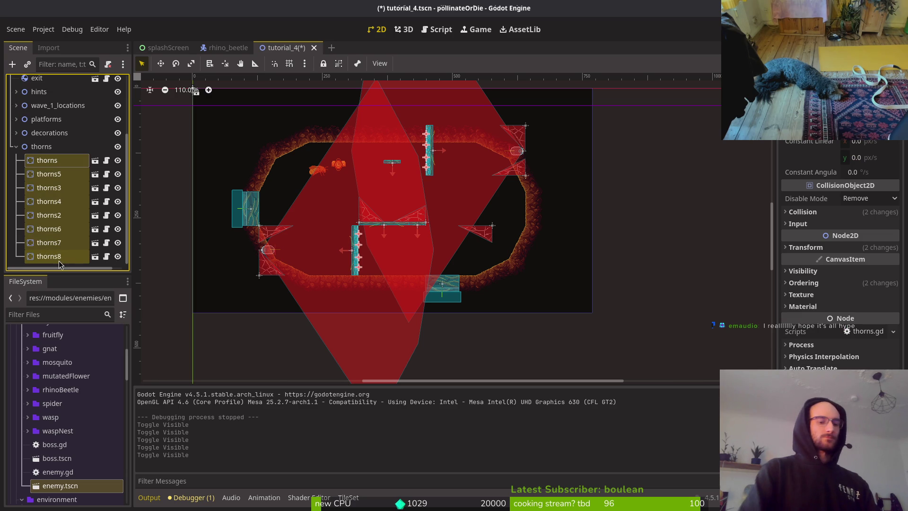
key("Delete")
key("Return")
key("ctrl+s")
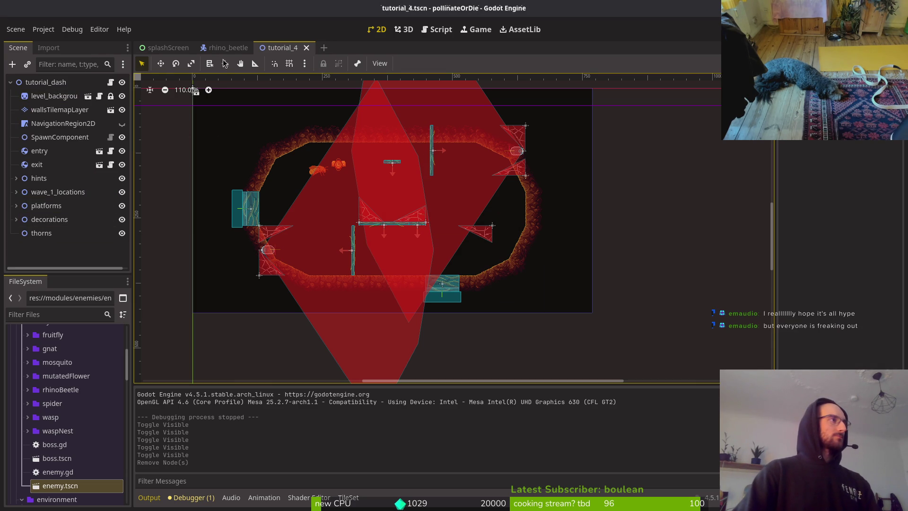
left_click(16, 193)
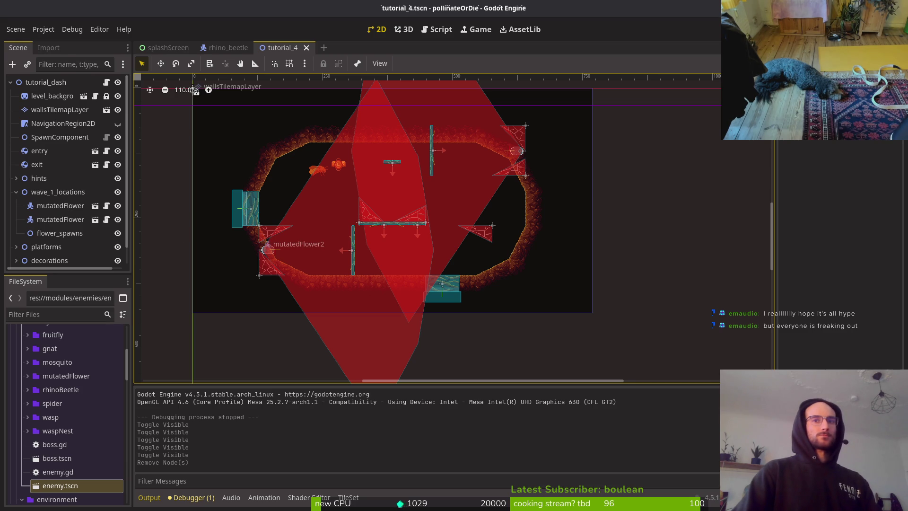
key("alt+Tab")
Start vim in the project folder and open enemy_spawn_marker.gd.
type("im")
key("Return")
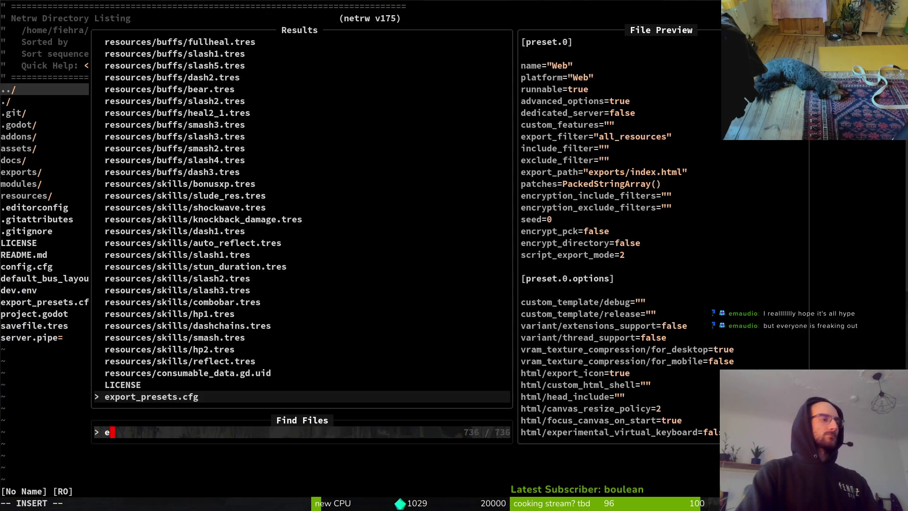
type("enemy_spawn_mar")
key("Return")
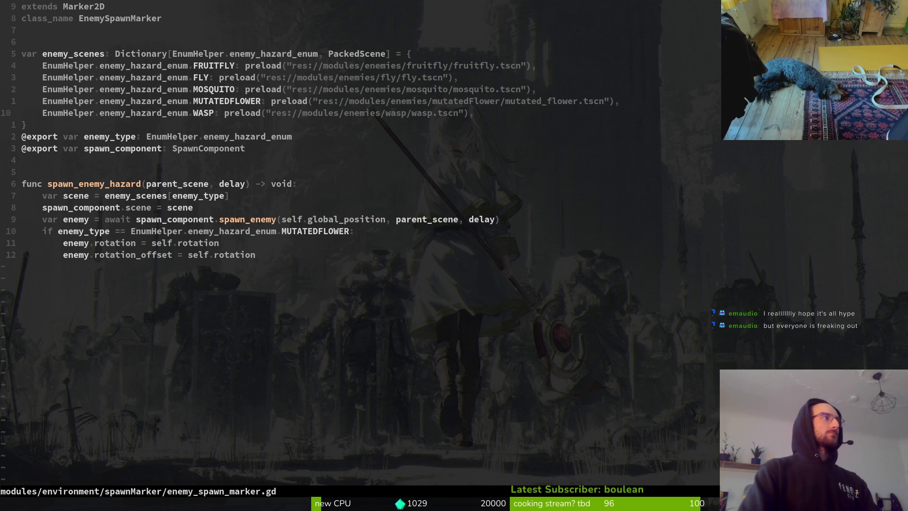
Duplicate the WASP preload line as a GNAT entry pointing to gnat/gnat.tscn and save.
key("y")
key("y")
key("p")
key("p")
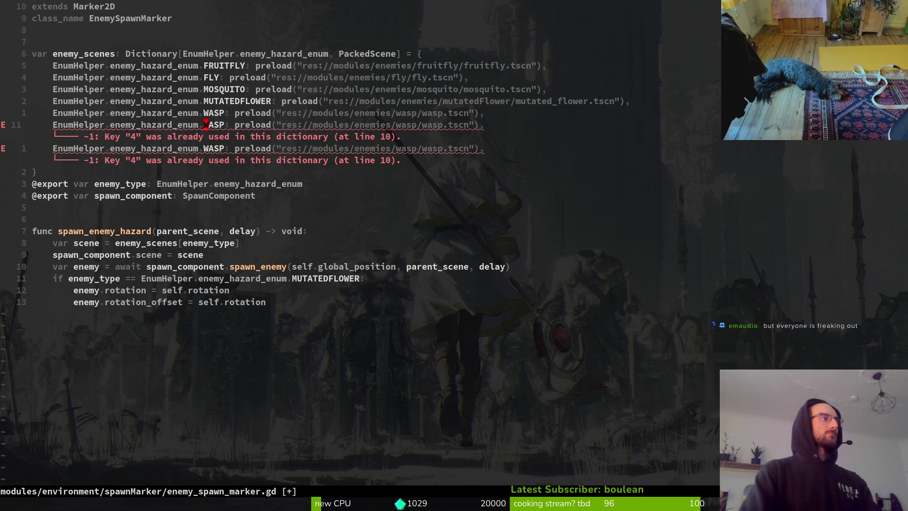
type("ciwGNAT")
key("Escape")
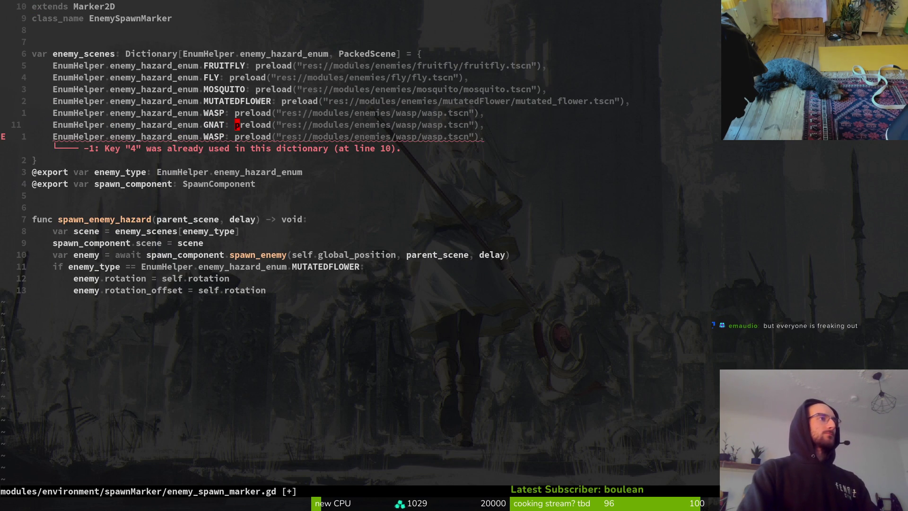
type("ct.gnat/gnat")
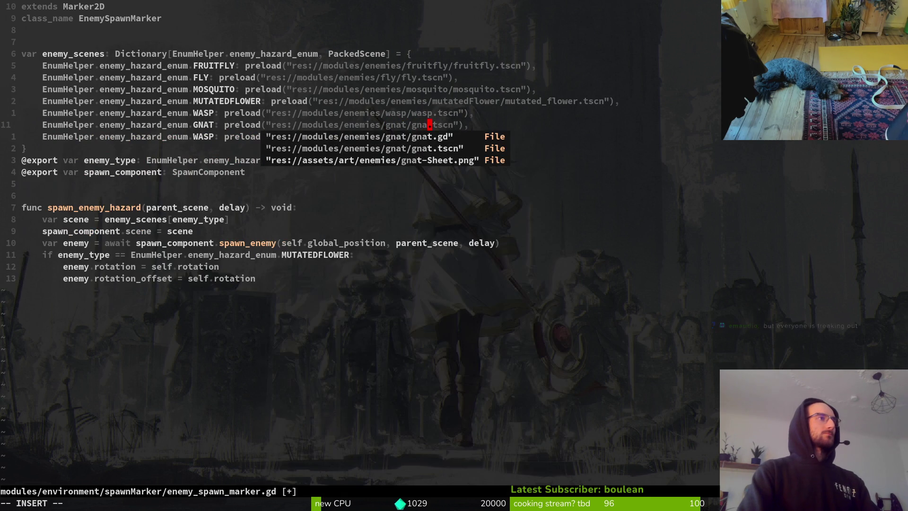
key("Escape")
type("j:w")
key("Return")
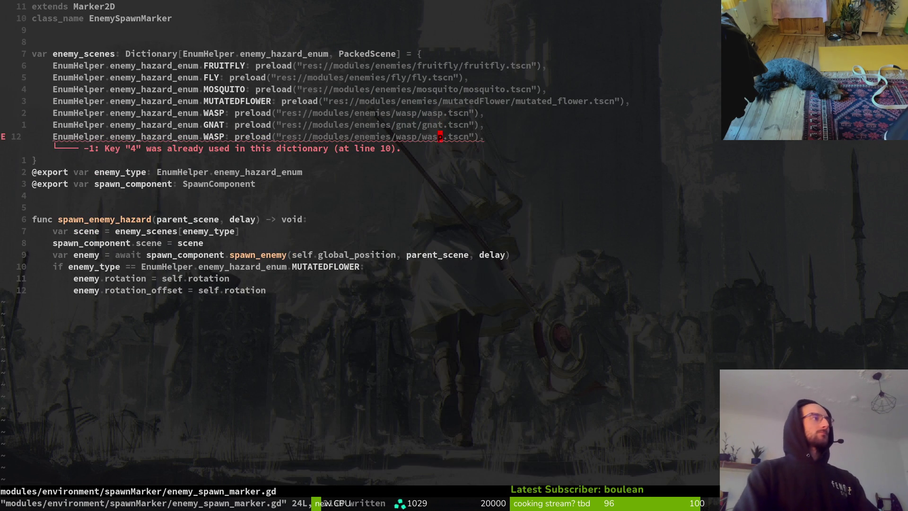
Delete the leftover duplicate WASP line and save the script.
key("d")
key("d")
type(":w")
key("Return")
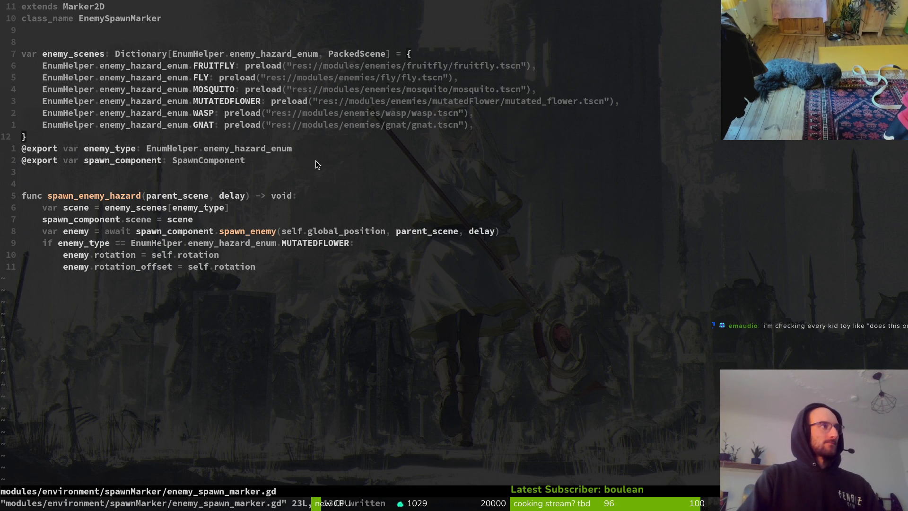
key("alt+Tab")
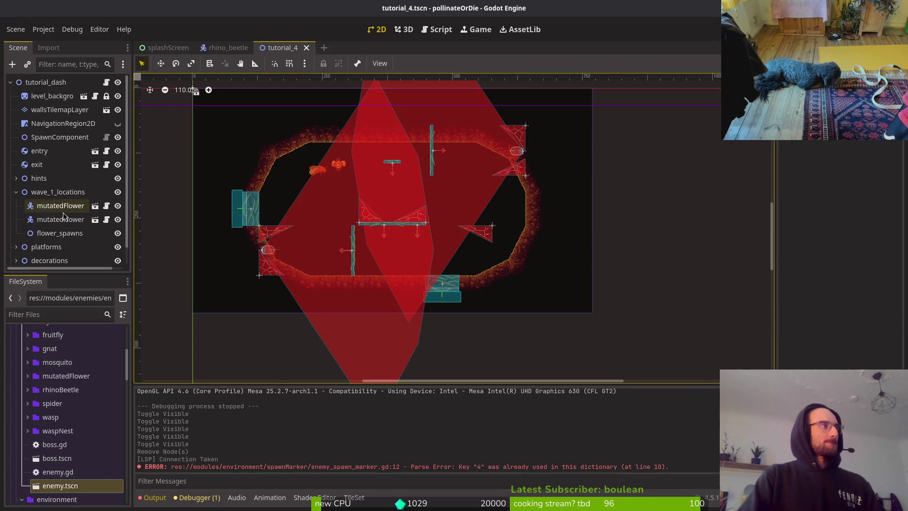
Check the enemy_type variable in the spawn marker script.
key("alt+Tab")
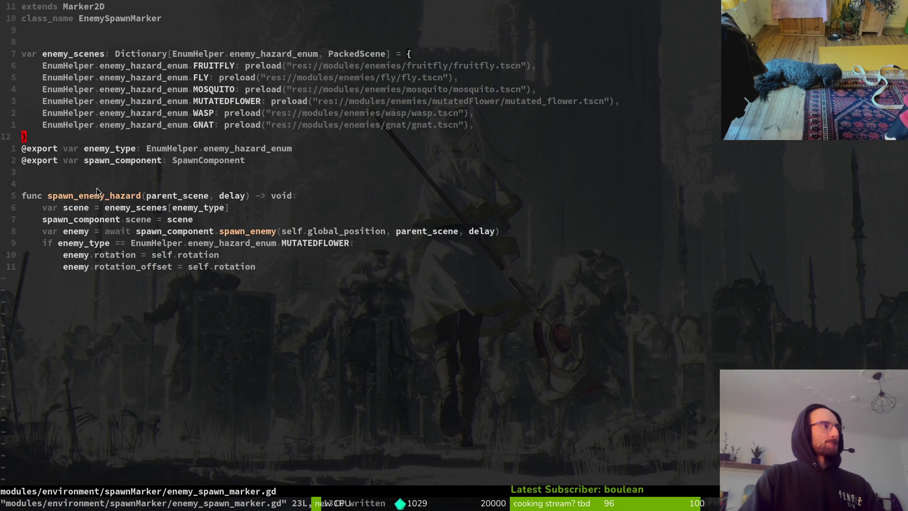
double_click(185, 207)
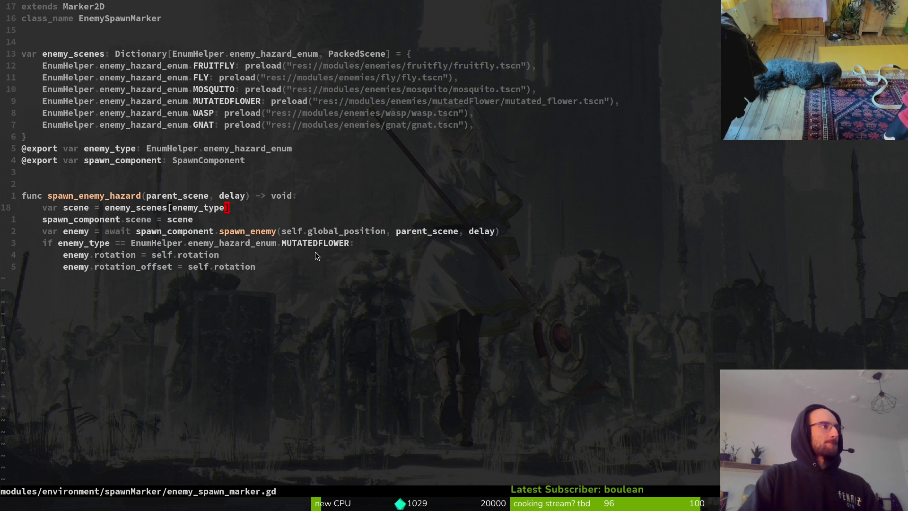
key("alt+Tab")
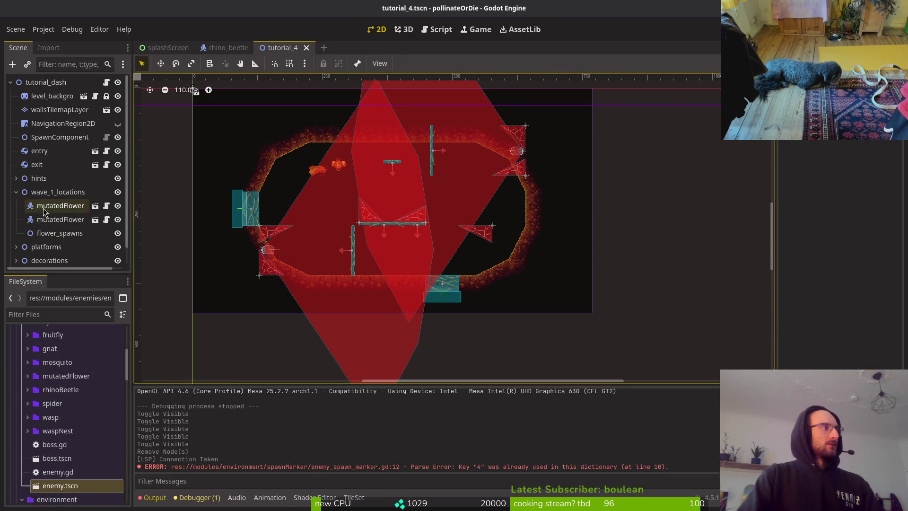
Delete both mutatedFlower nodes from wave_1_locations.
scroll(50, 214, "down", 1)
left_click(52, 188)
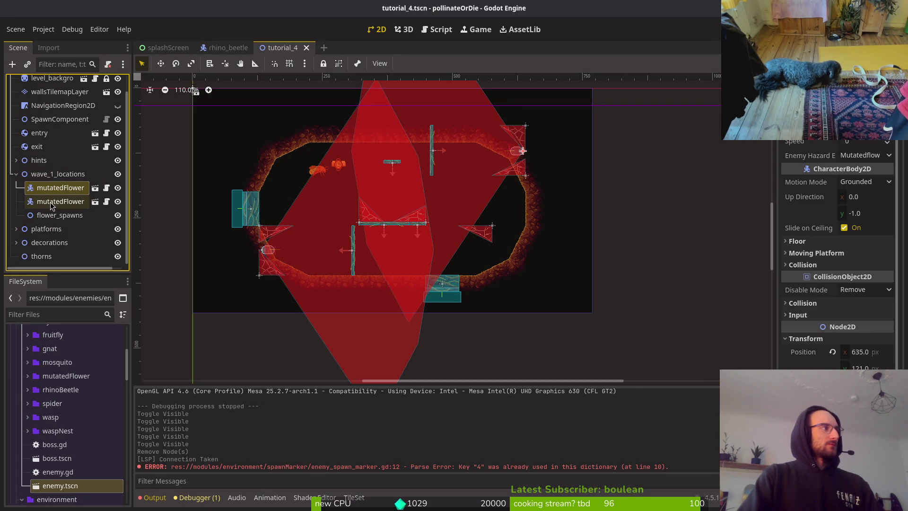
left_click(57, 203, "ctrl")
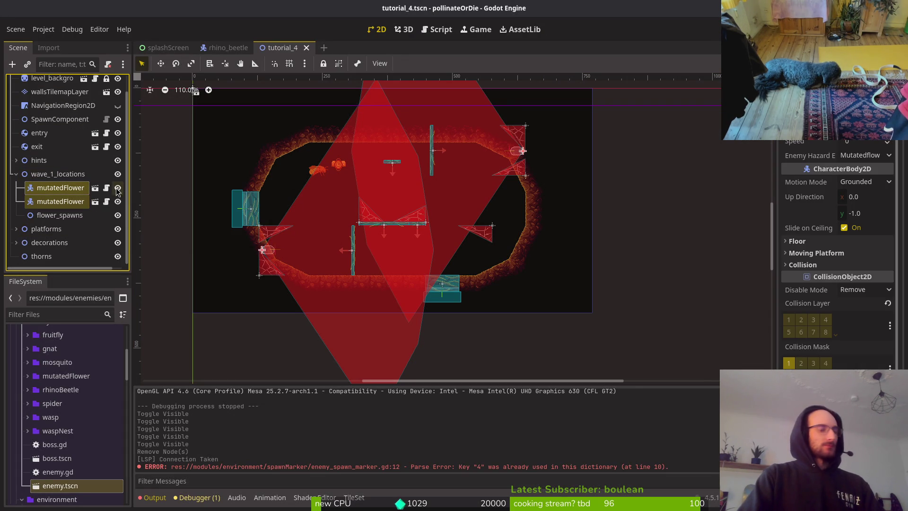
key("Delete")
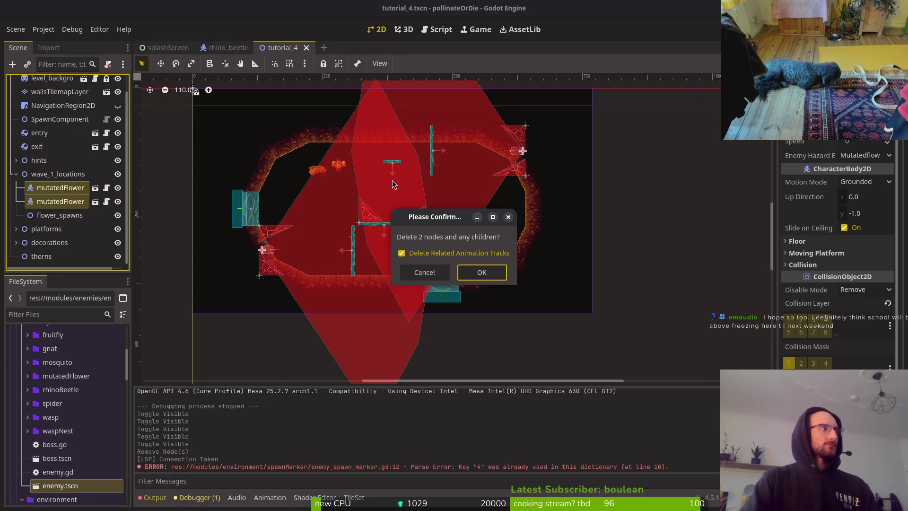
left_click(482, 269)
Delete the flower_spawns node and save the tutorial_4 scene.
left_click(47, 209)
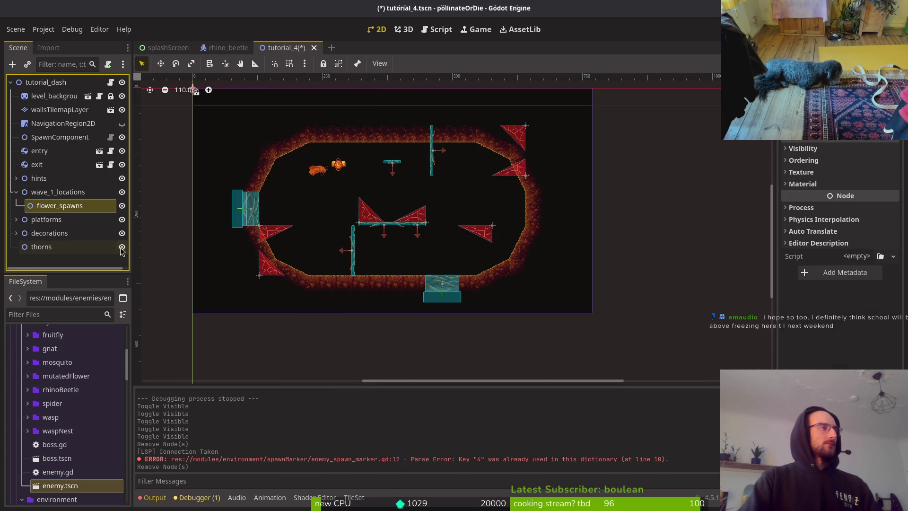
key("Delete")
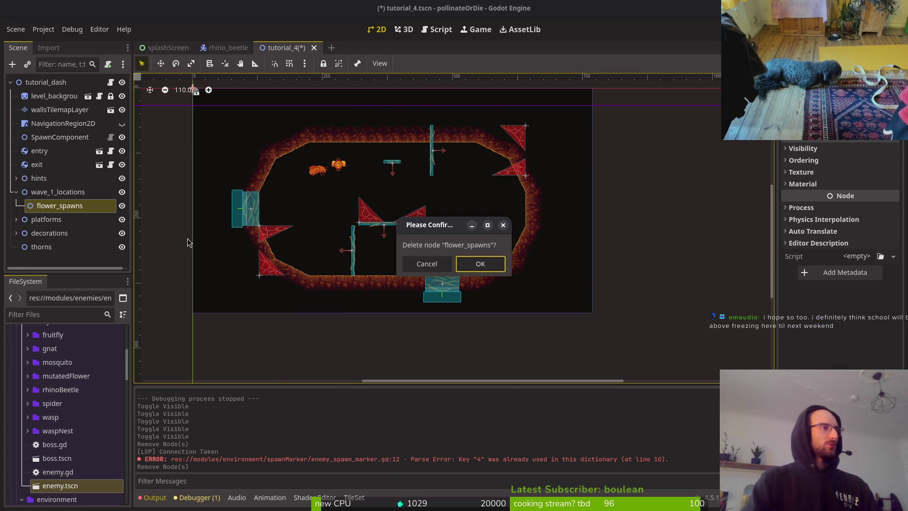
left_click(478, 264)
left_click(41, 192)
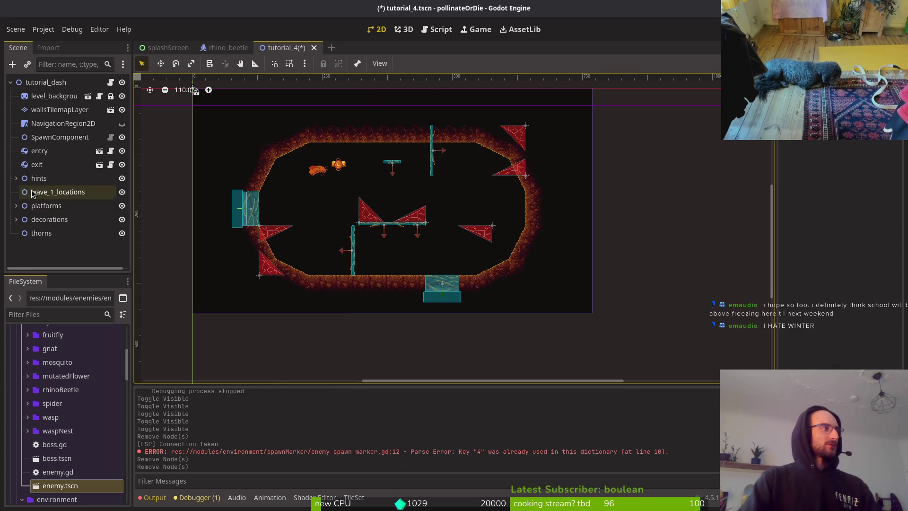
key("ctrl+s")
Search 'en' in the new-node dialog, then cancel without adding a node.
key("ctrl+a")
type("en")
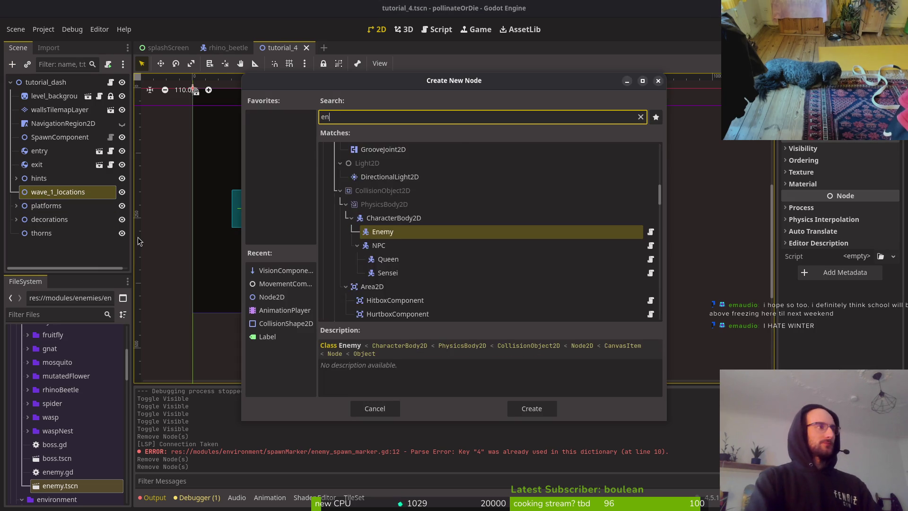
key("Escape")
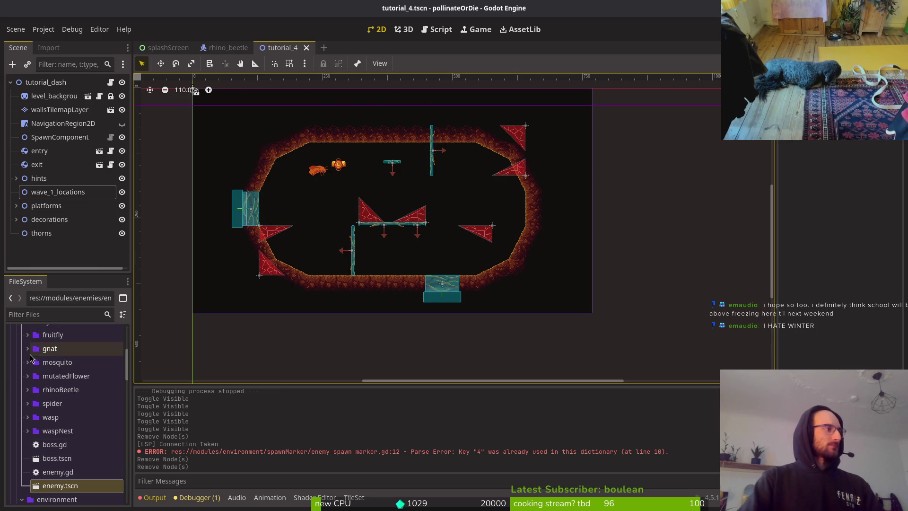
Collapse the enemies and platforms folders, expand spawnMarker, and select the enemy_spawn_marker scene.
left_click(27, 350)
left_click(26, 351)
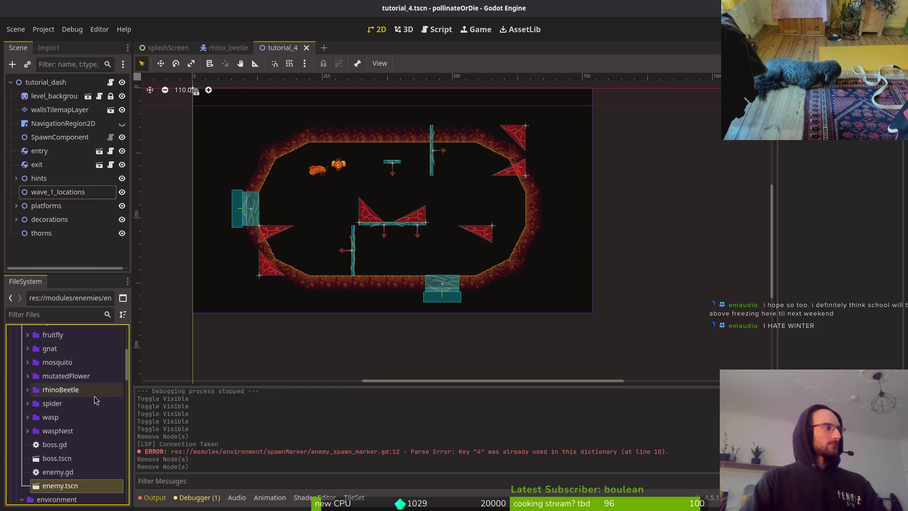
scroll(105, 416, "up", 5)
left_click(21, 405)
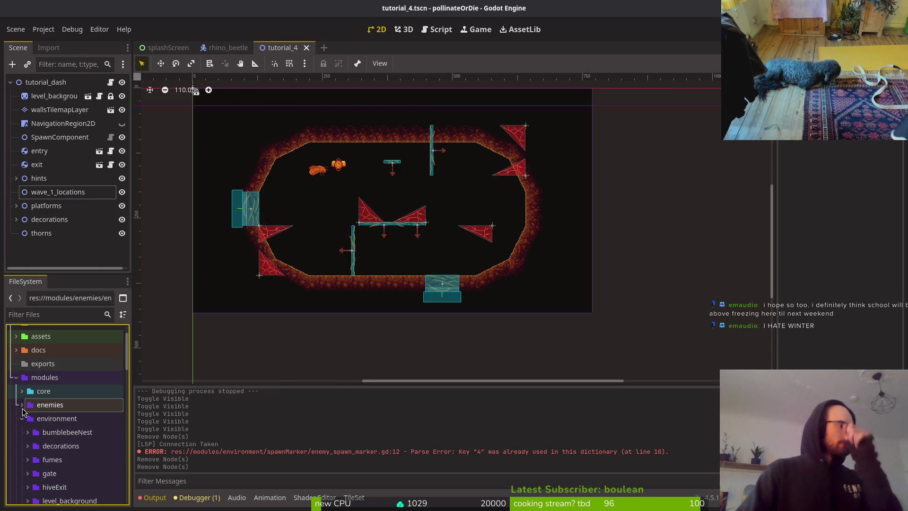
scroll(81, 465, "down", 2)
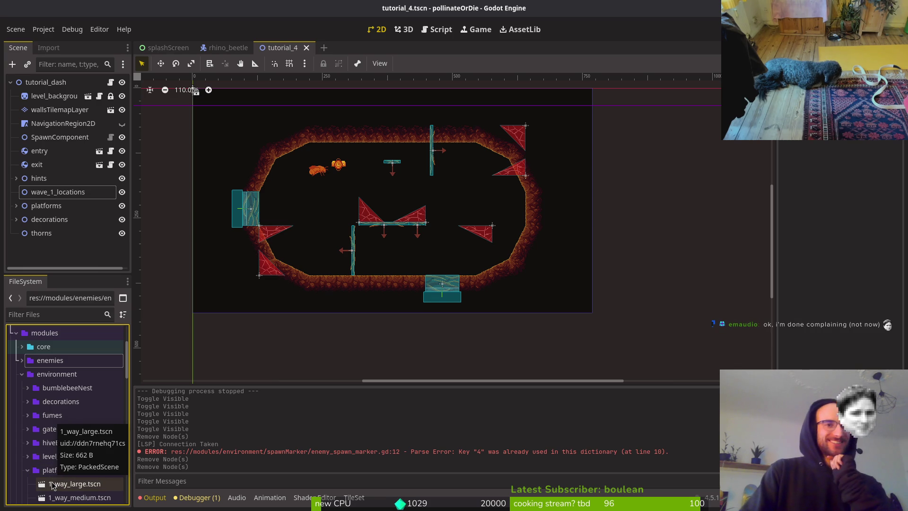
left_click(28, 471)
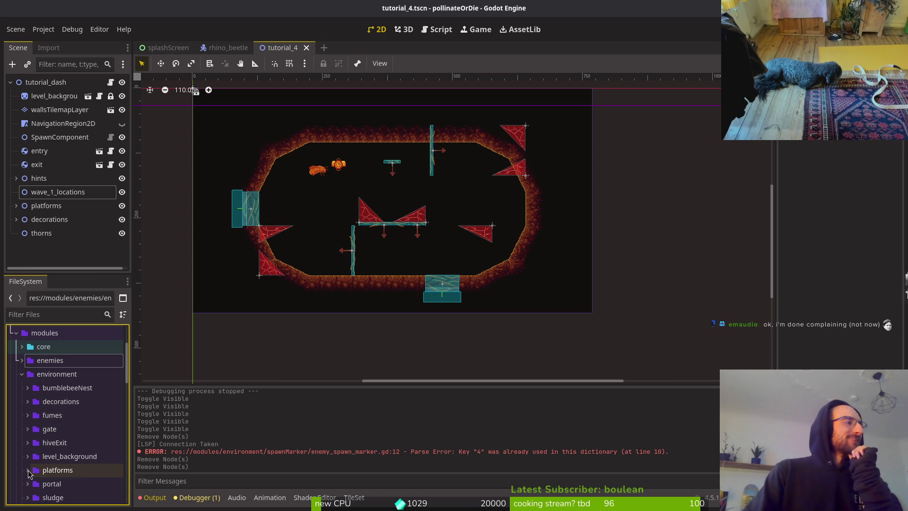
scroll(41, 471, "down", 1)
scroll(44, 464, "down", 2)
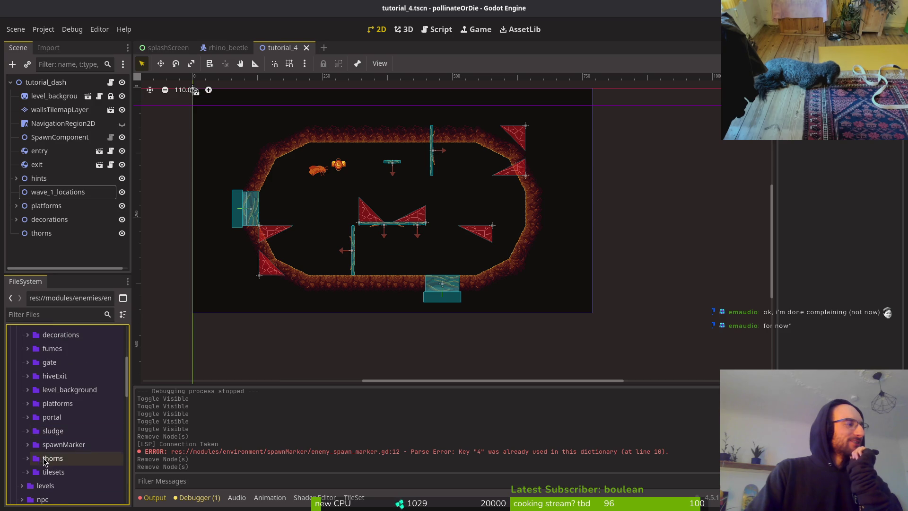
left_click(28, 444)
left_click(66, 471)
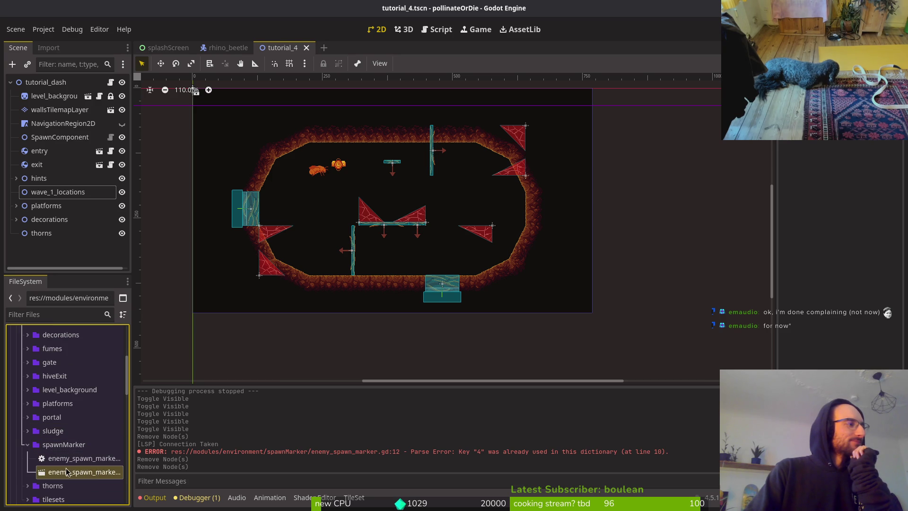
Place two enemy spawn markers in the level and nest them under wave_1_locations.
left_click_drag(78, 468, 462, 220)
left_click_drag(464, 195, 463, 196)
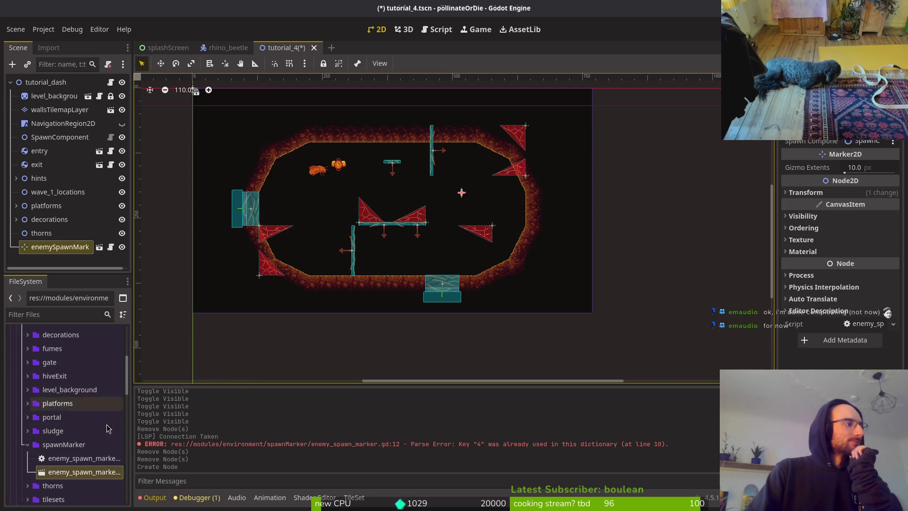
mouse_move(83, 471)
left_mouse_down()
mouse_move(175, 401)
mouse_move(336, 196)
mouse_move(323, 202)
left_mouse_up()
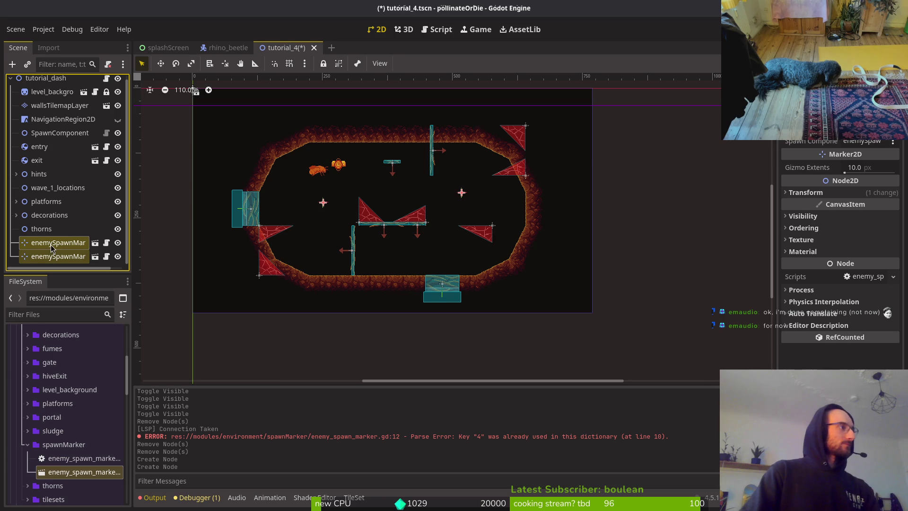
mouse_move(56, 240)
left_mouse_down()
mouse_move(70, 210)
mouse_move(69, 188)
left_mouse_up()
Set the Enemy Type for each spawn marker and save the scene.
left_click(62, 188)
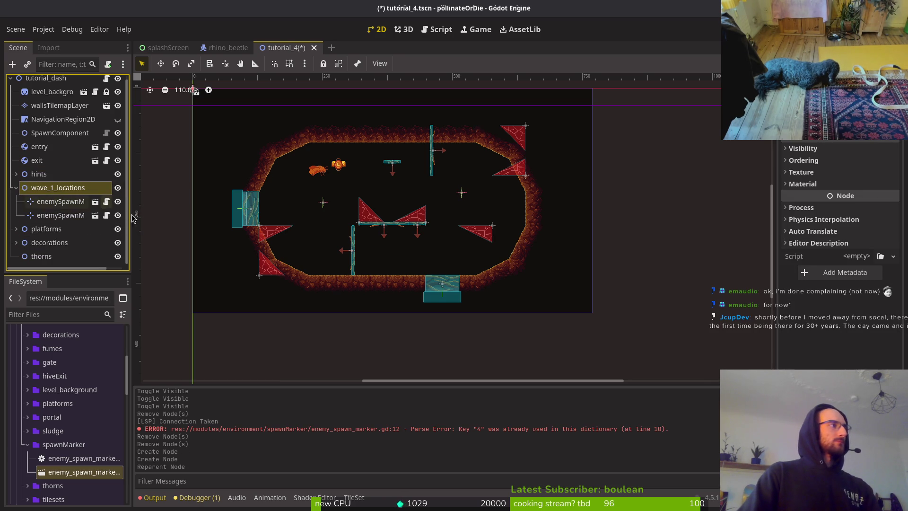
left_click(61, 201)
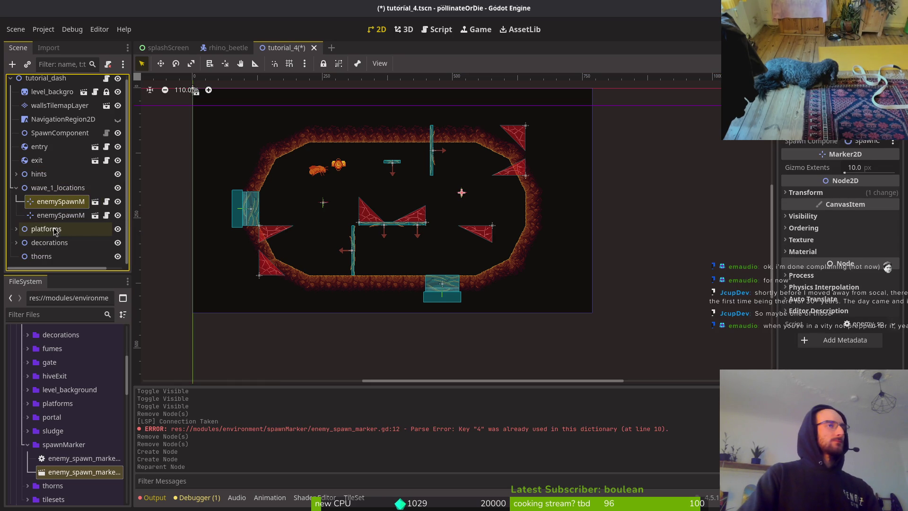
left_click(870, 130)
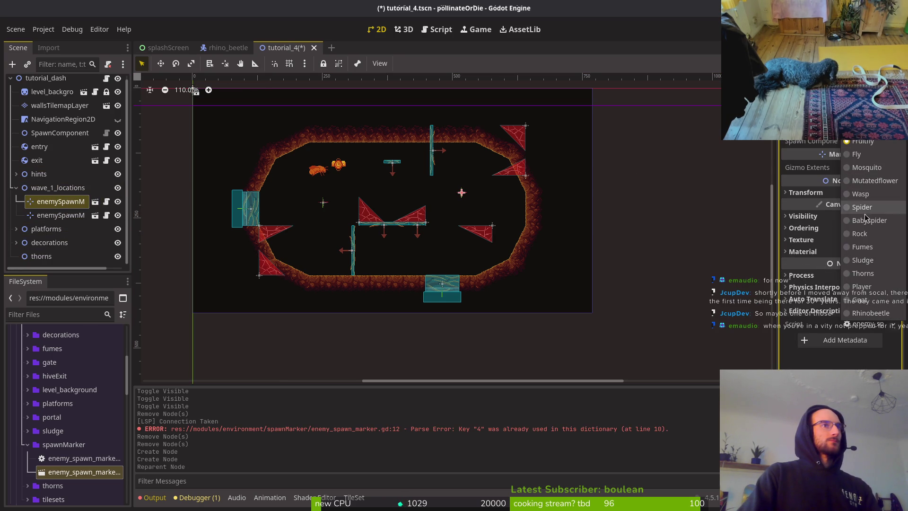
left_click(861, 300)
key("ctrl+s")
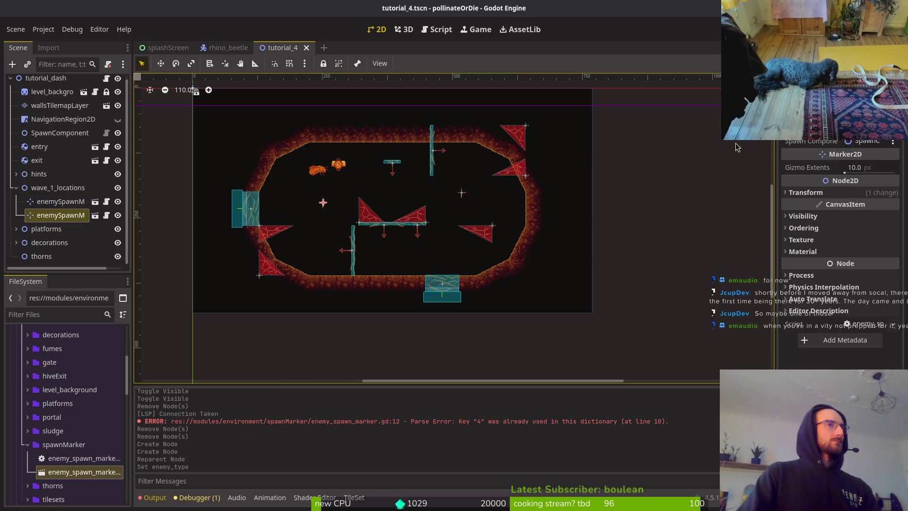
left_click(870, 130)
left_click(869, 305)
key("ctrl+s")
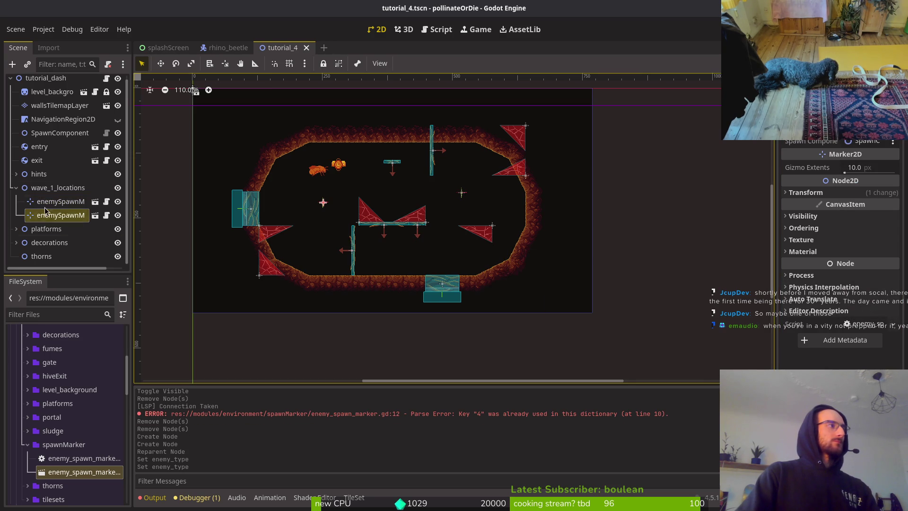
Move the platforms node under NavigationRegion2D.
left_click(52, 188)
left_click(16, 188)
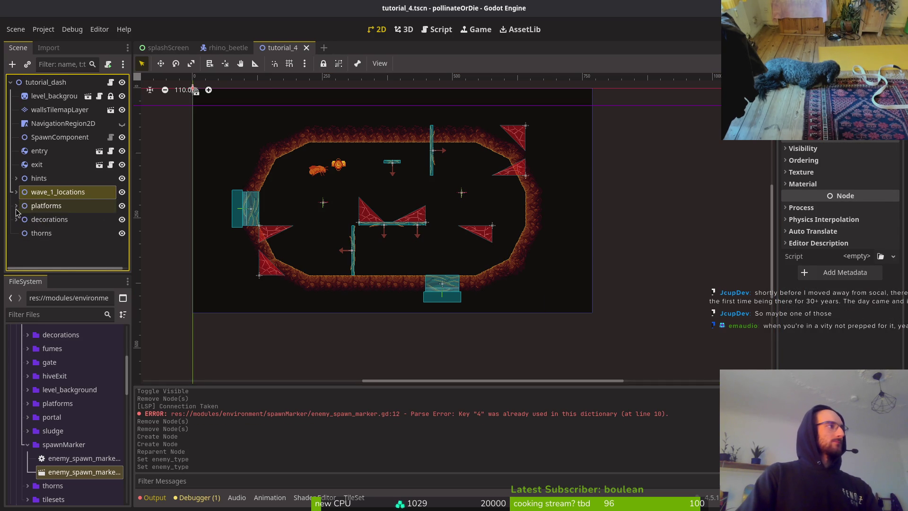
left_click(16, 201)
left_click(16, 201)
left_click(46, 202)
left_click_drag(46, 201, 54, 121)
Delete the five one-way platforms, 1wayShort through 1wayLong3.
key("ctrl+s")
left_click(21, 137)
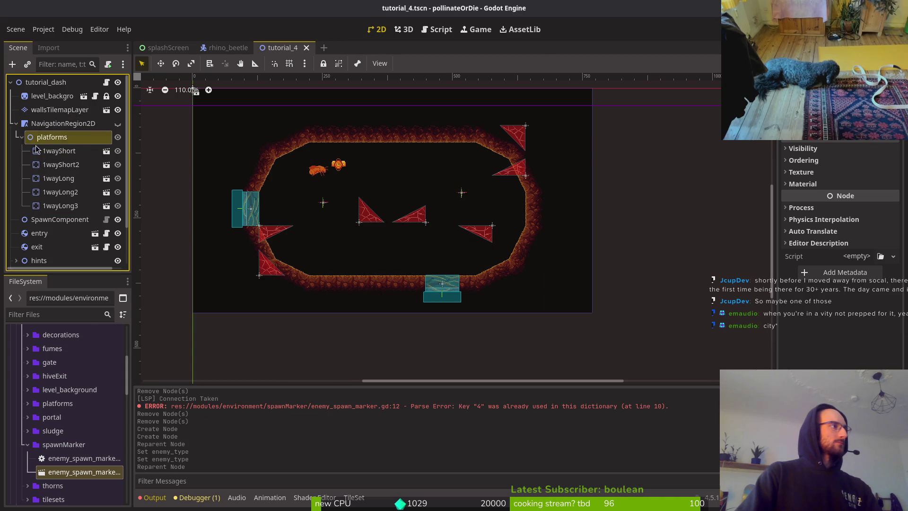
left_click(58, 150)
left_click(60, 205, "shift")
key("Delete")
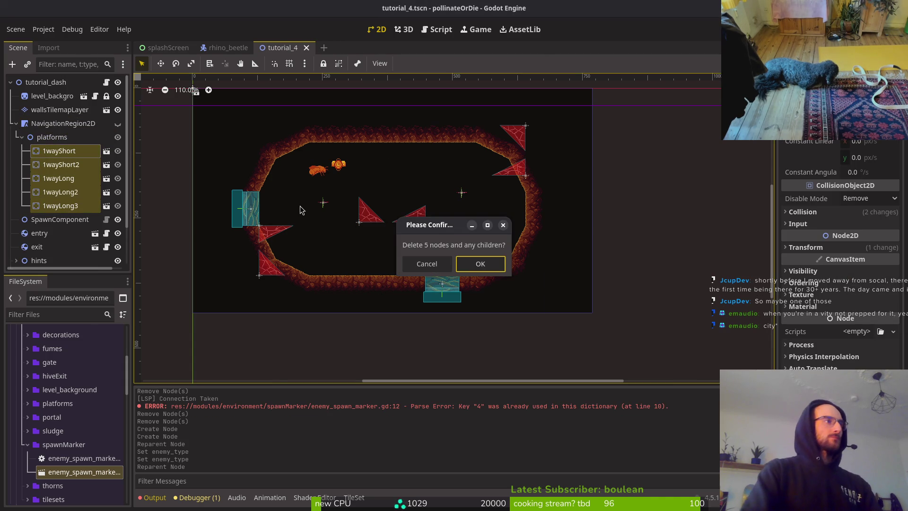
left_click(479, 264)
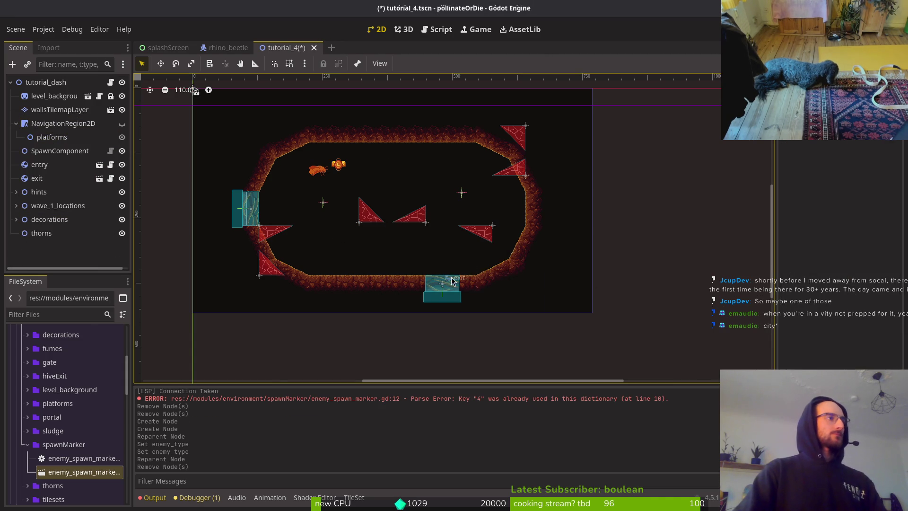
Hide the web decorations web1x2 through web15x18, then select the hint node under hints.
left_click(16, 219)
left_click(47, 232)
left_click(60, 243, "shift")
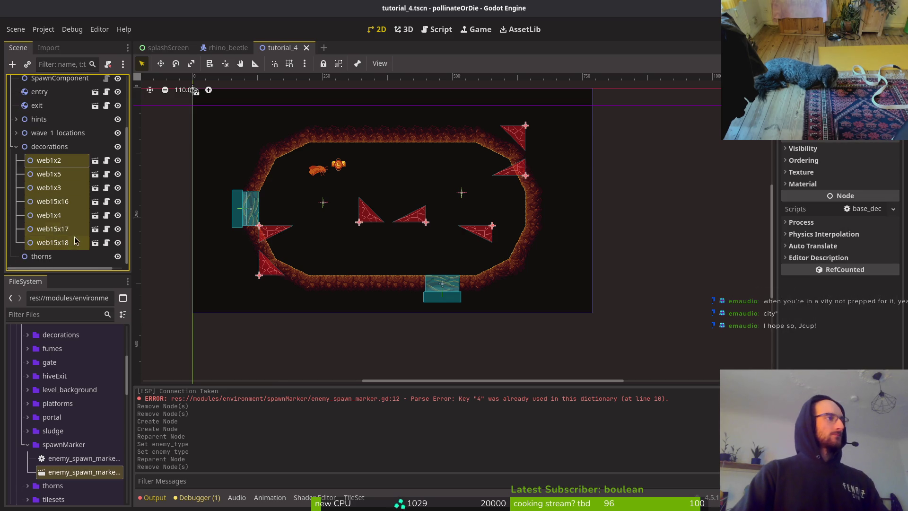
left_click(118, 147)
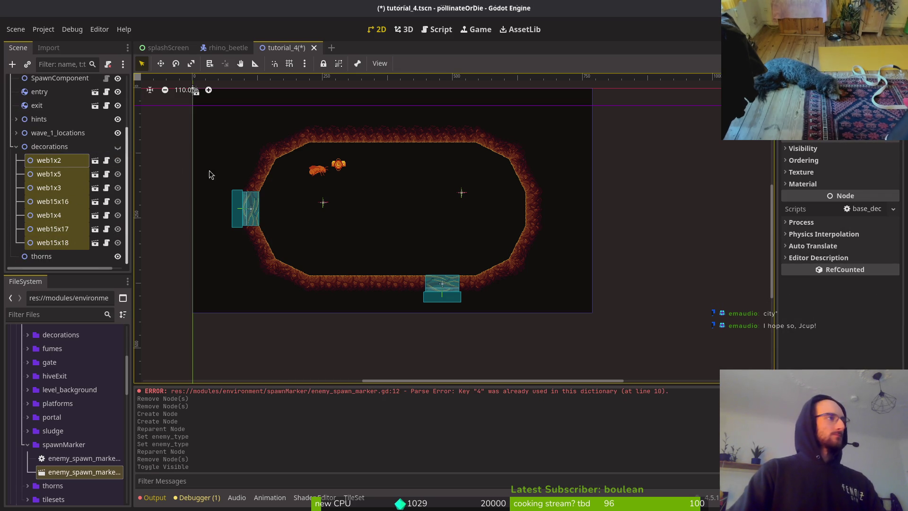
scroll(17, 208, "up", 3)
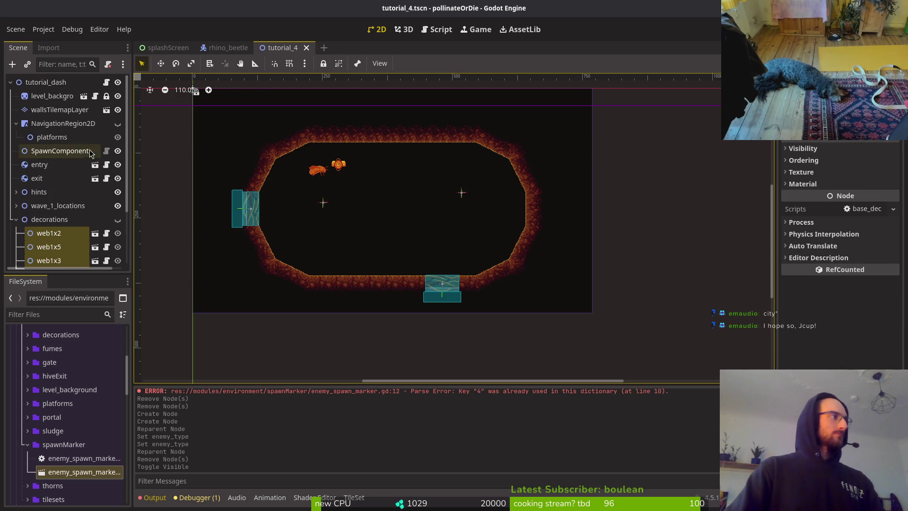
left_click(16, 219)
left_click(16, 191)
left_click(46, 210)
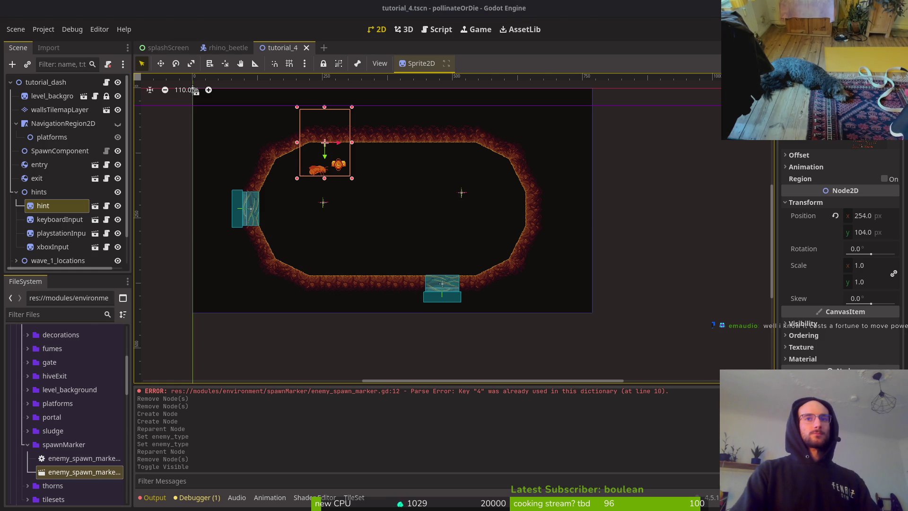
Switch to Neovim to edit enemy_spawn_marker.gd.
key("alt+Tab")
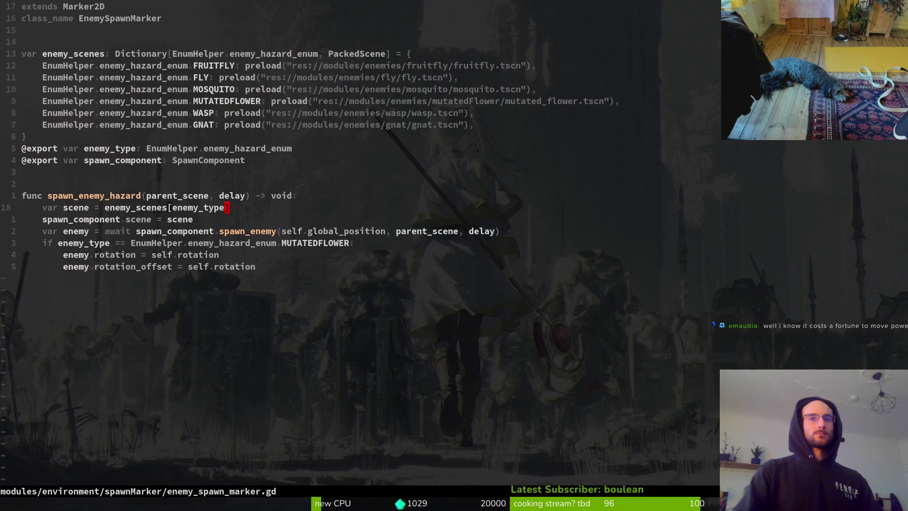
Save the spawn marker script and open gnat.gd.
left_click(216, 254)
type(":w")
key("Return")
key("ctrl+p")
type("gna")
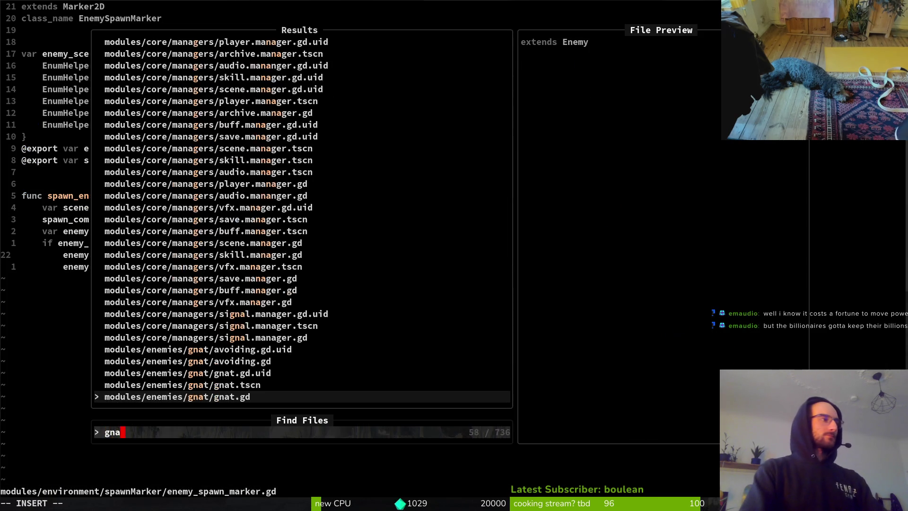
key("Return")
Copy the entire fruitfly.gd script and paste it into gnat.gd.
key("ctrl+p")
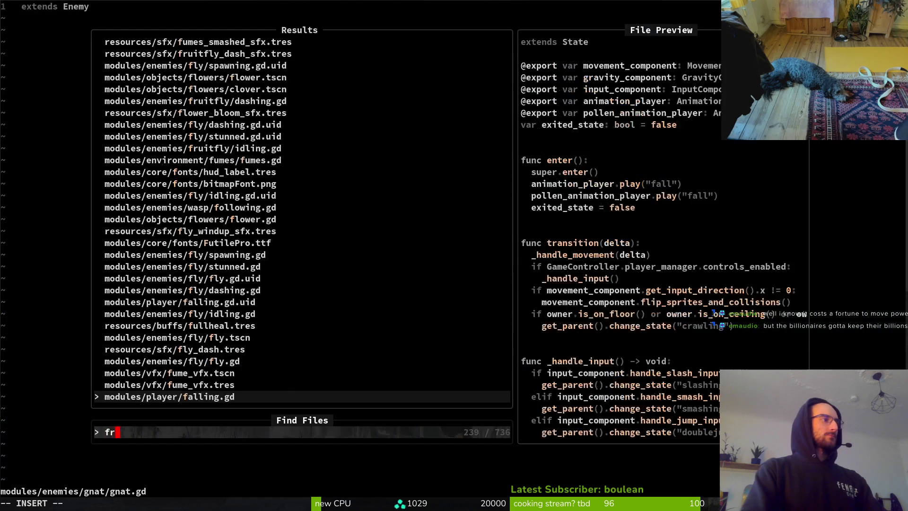
type("frui")
key("Up")
key("Return")
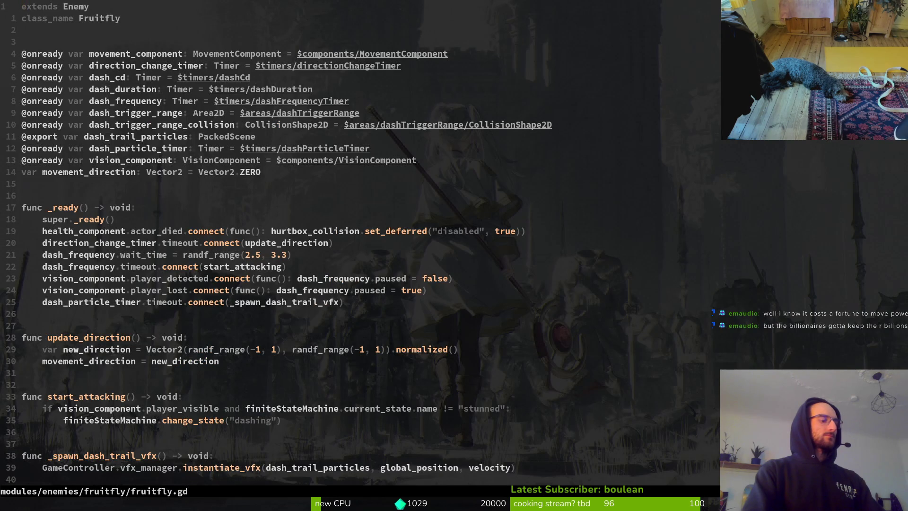
key("y")
key("shift+g")
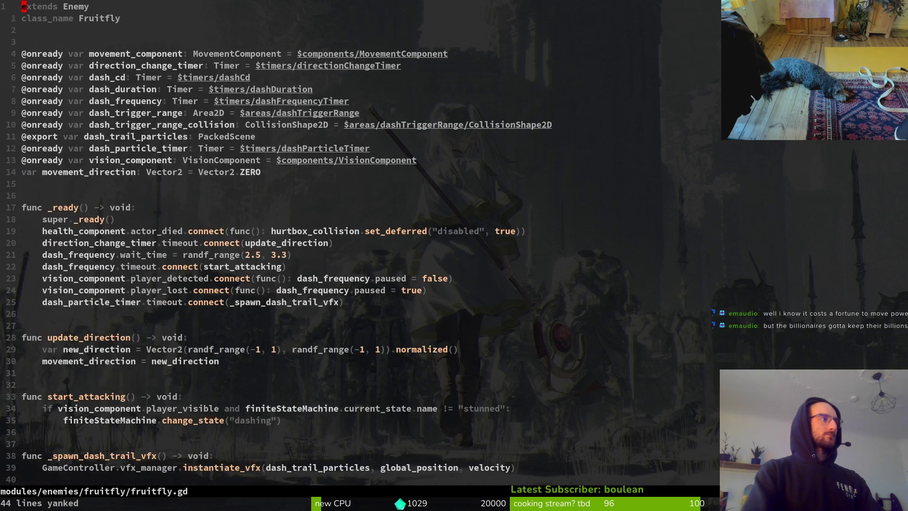
key("ctrl+6")
key("p")
Rename the class to Gnat, remove the duplicate extends Enemy line, and save gnat.gd.
type("wcwGNAt")
key("BackSpace")
key("BackSpace")
key("BackSpace")
type("nat")
key("Escape")
key("k")
key("d")
key("d")
type("j:w")
key("Return")
left_click(96, 77)
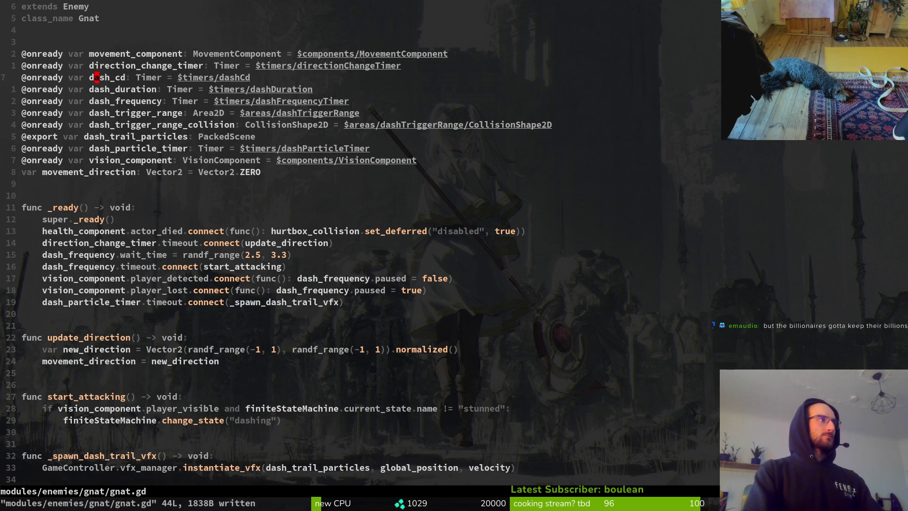
Delete the dash_* onready variable lines in gnat.gd and save with :w.
key("shift+v")
key("j")
key("j")
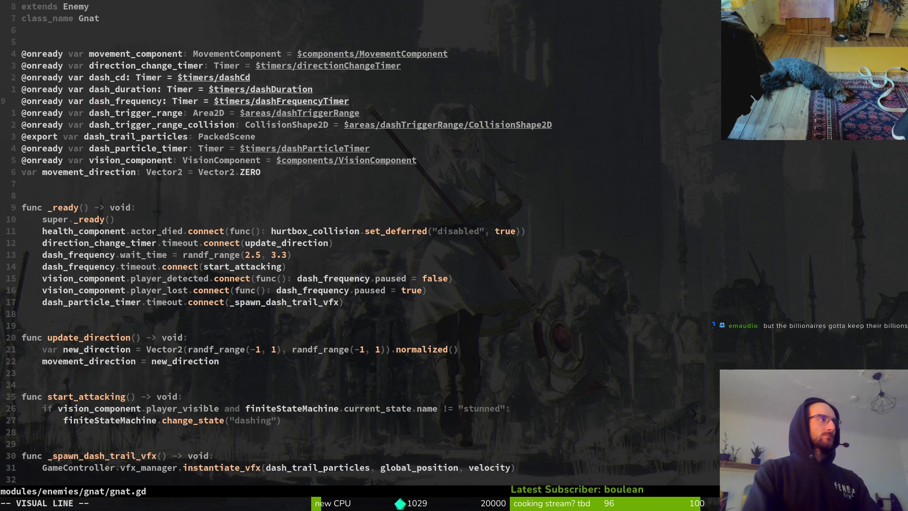
key("j")
key("j")
type("jjd:w")
key("Return")
Delete the dash_frequency setup and dash connect lines below vision_component.
key("k")
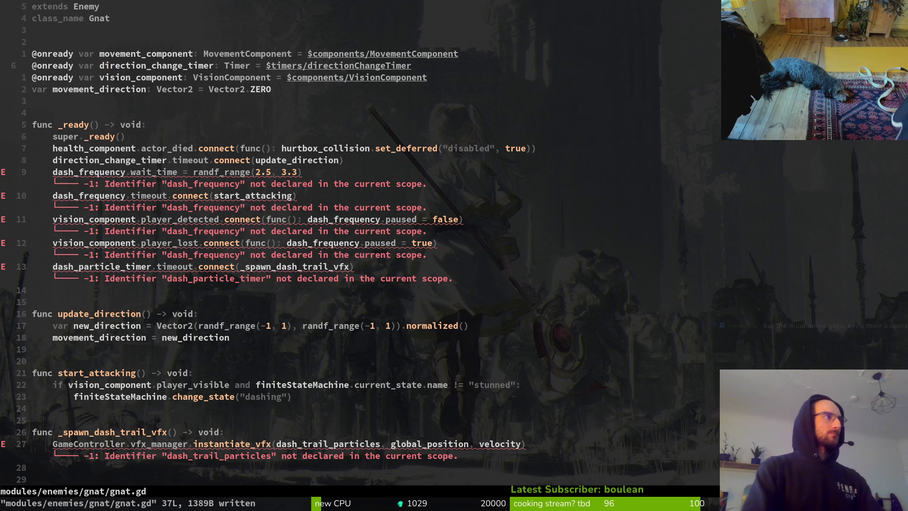
key("j")
key("j")
key("j")
key("j")
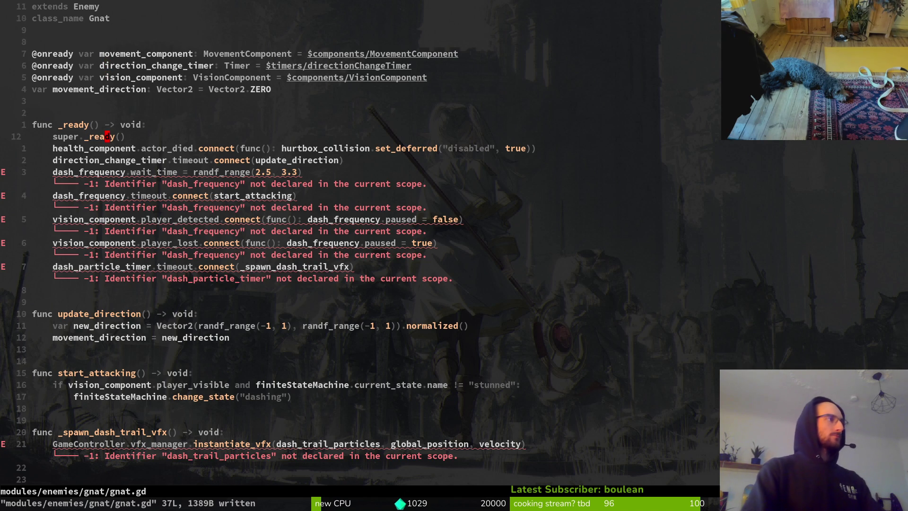
key("shift+v")
key("j")
key("j")
key("j")
key("d")
key("j")
key("j")
key("j")
key("j")
key("j")
key("j")
Duplicate the direction_change_timer declaration, then remove the copied line again.
key("k")
key("k")
key("w")
key("w")
key("w")
key("k")
key("k")
key("k")
key("k")
key("k")
key("k")
key("k")
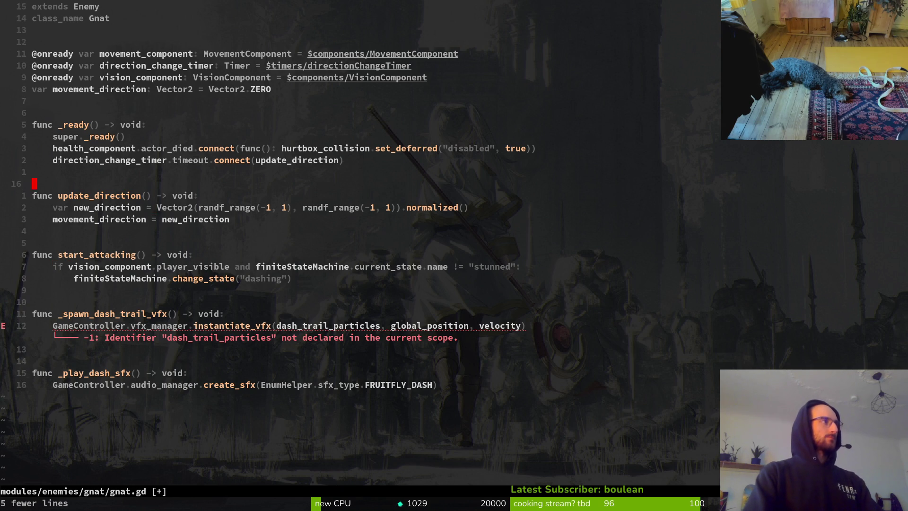
key("y")
key("y")
key("p")
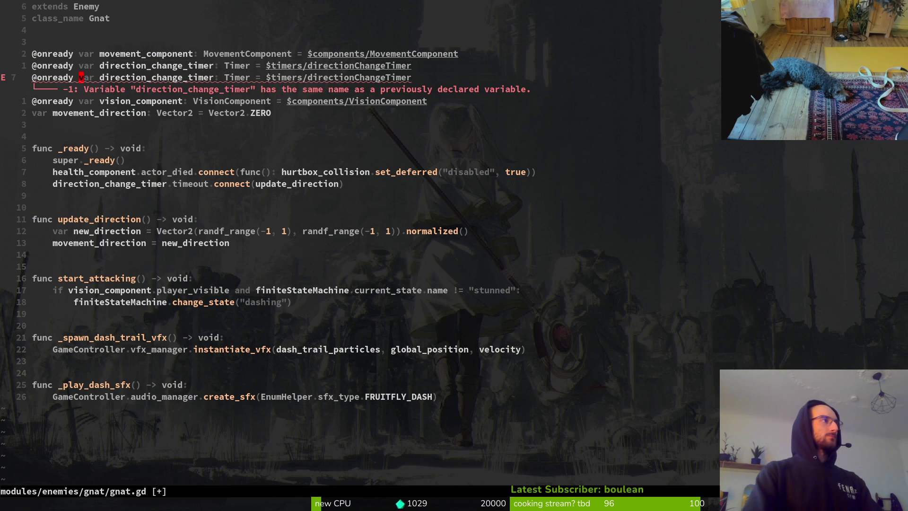
key("c")
key("w")
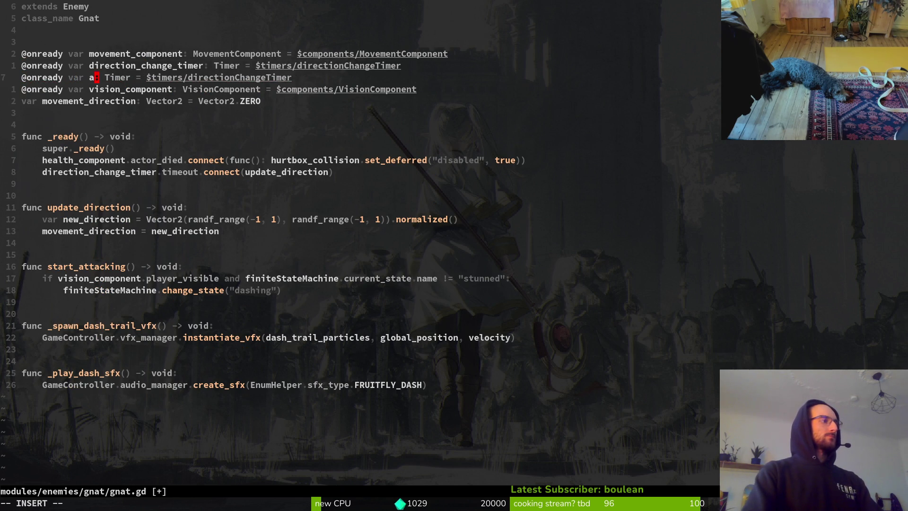
key("Escape")
key("d")
key("d")
Search the project files for enemy.gd, then return to gnat.gd.
key("space")
key("f")
key("f")
type("ne")
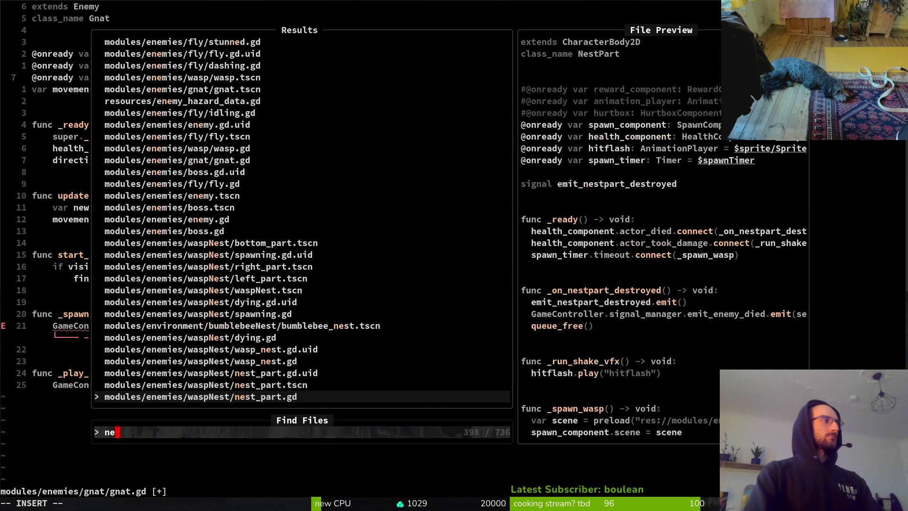
key("BackSpace")
key("BackSpace")
type("en")
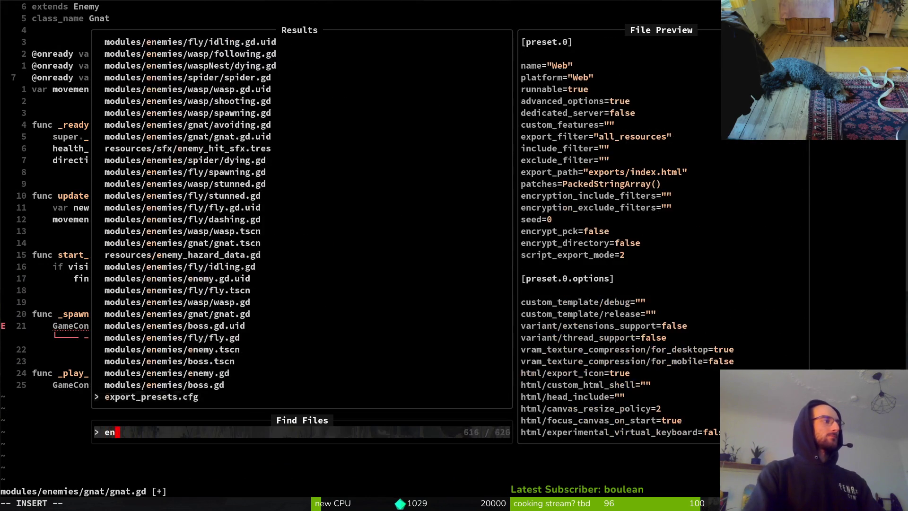
type("en")
key("BackSpace")
key("BackSpace")
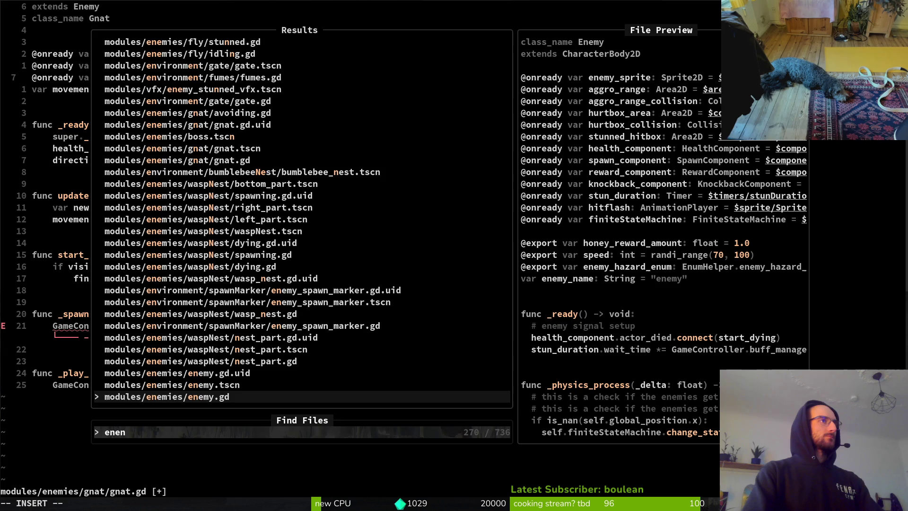
key("Escape")
key("Escape")
Add aggro_range.area_entered.connect(_start_avoiding_player) below the timer setup and save gnat.gd.
key("j")
key("j")
key("j")
key("j")
key("j")
key("j")
type("oaggro_range.aree")
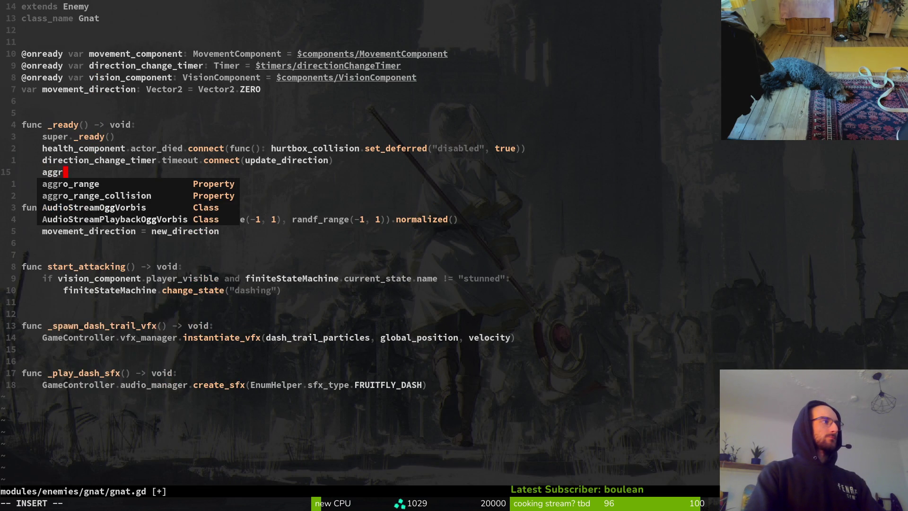
type("n")
key("Tab")
key("Return")
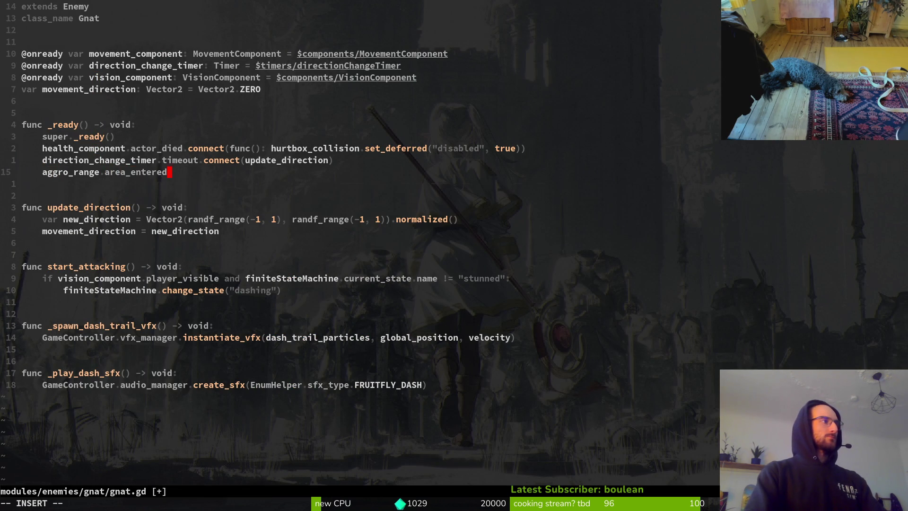
type(".connect")
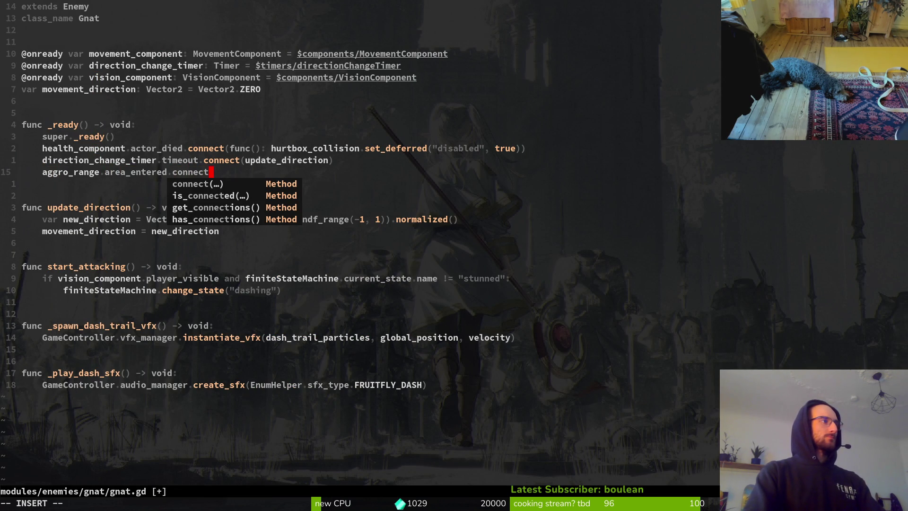
type("(-")
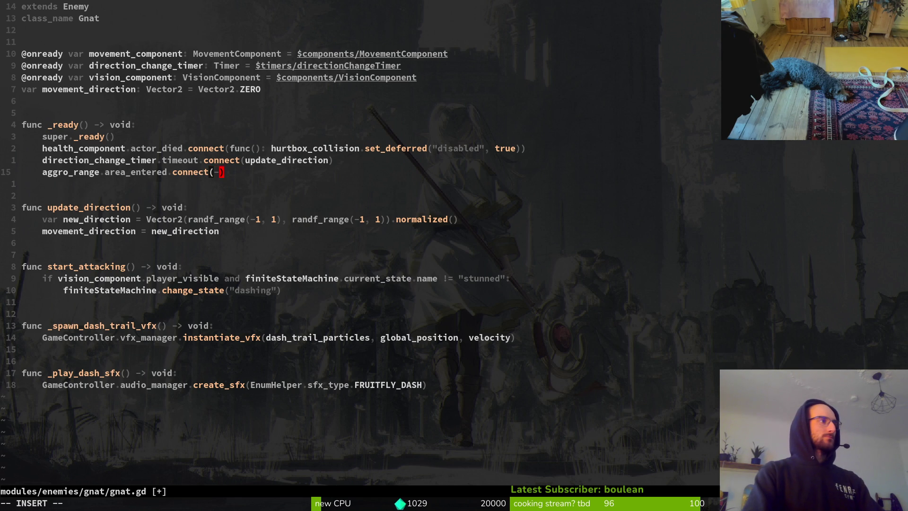
key("BackSpace")
type("_start_")
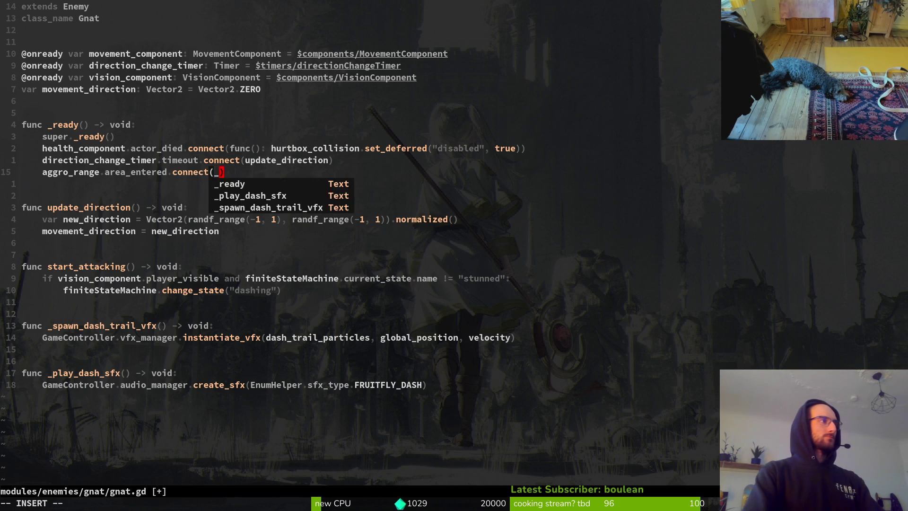
type("avoiding_")
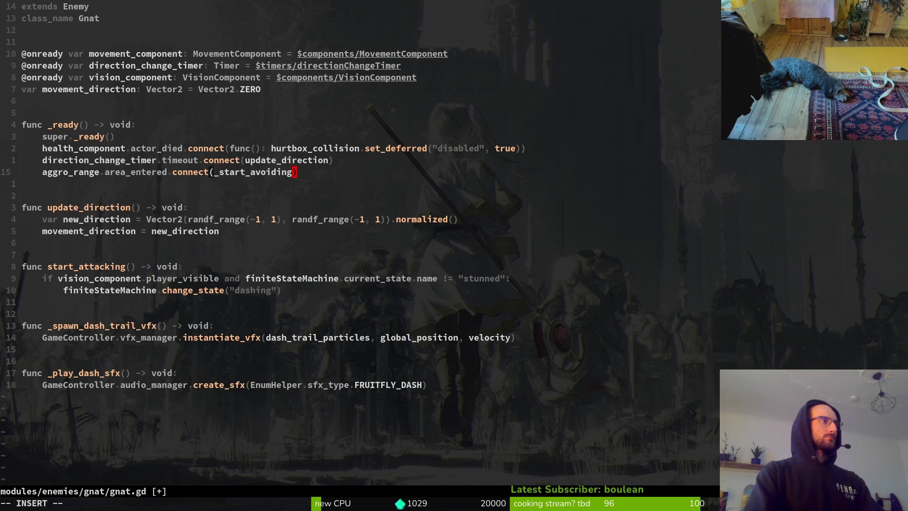
type("player")
key("Escape")
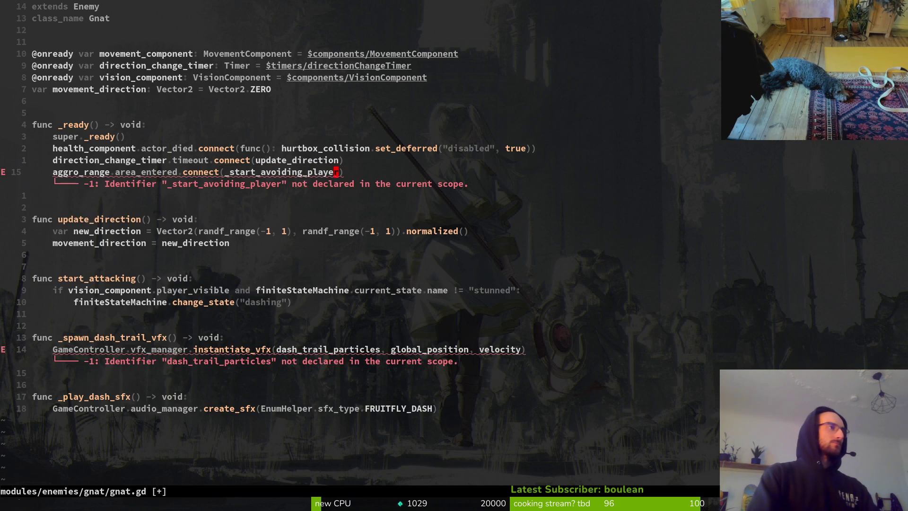
type(":w")
key("Return")
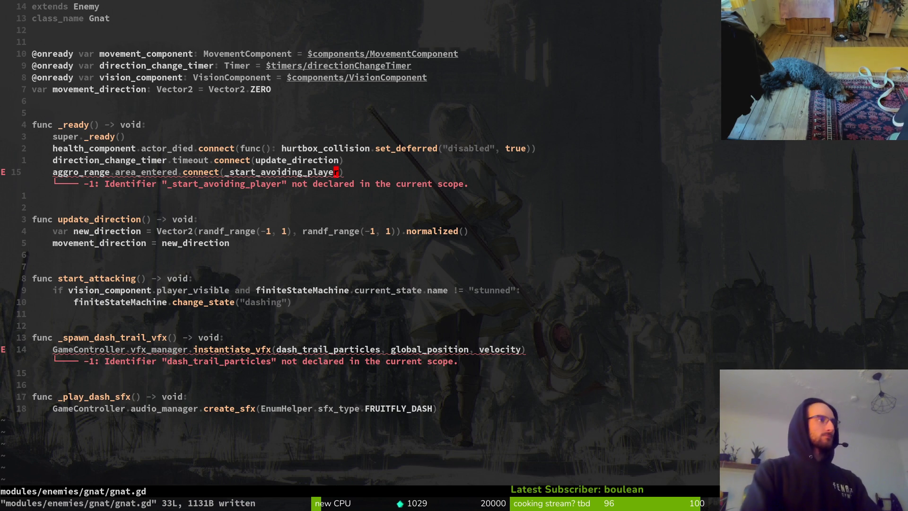
Add a blank line after the aggro_range connection.
key("j")
key("j")
key("j")
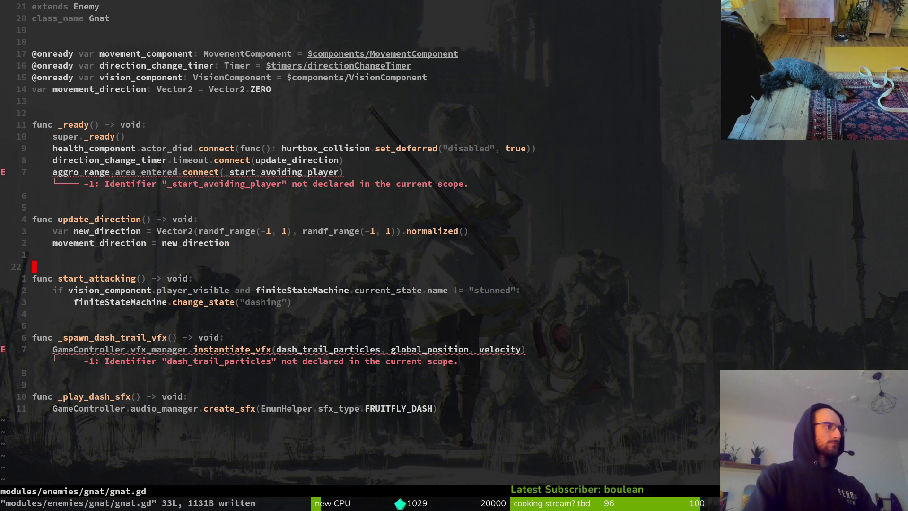
key("k")
key("k")
key("k")
key("f")
key("parenleft")
key("e")
key("o")
key("Escape")
Rename the start_attacking function to _start_avoiding_player and save.
key("7")
key("j")
key("dollar")
key("b")
key("b")
key("b")
type("bcw_start_avoiding_player")
key("Escape")
type(":w")
key("Return")
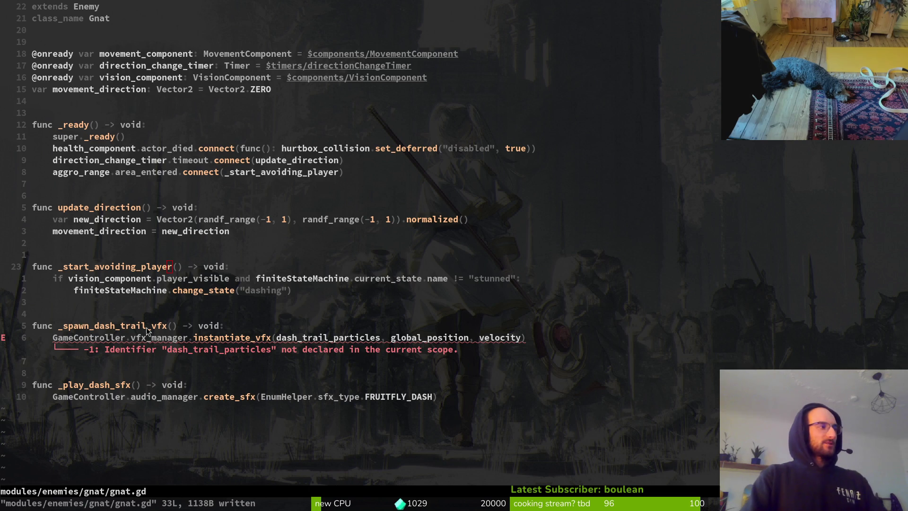
Inspect the undeclared dash_trail_particles call in _spawn_dash_trail_vfx.
left_click(128, 337)
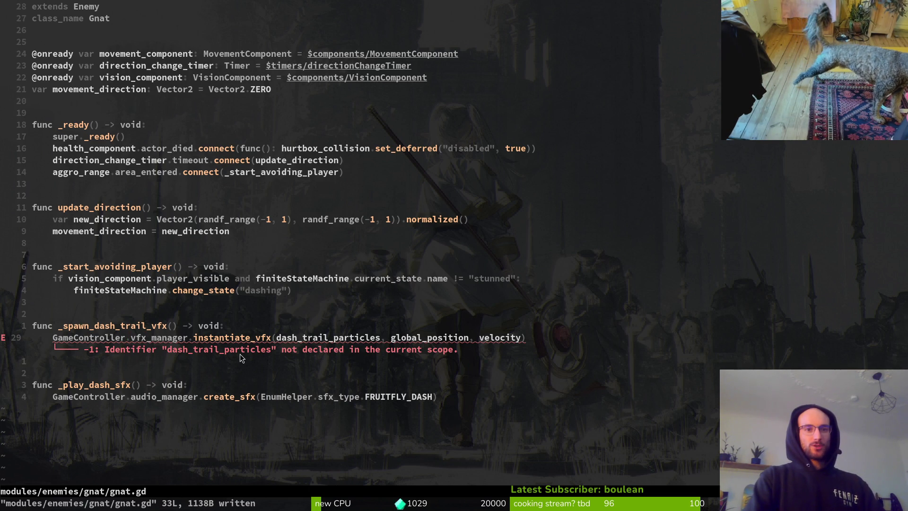
left_click(137, 338)
left_click(127, 338)
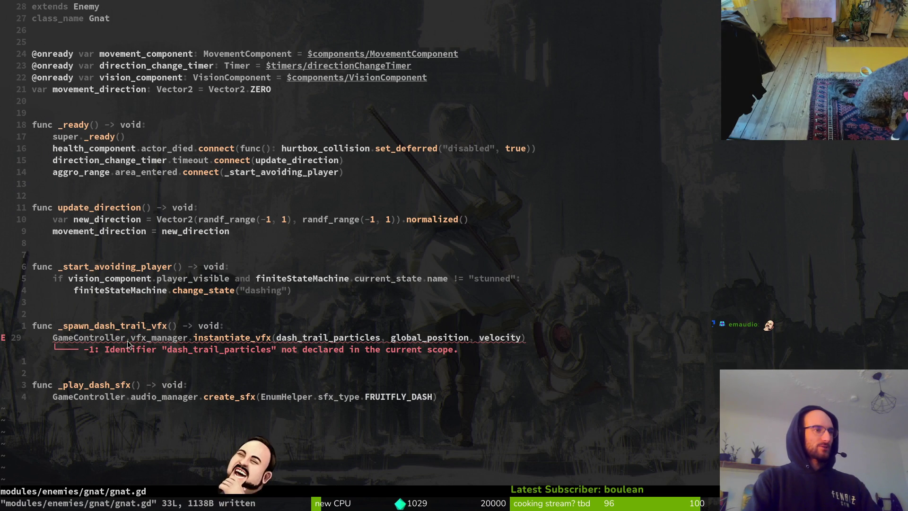
Delete the _spawn_dash_trail_vfx function and save.
key("k")
key("}")
key("d2k")
type(":w")
key("Return")
Delete the _play_dash_sfx function and leftover blank line, then save.
key("shift+v")
key("j")
key("d")
key("d")
key("d")
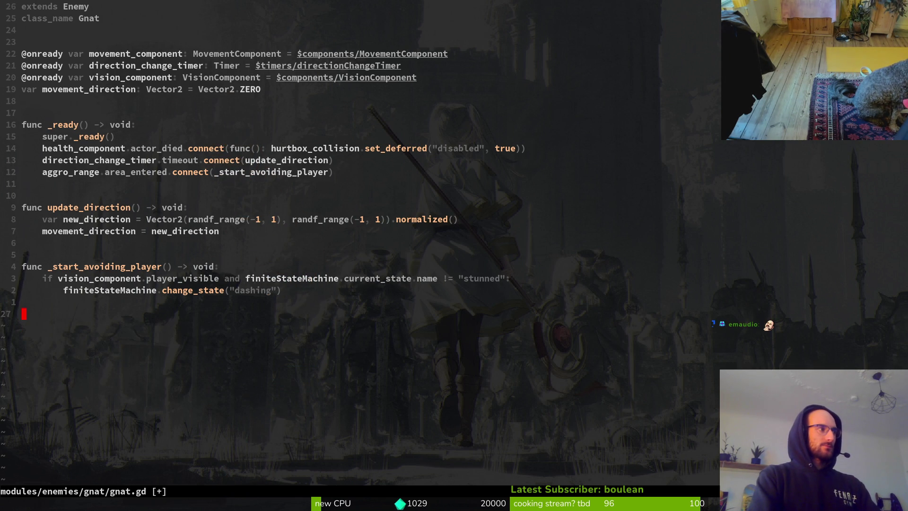
type(":w")
key("Return")
key("k")
key("k")
key("k")
key("k")
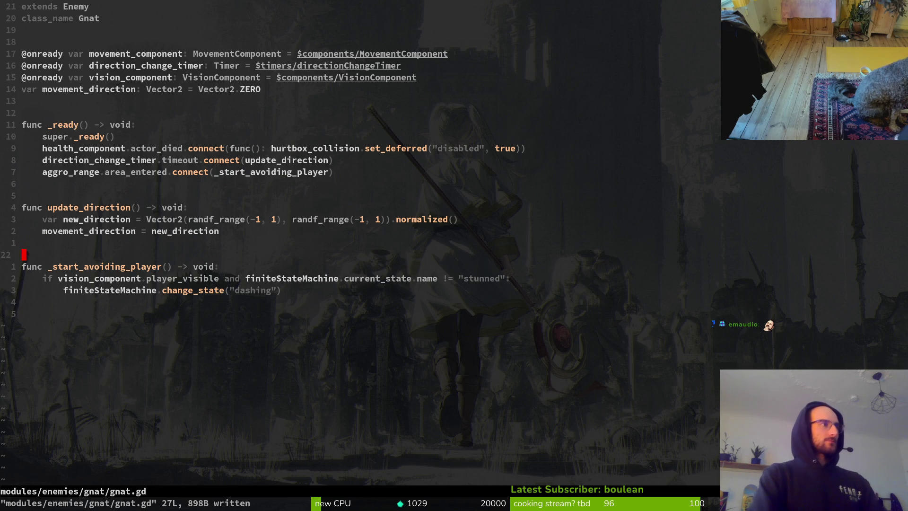
Change the change_state argument from "dashing" to "avoiding" and save.
key("j")
key("j")
key("j")
key("w")
key("w")
key("w")
type("ci\"avoiding")
key("Escape")
type(":")
key("Return")
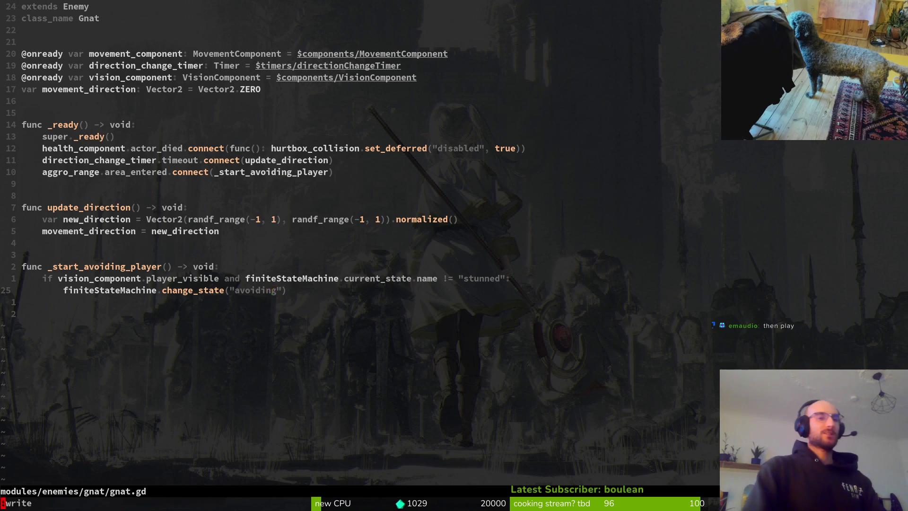
Save and quit gnat.gd with :wq, glance at tig history, then switch to Godot.
type(":wq")
key("Return")
type("tig")
key("Return")
key("q")
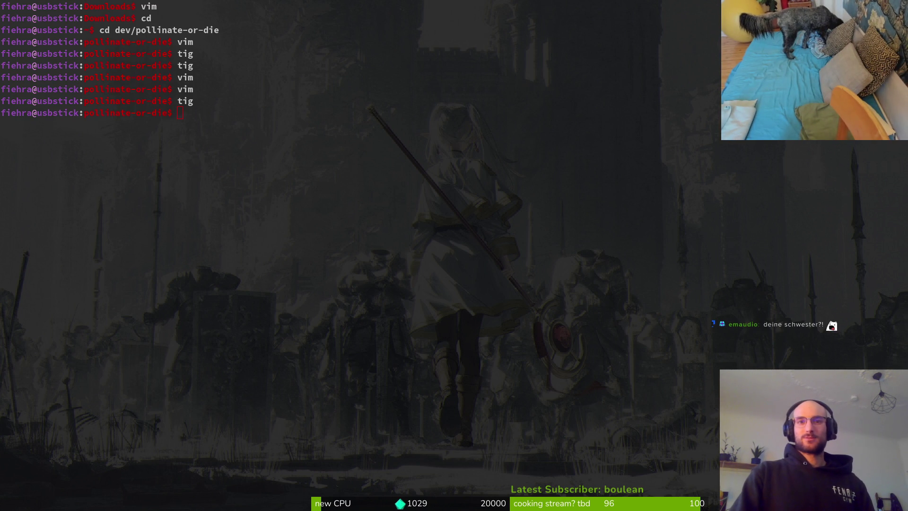
key("super+2")
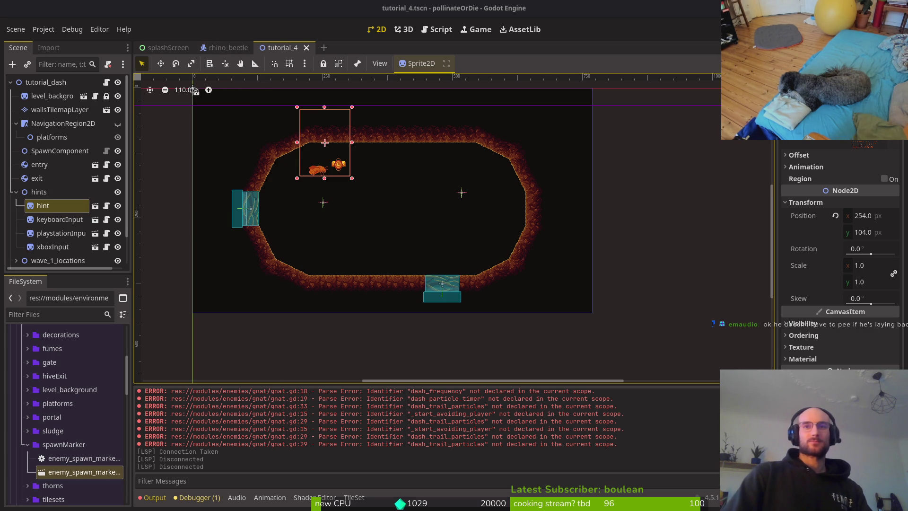
Open the rhino_beetle scene and inspect the slam state in its state machine.
left_click(228, 47)
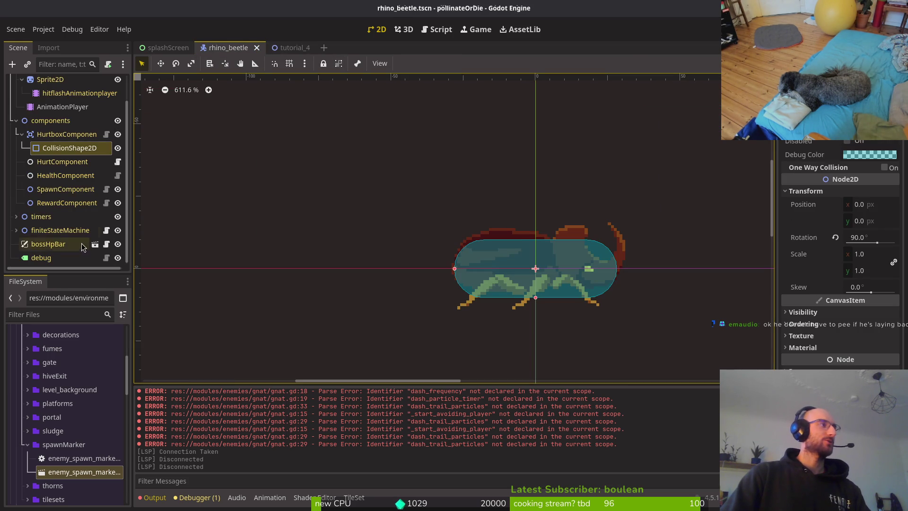
left_click(16, 230)
scroll(57, 218, "down", 3)
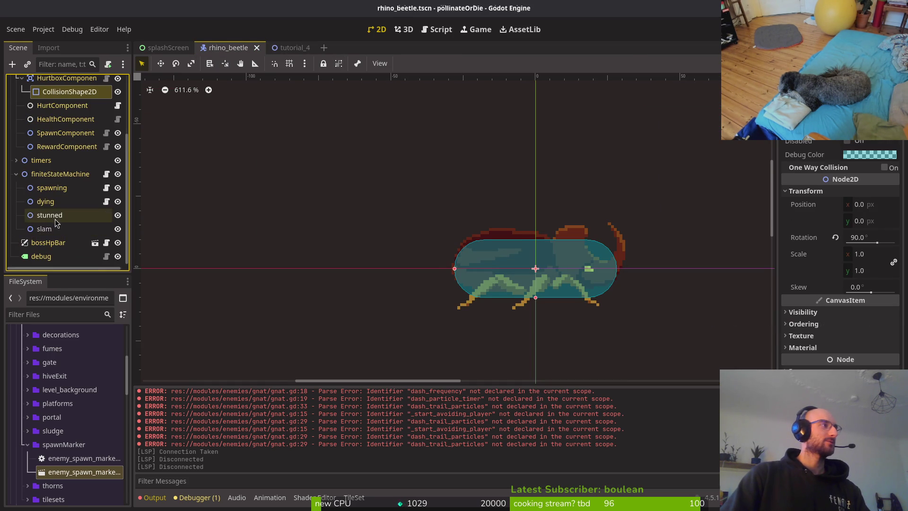
left_click(44, 228)
left_click(16, 173)
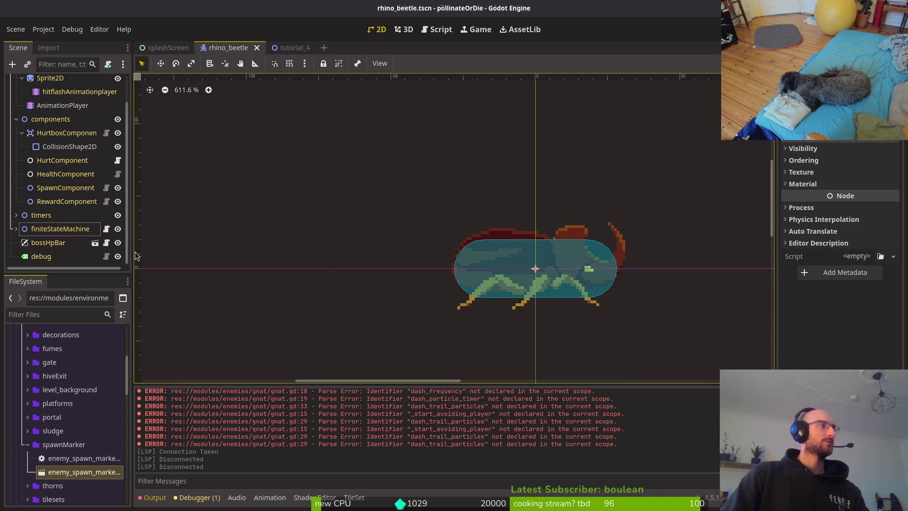
Delete the sprite frame track from the stomp animation and save the scene.
left_click(62, 105)
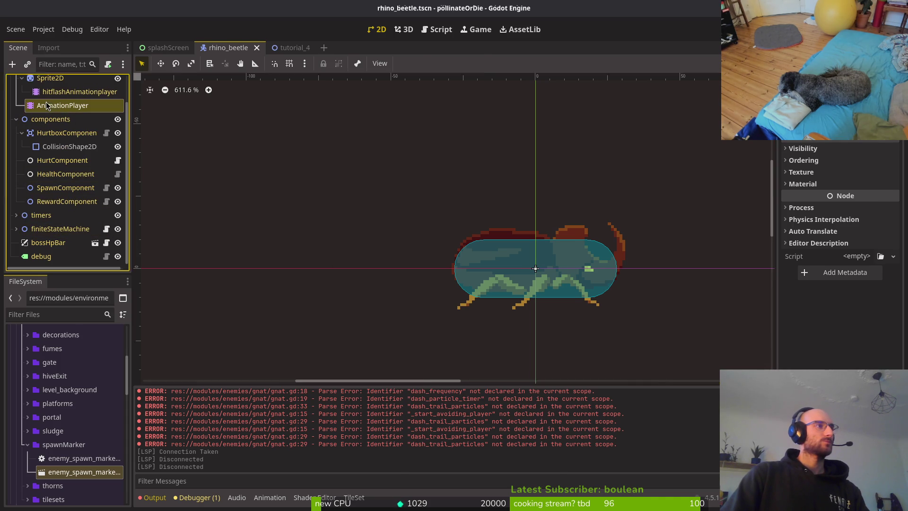
left_click(329, 392)
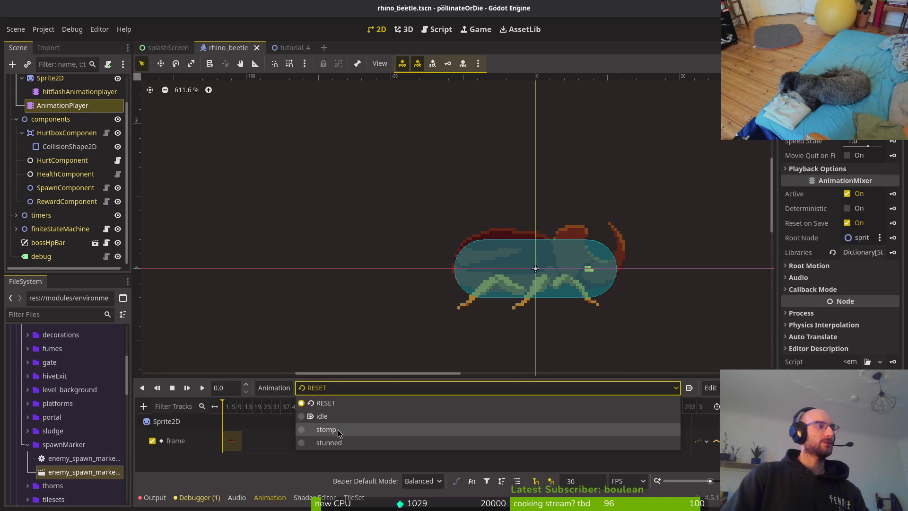
left_click(326, 429)
scroll(255, 418, "up", 3)
left_click(614, 441)
key("Delete")
key("ctrl+s")
Open Manage Animations from the Animation menu.
left_click(345, 391)
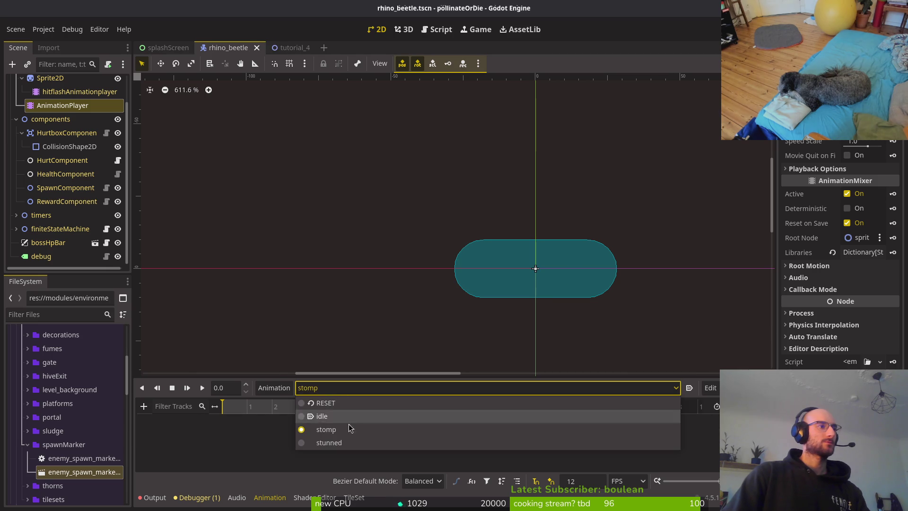
left_click(280, 395)
left_click(280, 396)
left_click(288, 419)
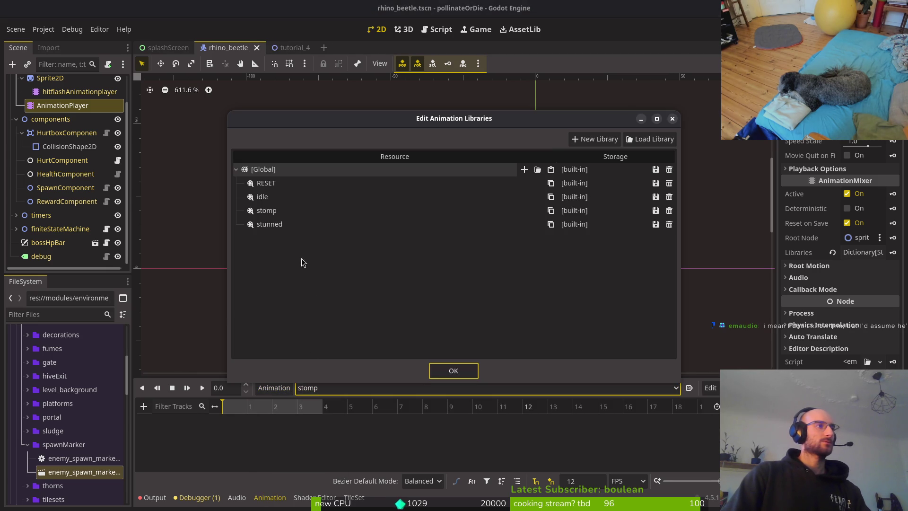
Rename the stomp animation to slam and close the library manager.
left_click(287, 214)
left_click(286, 214)
key("ctrl+a")
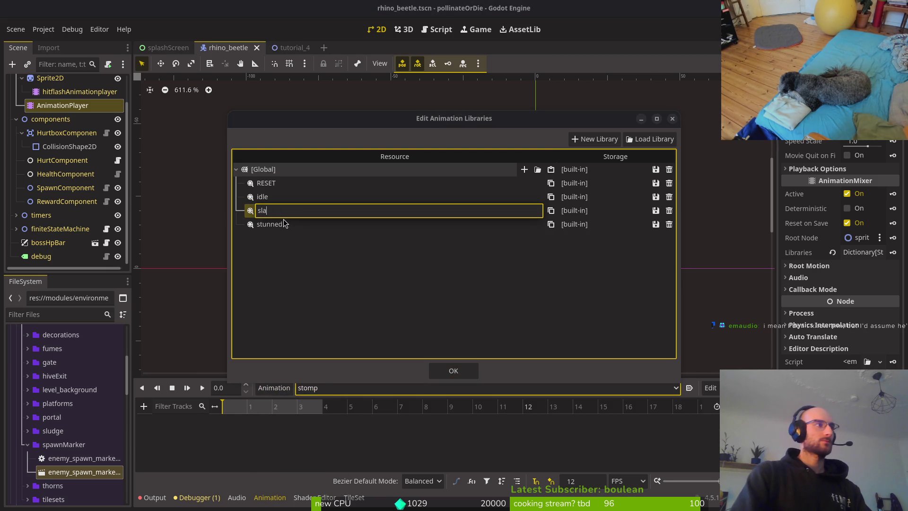
type("m")
key("Return")
left_click(466, 367)
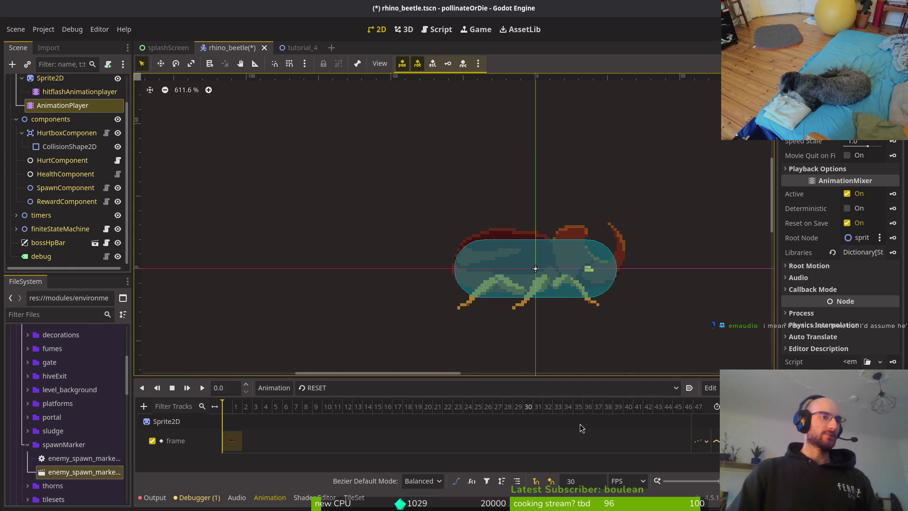
Set timeline snapping to 12 FPS, save the scene, and reselect the AnimationPlayer.
scroll(238, 421, "up", 3)
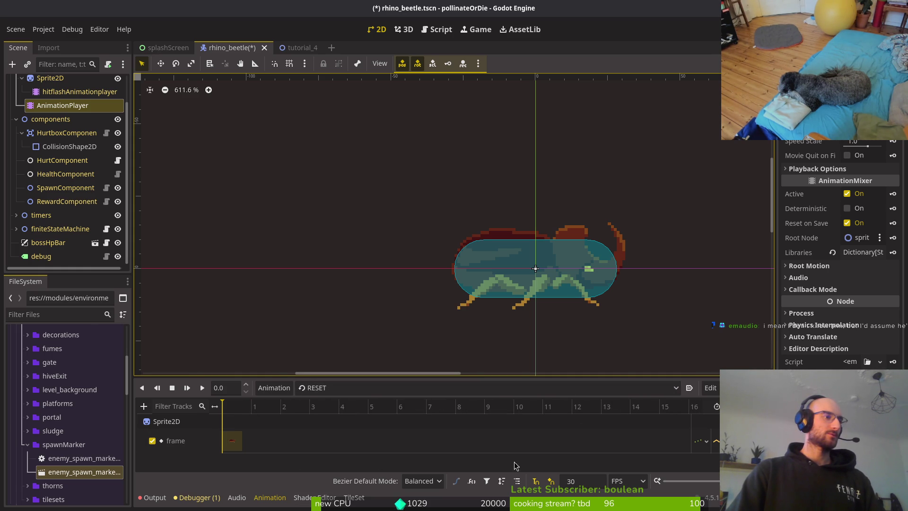
left_click(588, 481)
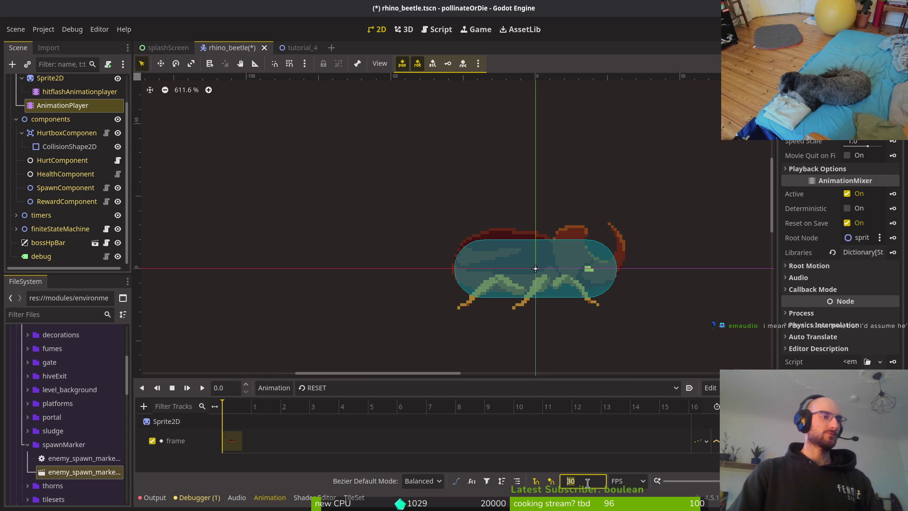
type("12")
key("Return")
key("ctrl+s")
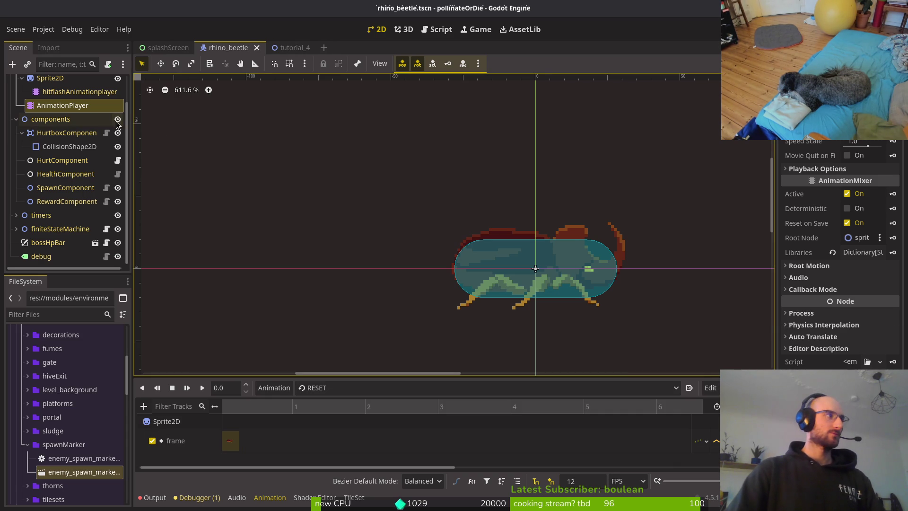
left_click(52, 78)
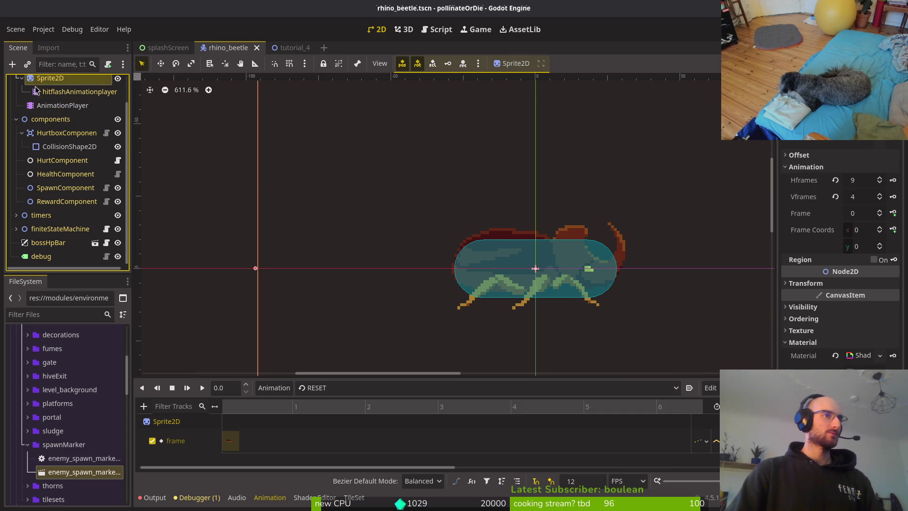
left_click(63, 105)
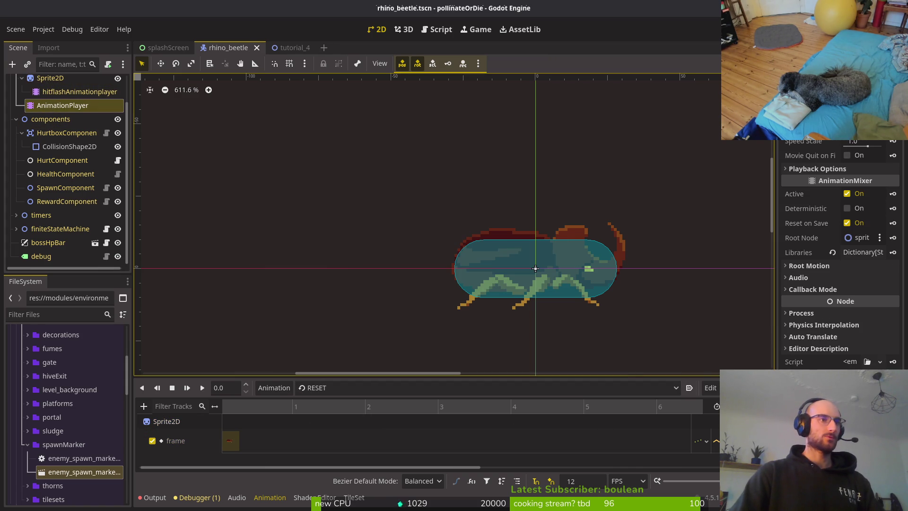
Switch through slam, idle and stunned, then load idle and play it.
left_click(473, 388)
left_click(348, 429)
left_click(339, 388)
left_click(358, 439)
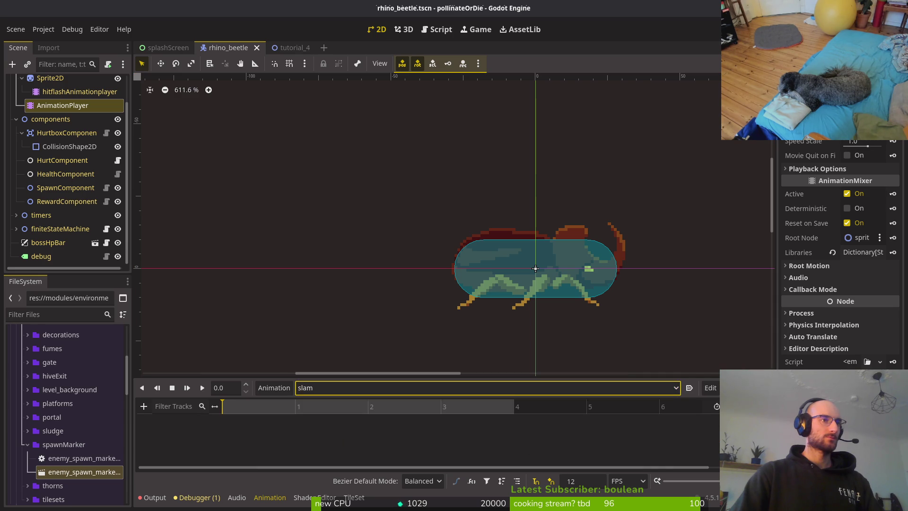
left_click(367, 388)
left_click(360, 416)
left_click(365, 387)
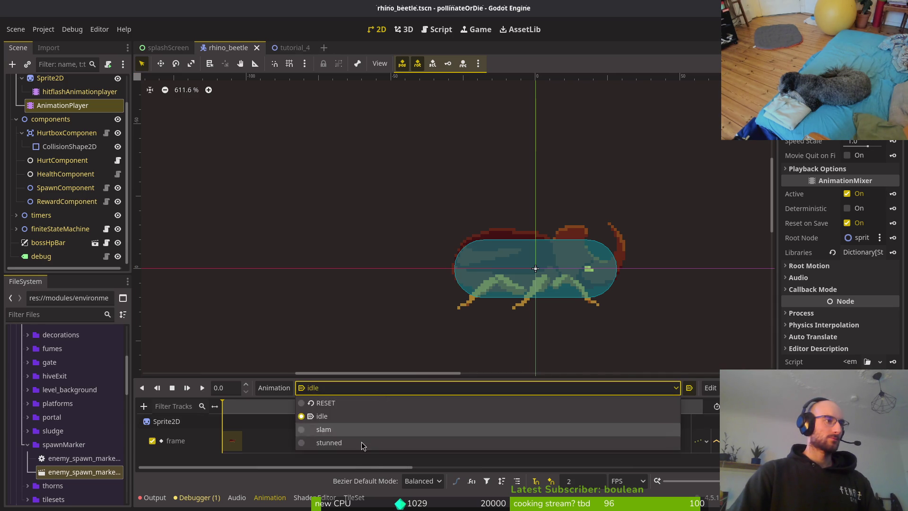
left_click(350, 443)
left_click(370, 390)
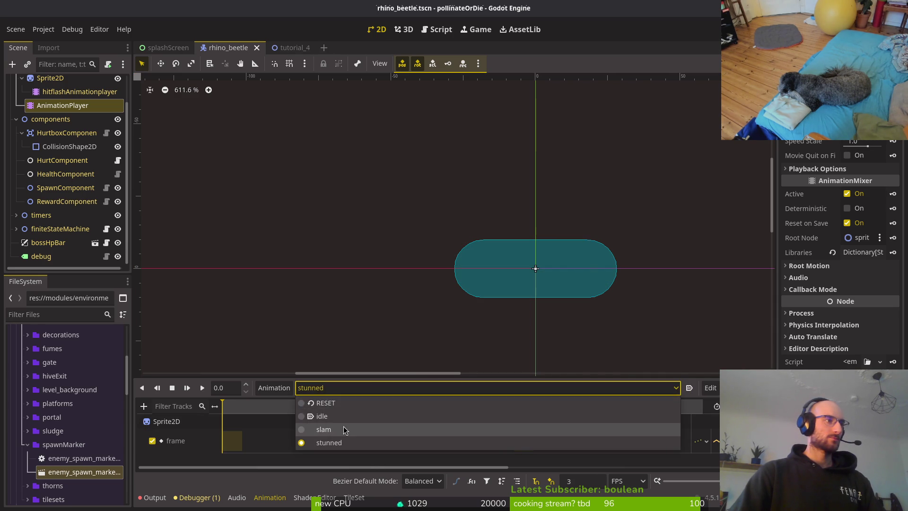
left_click(345, 411)
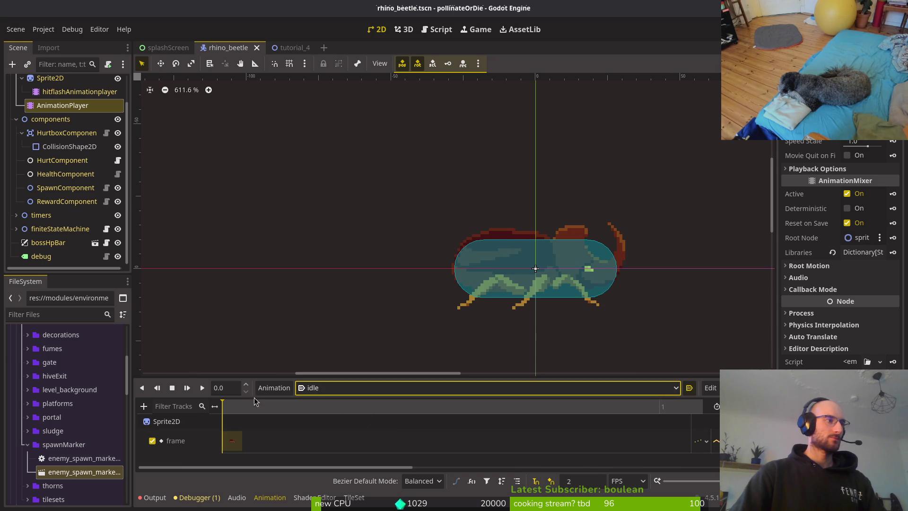
left_click(201, 388)
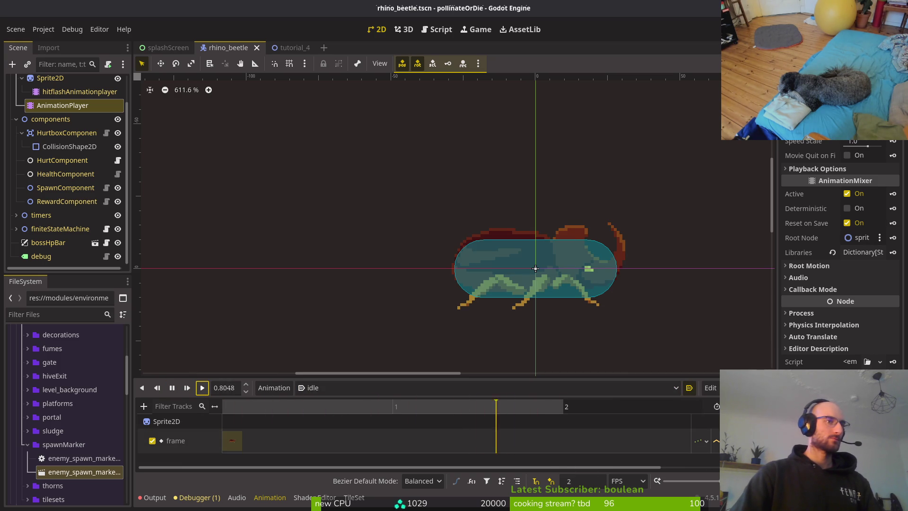
Key the Sprite2D frame into the idle animation, then stop playback and delete that new frame track.
key("ctrl+s")
left_click(51, 79)
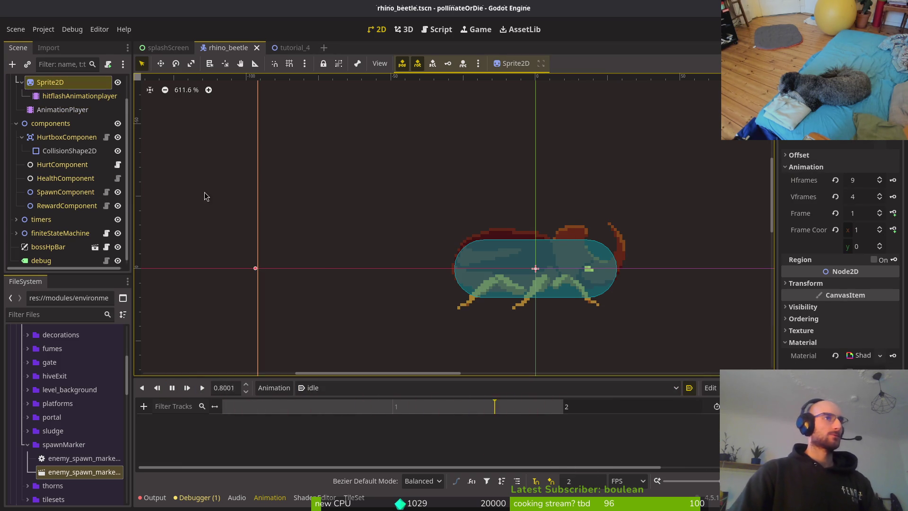
left_click(893, 212)
left_click(491, 283)
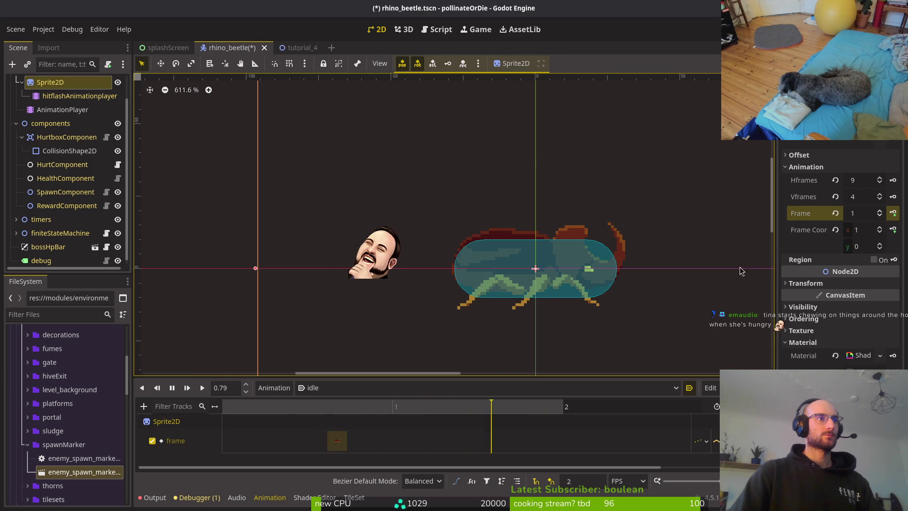
left_click(172, 388)
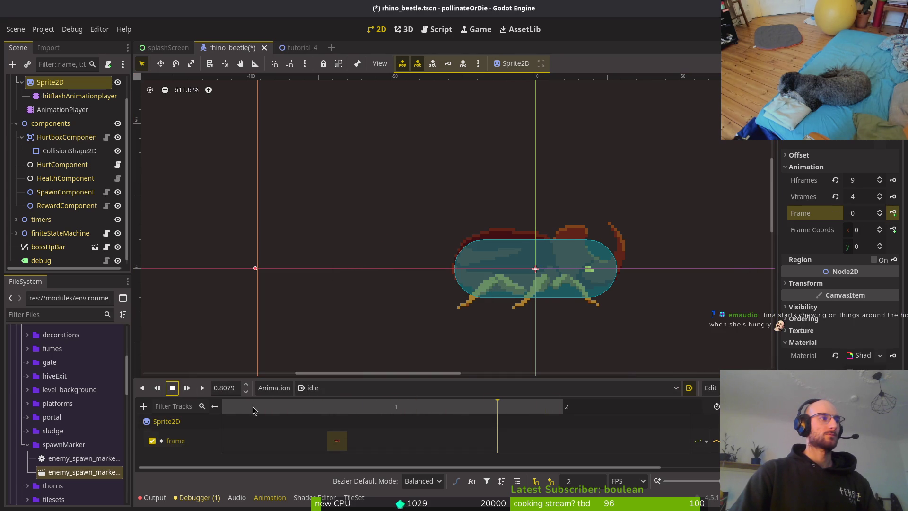
left_click(339, 442)
left_click(728, 441)
Re-key the sprite frame into idle at 0, 0.5 and 1.0 seconds and save.
left_click(176, 353)
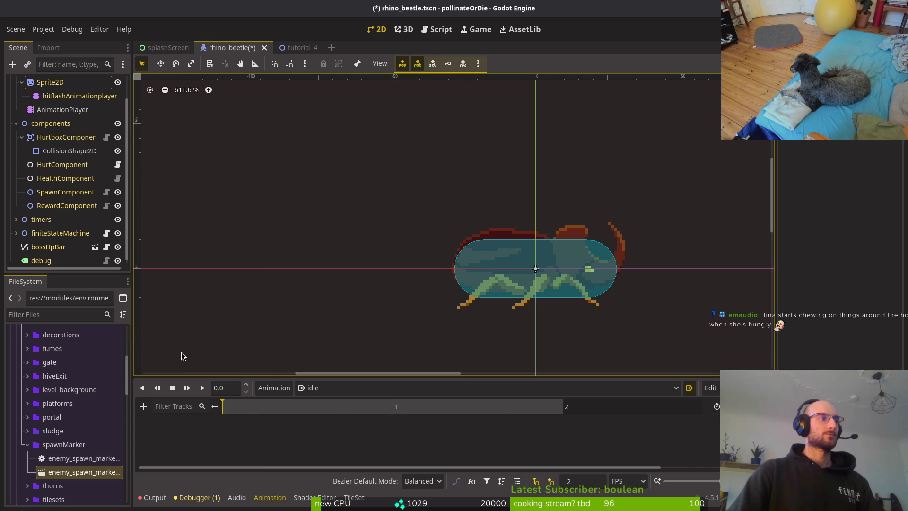
key("ctrl+s")
left_click(50, 82)
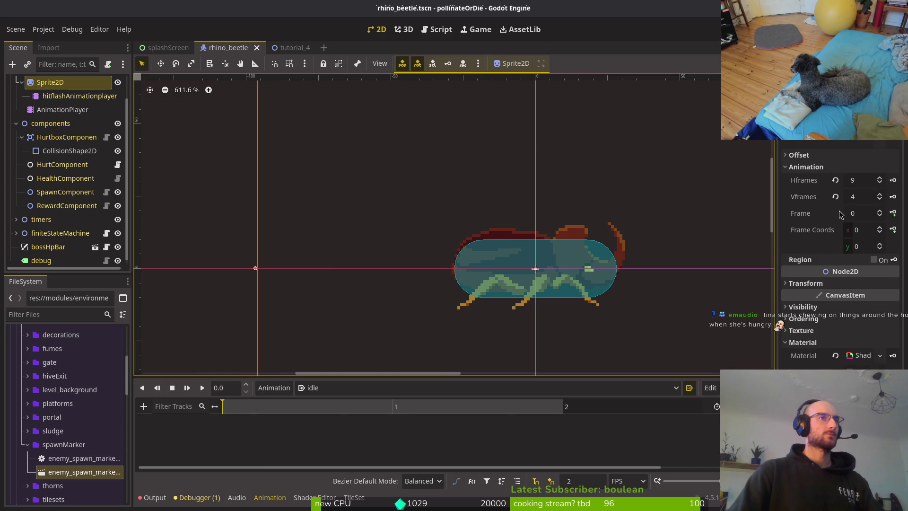
left_click(892, 214)
left_click(492, 283)
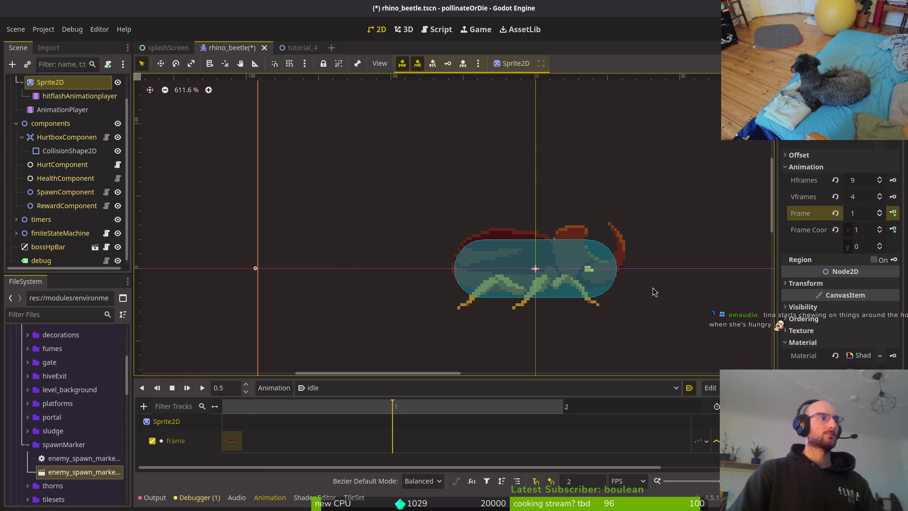
left_click(892, 213)
left_click(892, 214)
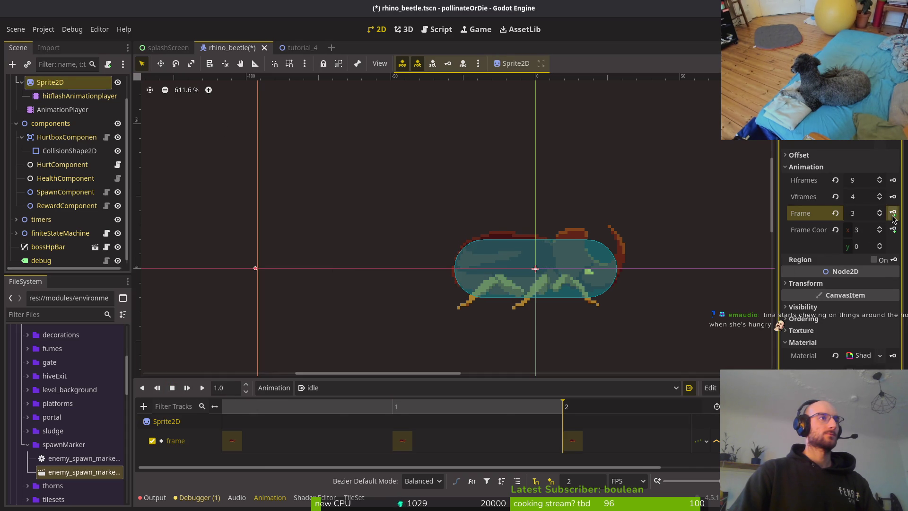
left_click(893, 213)
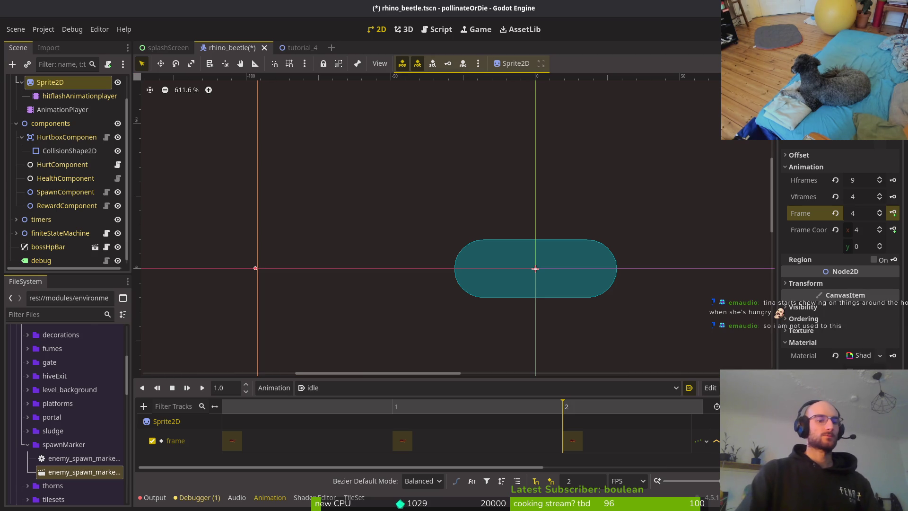
key("ctrl+s")
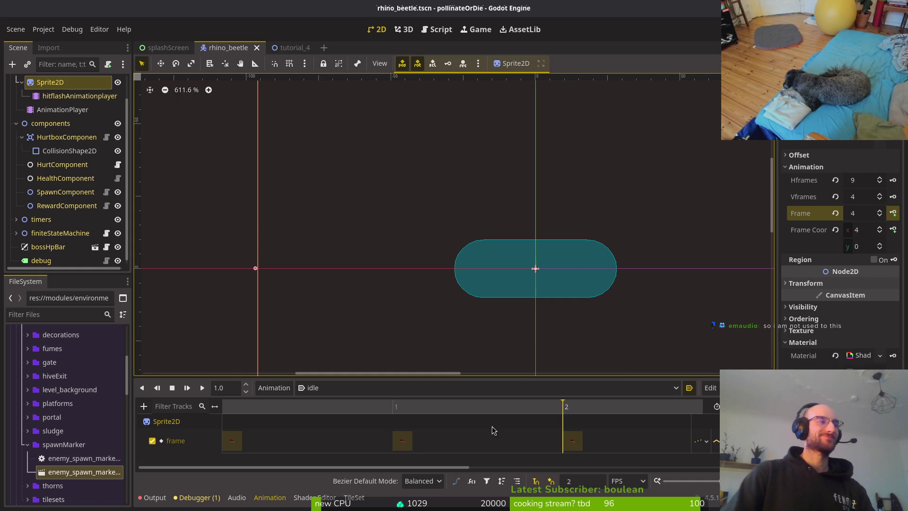
Apply a new snap rate, drag the frame keys onto frames 1 and 2, and play idle.
scroll(502, 446, "down", 2)
left_click(435, 440)
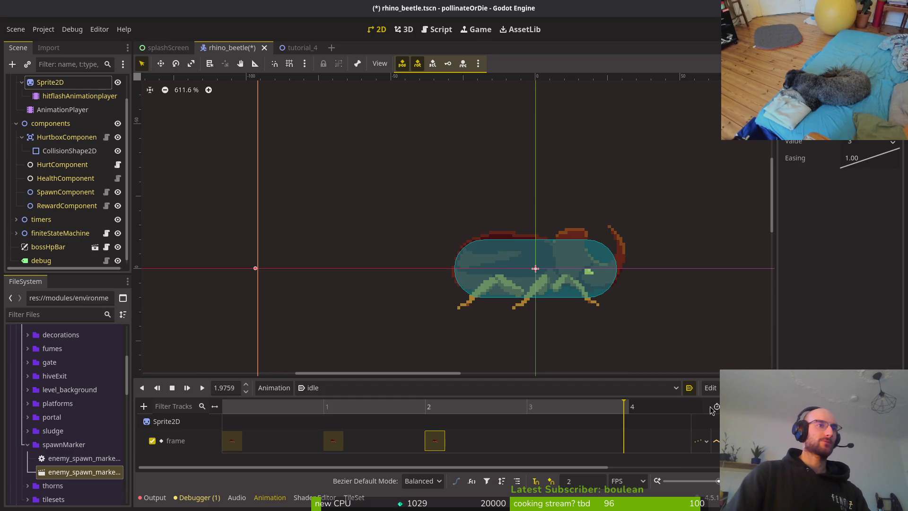
key("ctrl+s")
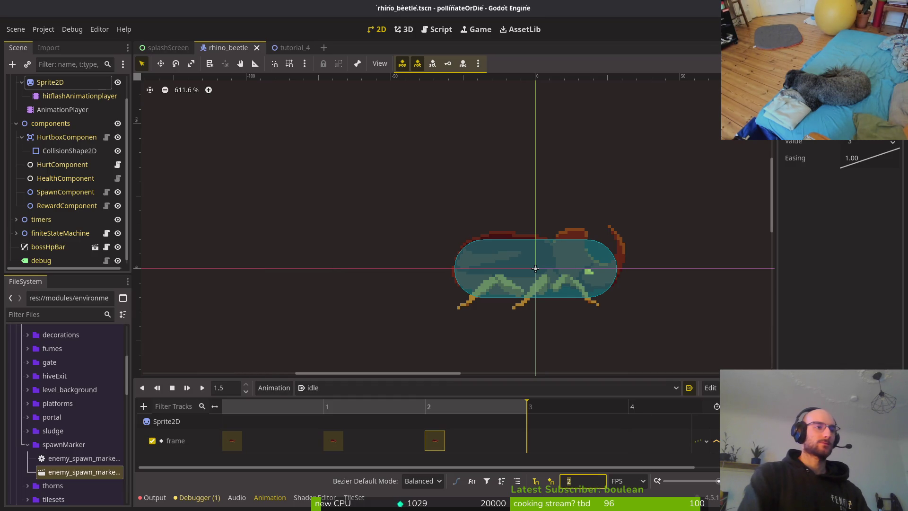
type("5")
type("6")
key("Return")
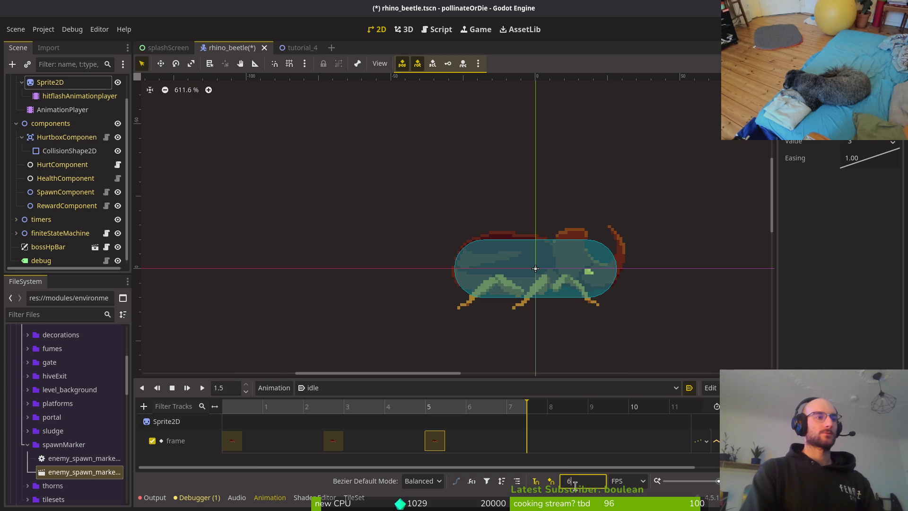
left_click_drag(333, 440, 265, 440)
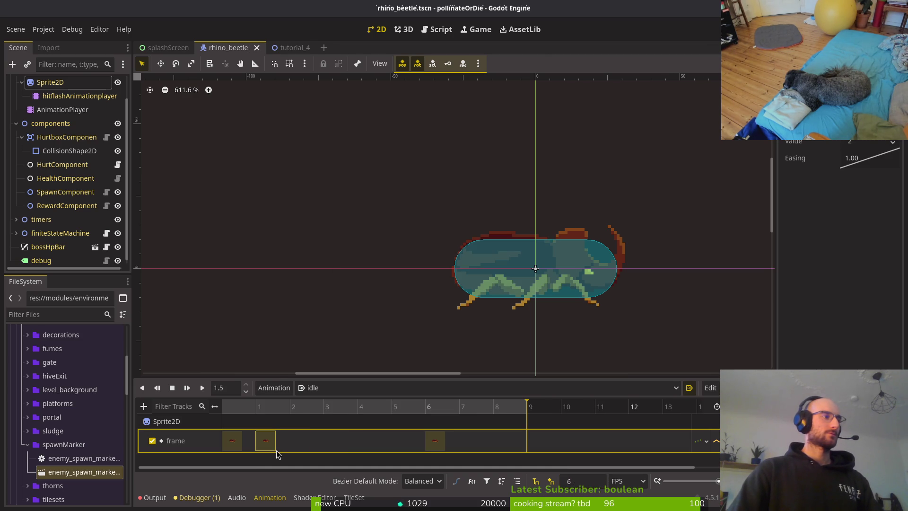
left_click_drag(429, 449, 294, 450)
left_click(202, 390)
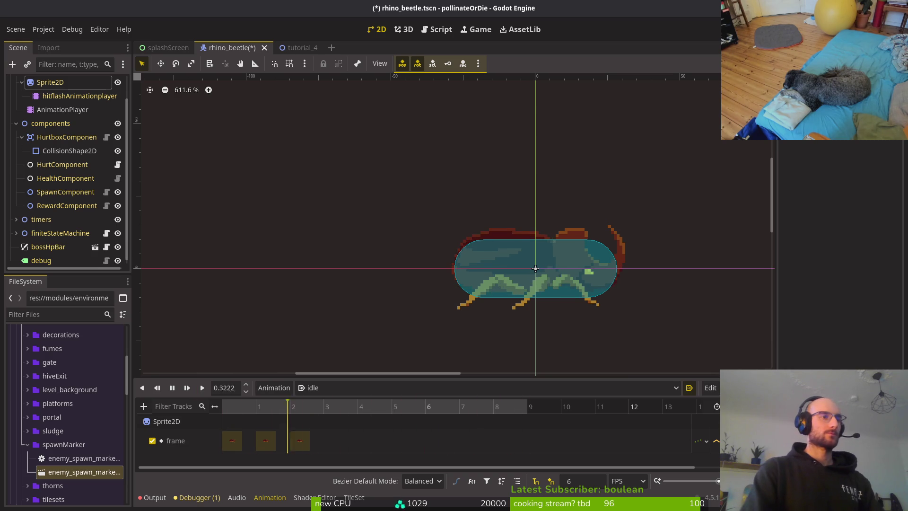
key("ctrl+s")
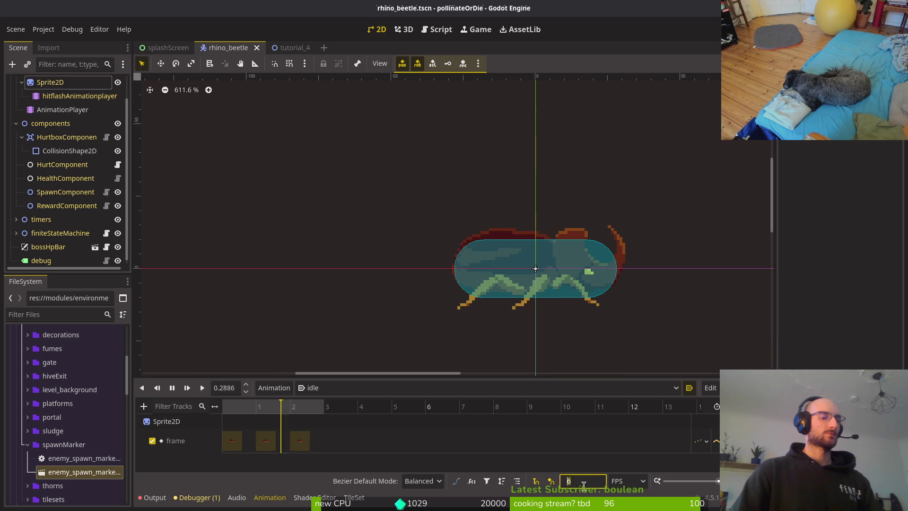
Set the animation snapping to 3 FPS and nudge the third frame key into even spacing.
type("3")
key("Return")
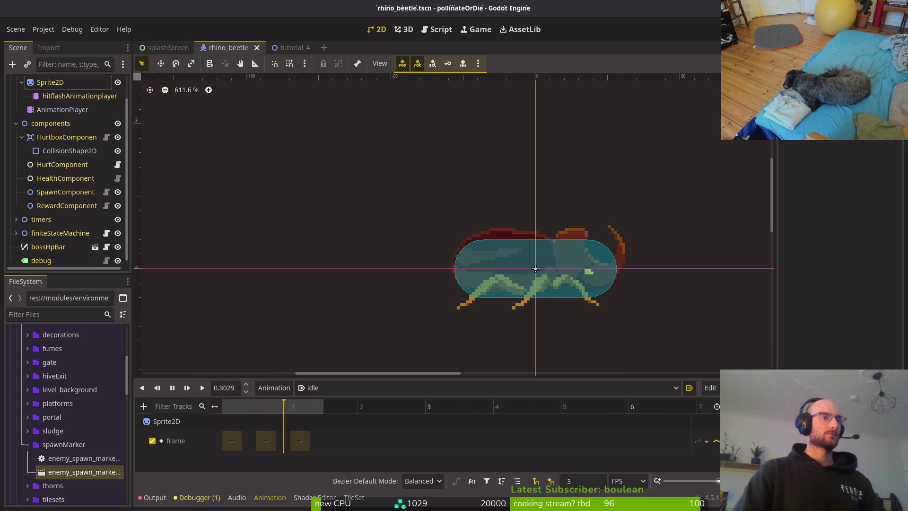
key("ctrl+s")
mouse_move(290, 444)
left_mouse_down()
mouse_move(358, 444)
mouse_move(289, 442)
left_mouse_up()
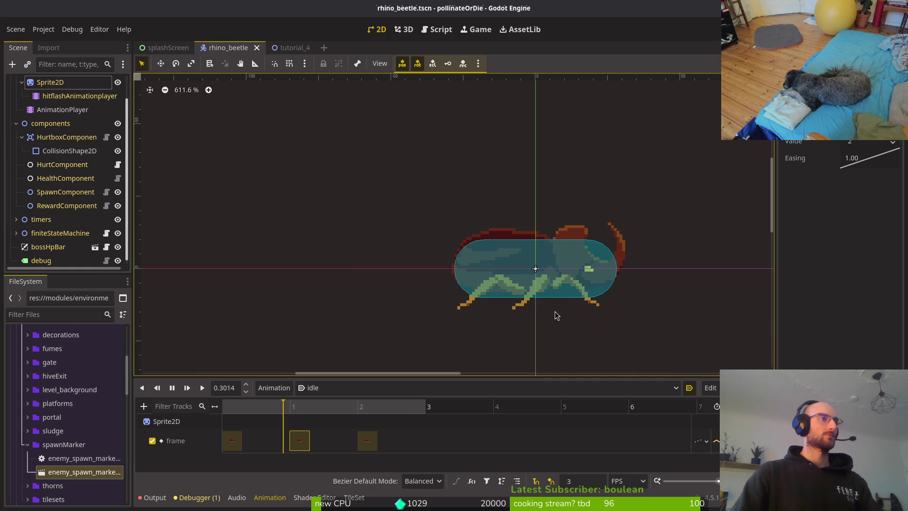
Make the hurtbox capsule slightly narrower, collapse the Scene tree groups, and save.
scroll(491, 322, "down", 4)
left_click(469, 295)
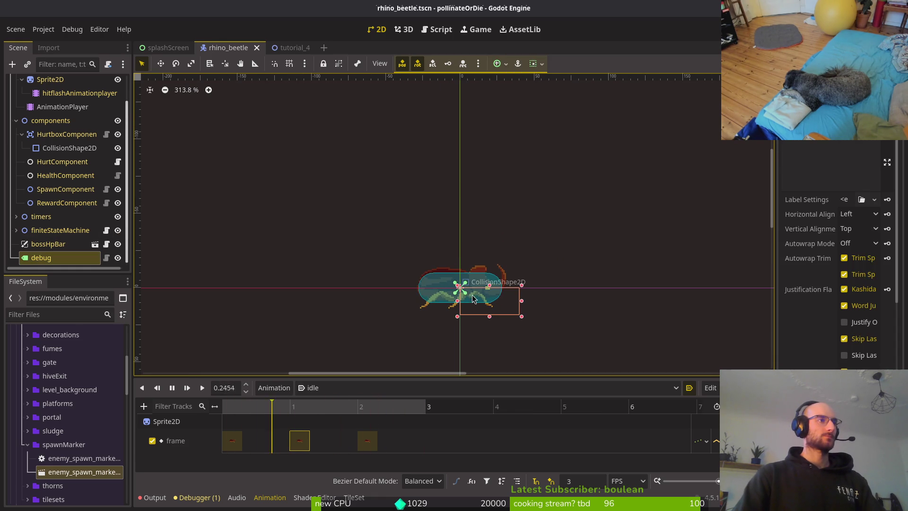
left_click(429, 294)
scroll(368, 283, "up", 4)
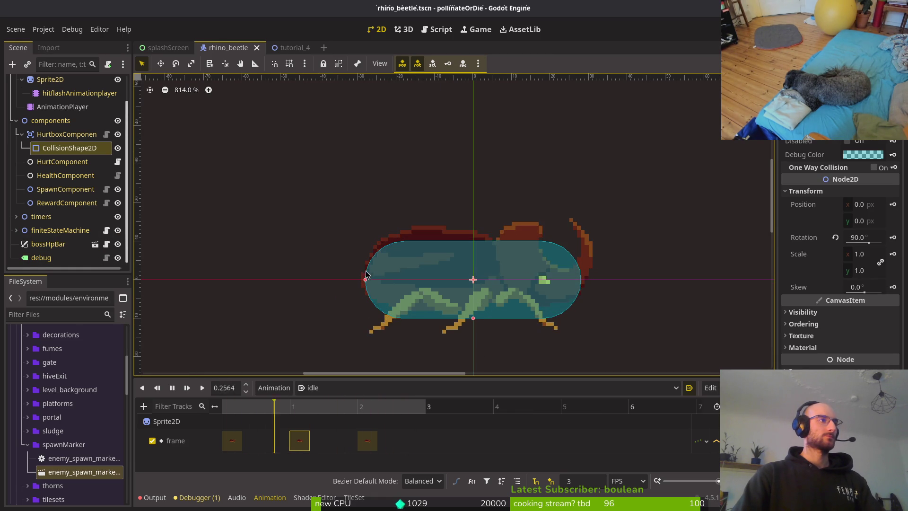
left_click_drag(367, 283, 371, 283)
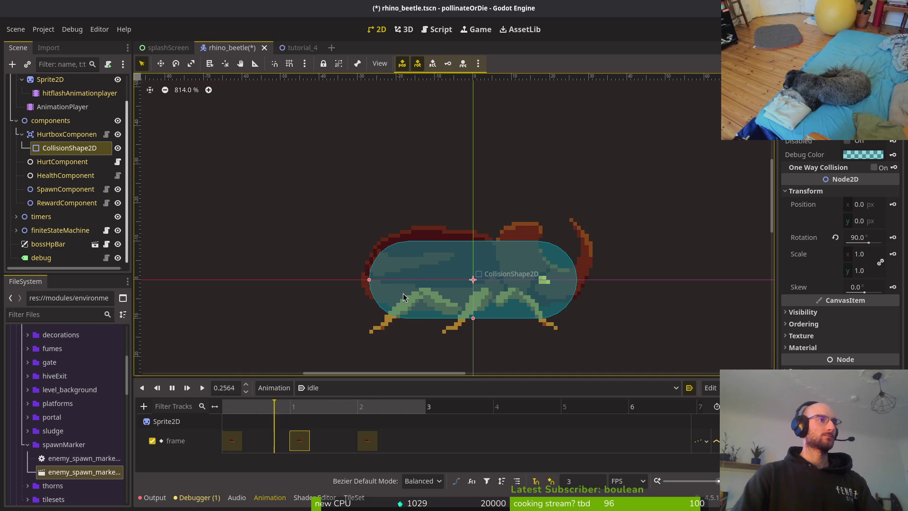
left_click(22, 134)
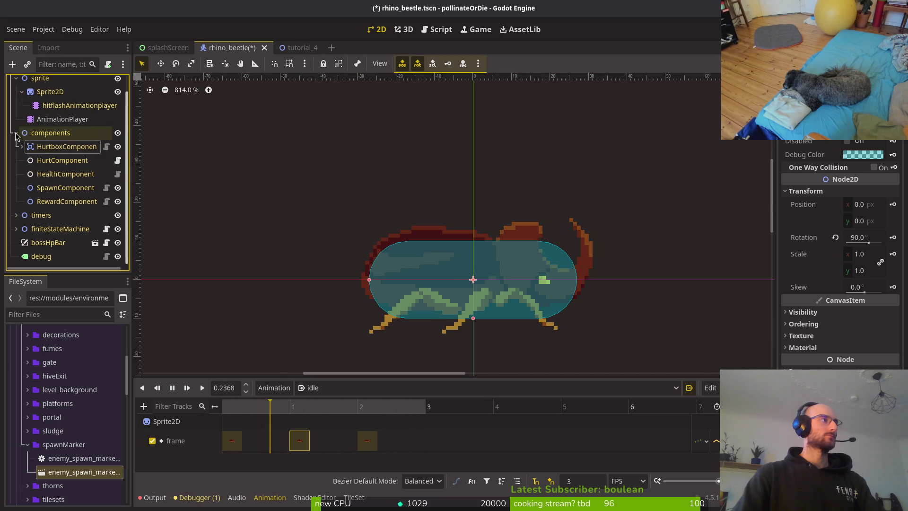
left_click(16, 133)
left_click(22, 110)
left_click(17, 95)
key("ctrl+s")
Set the hurtbox CollisionShape2D's Debug Color to red and save the scene.
scroll(428, 277, "down", 5)
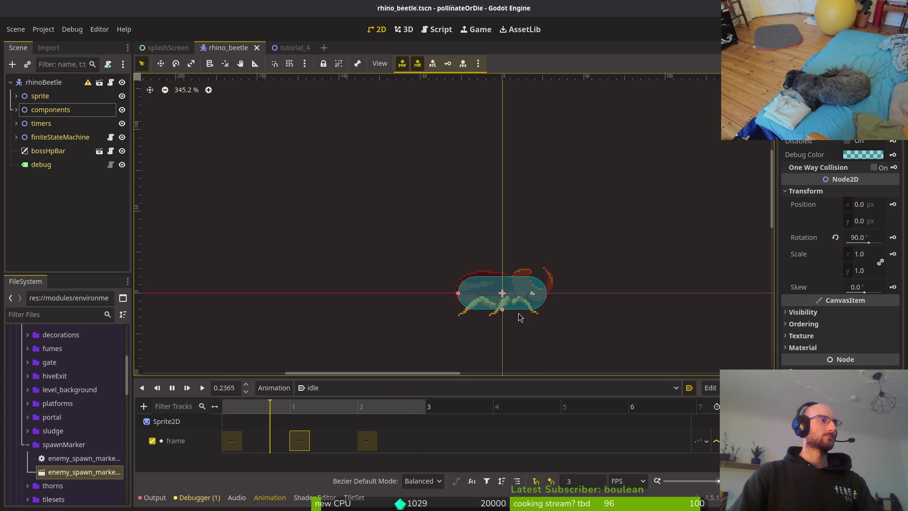
left_click(17, 109)
left_click(66, 122)
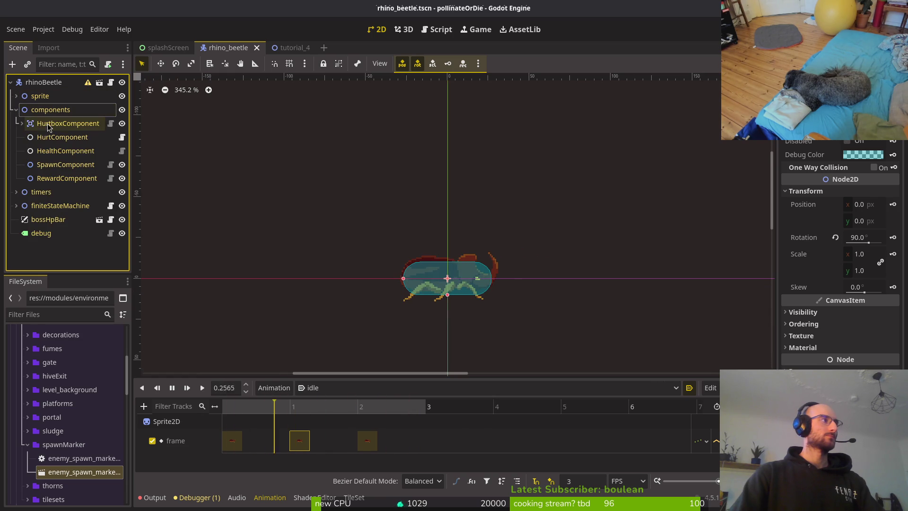
left_click(799, 242)
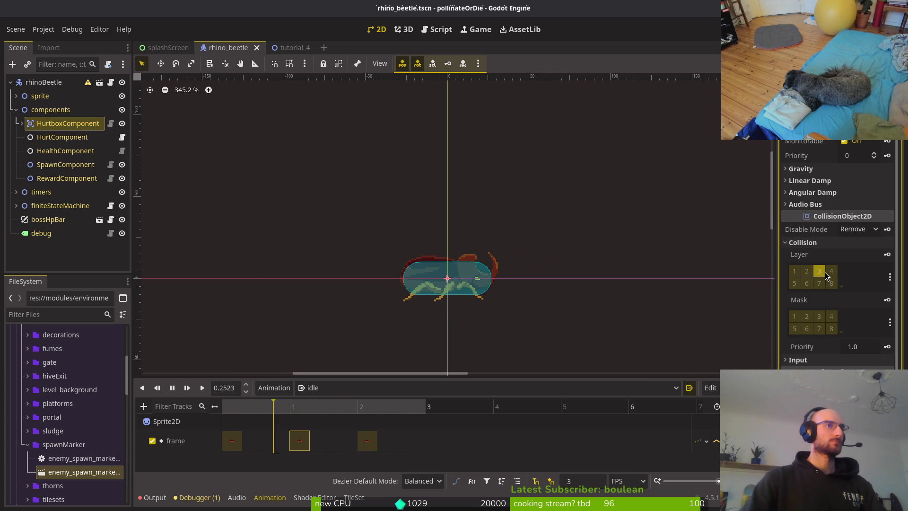
left_click(22, 123)
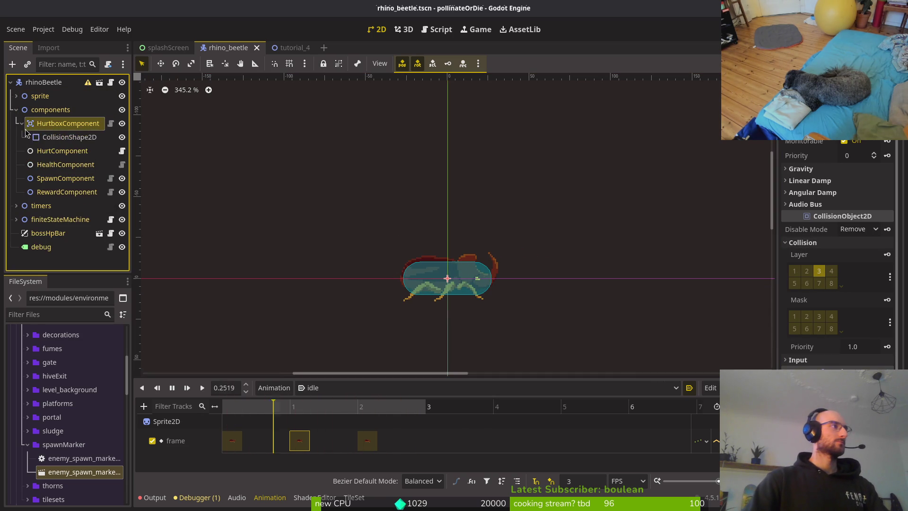
left_click(69, 136)
left_click(863, 155)
left_click_drag(873, 231, 887, 258)
left_click(737, 267)
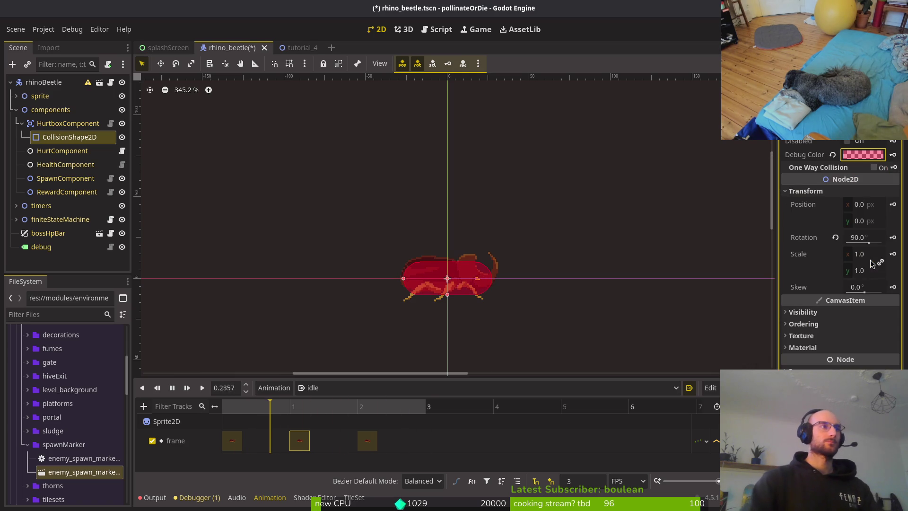
left_click(851, 155)
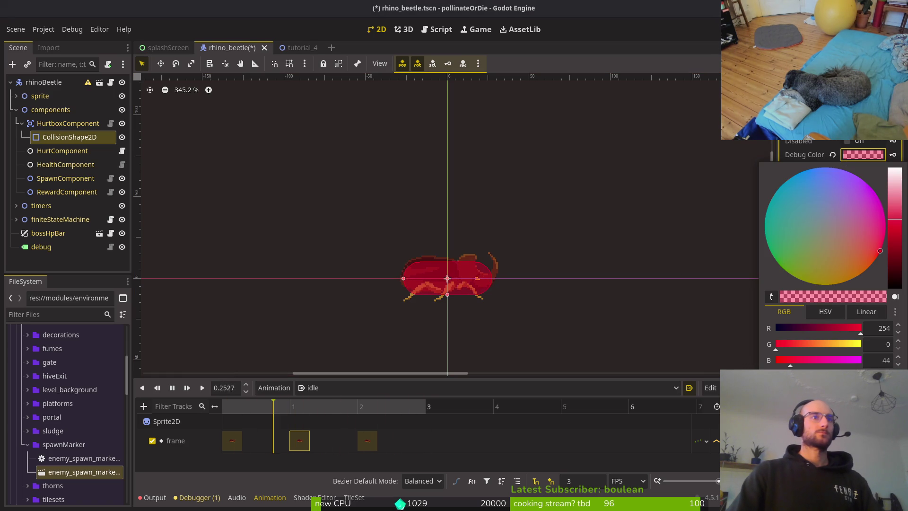
key("ctrl+s")
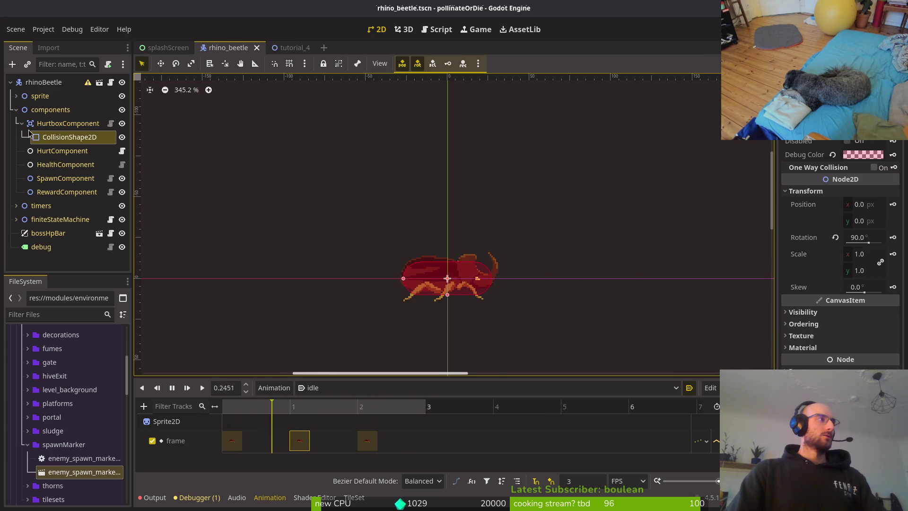
Toggle the components group in the Scene dock and select the rhinoBeetle root.
left_click(16, 110)
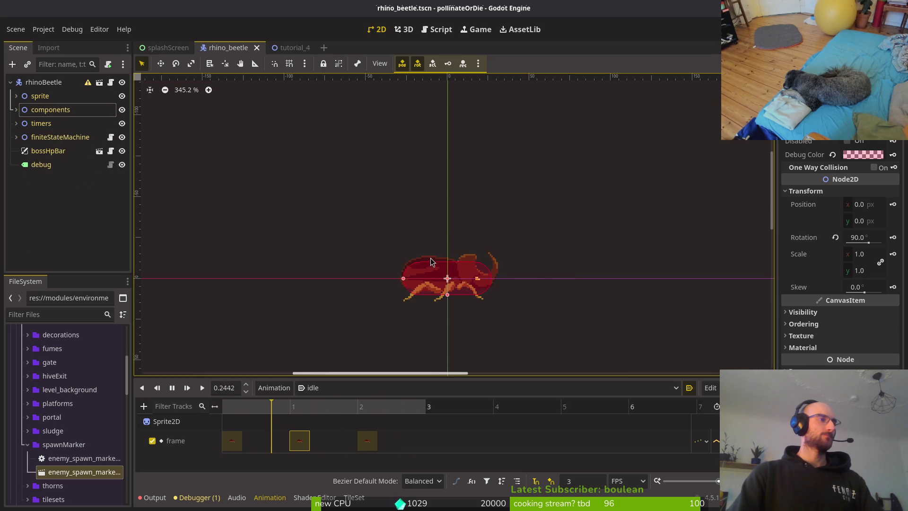
left_click(16, 109)
left_click(16, 110)
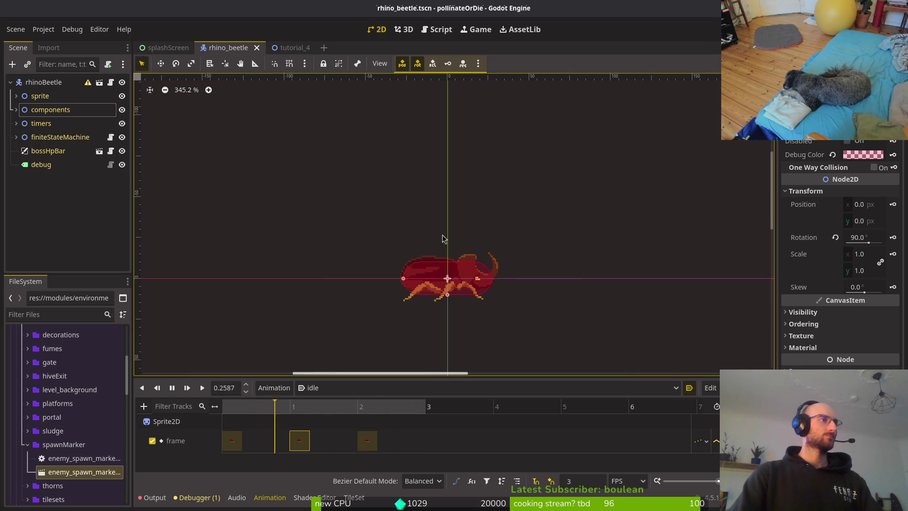
scroll(562, 274, "down", 5)
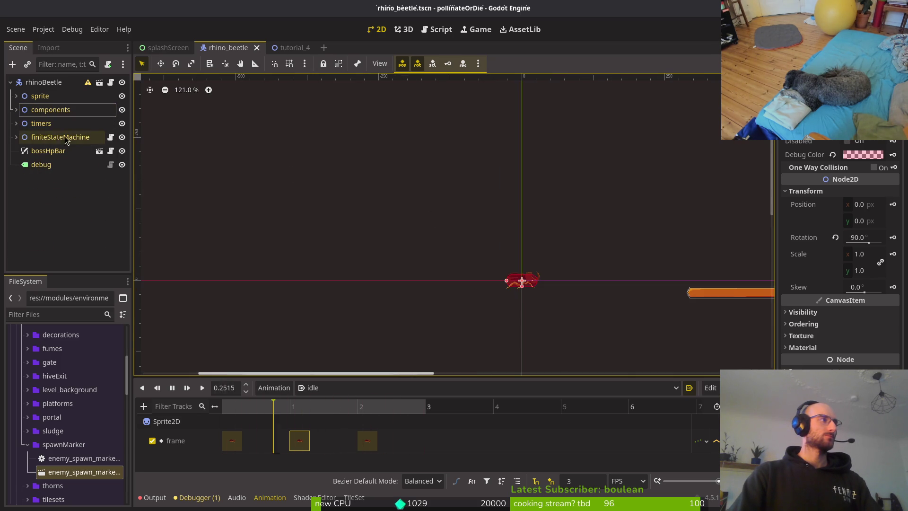
left_click(16, 110)
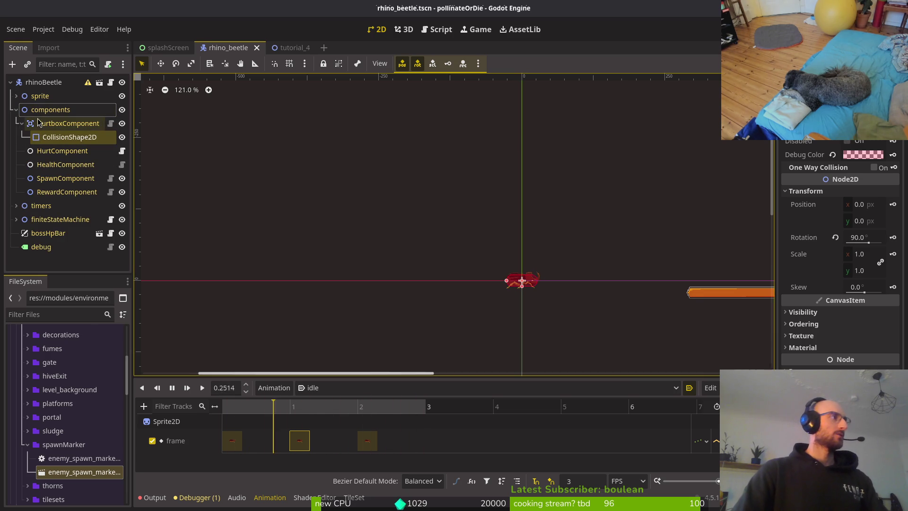
left_click(51, 112)
left_click(44, 82)
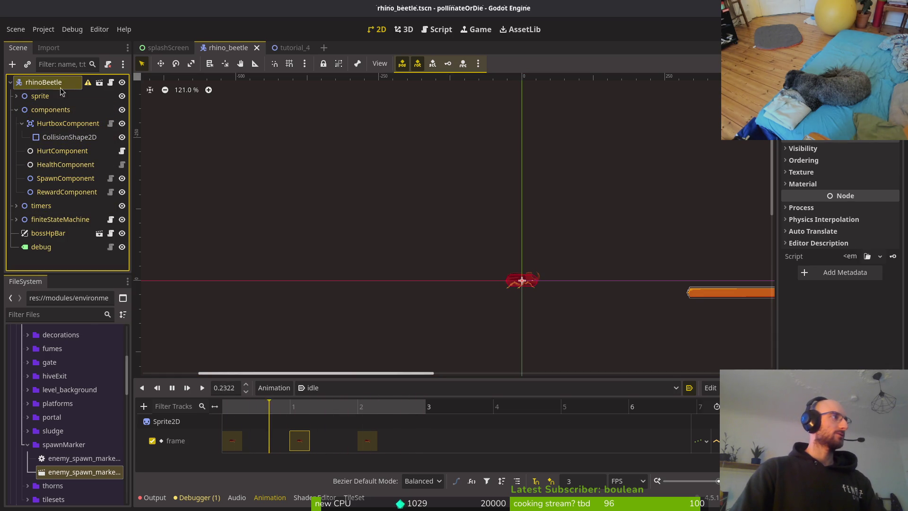
Add a Node2D under rhinoBeetle and name it 'areas'.
key("ctrl+a")
type("node2d")
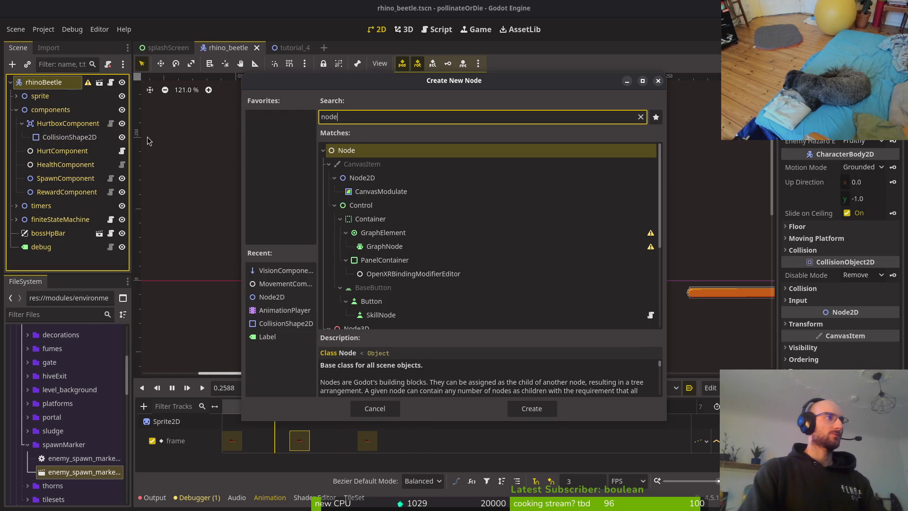
key("Return")
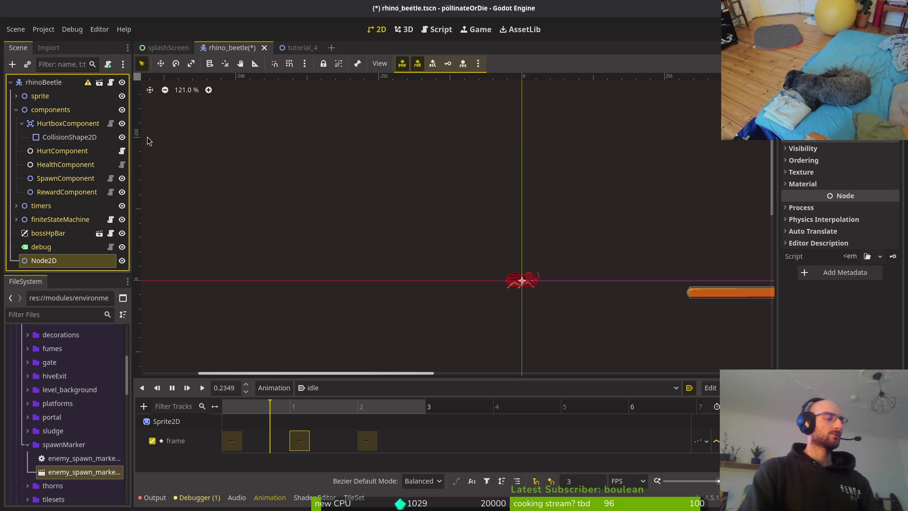
key("F2")
type("ar")
key("Return")
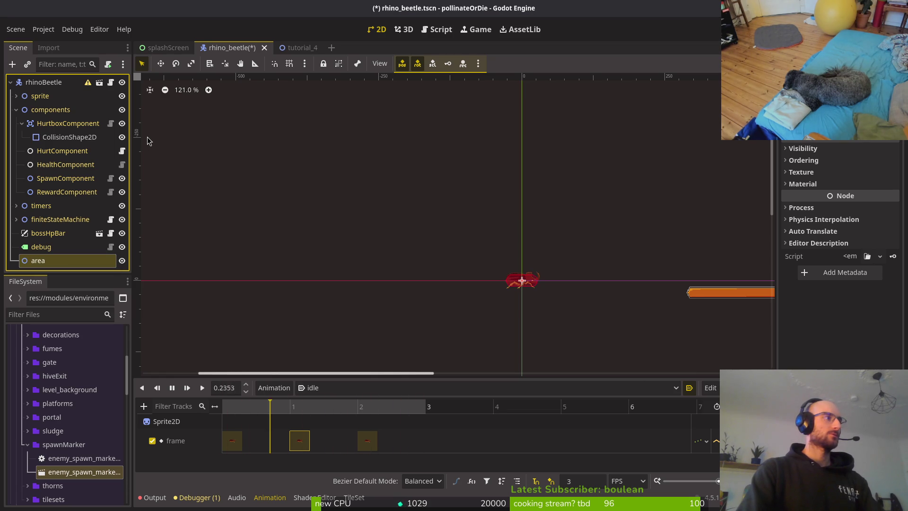
double_click(62, 260)
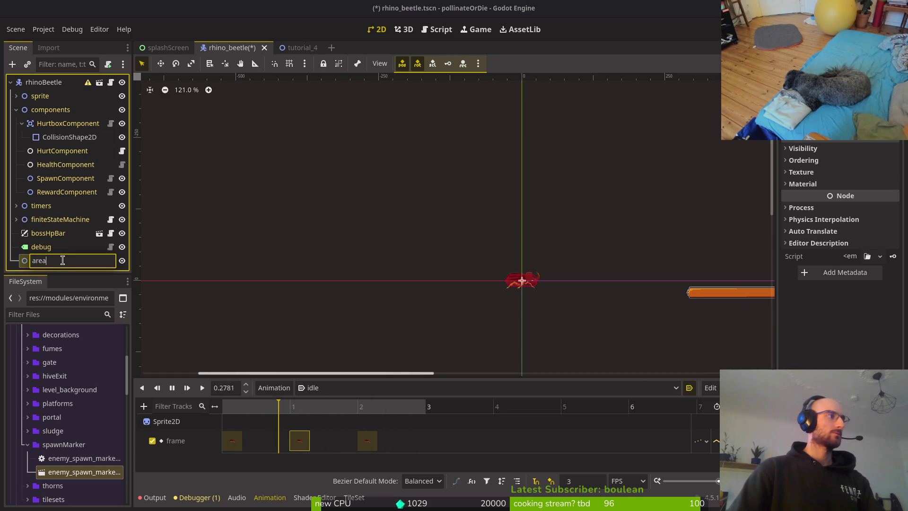
double_click(59, 266)
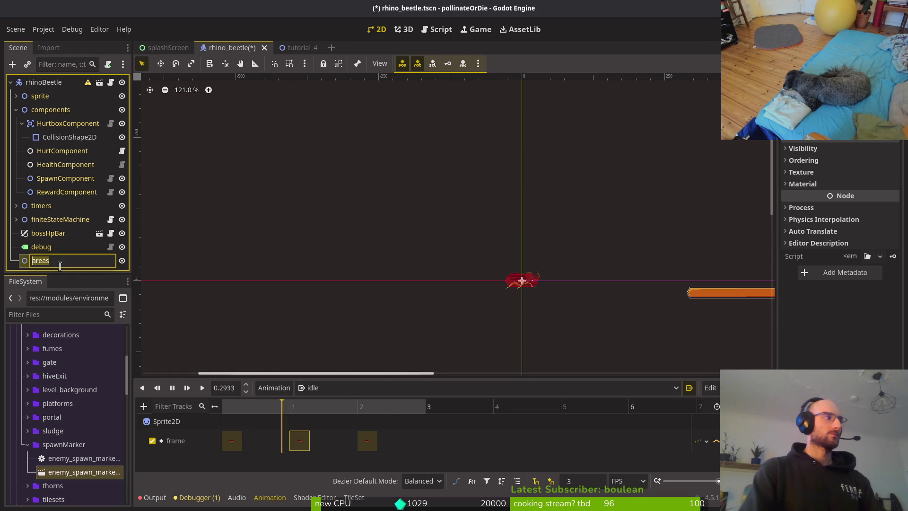
key("Return")
Add an Area2D under areas with a CollisionShape2D child.
key("ctrl+a")
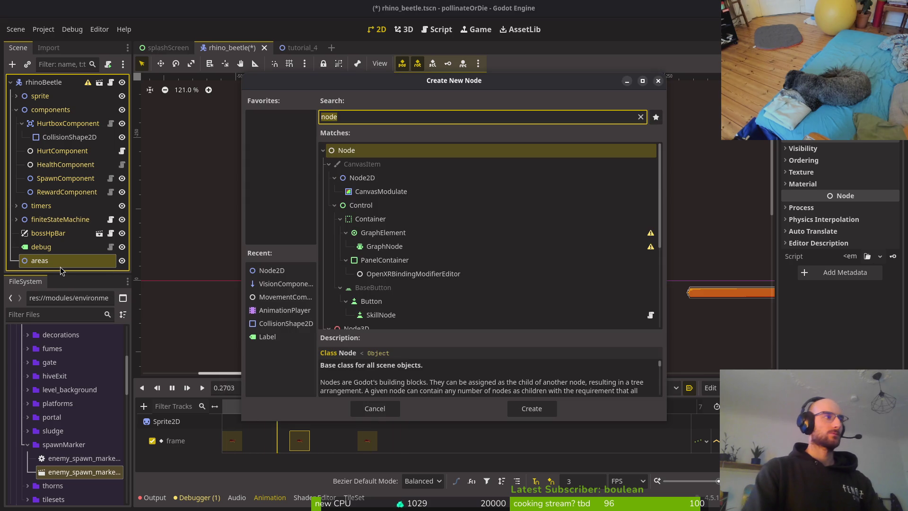
type("area")
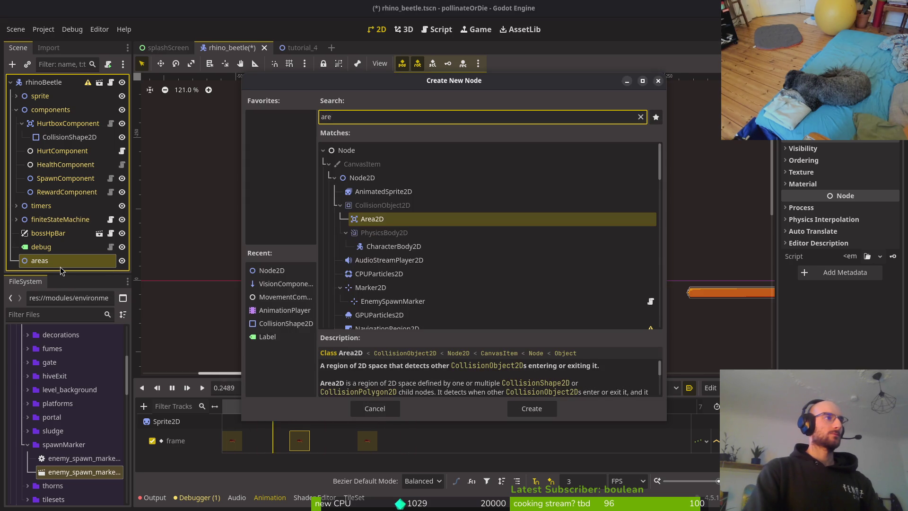
key("Return")
key("ctrl+a")
type("collision")
key("Return")
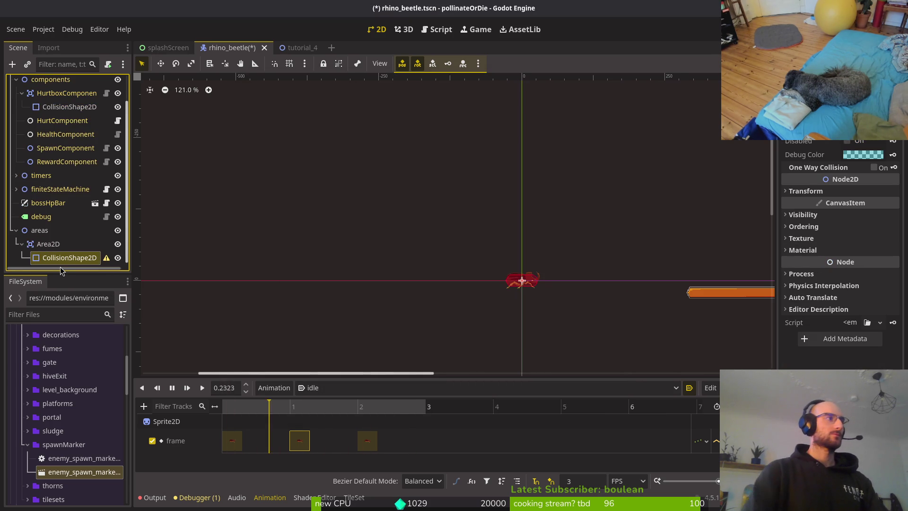
Rename the Area2D to 'aggroRange', then start moving the areas node up.
left_click(61, 246)
key("F2")
type("ag")
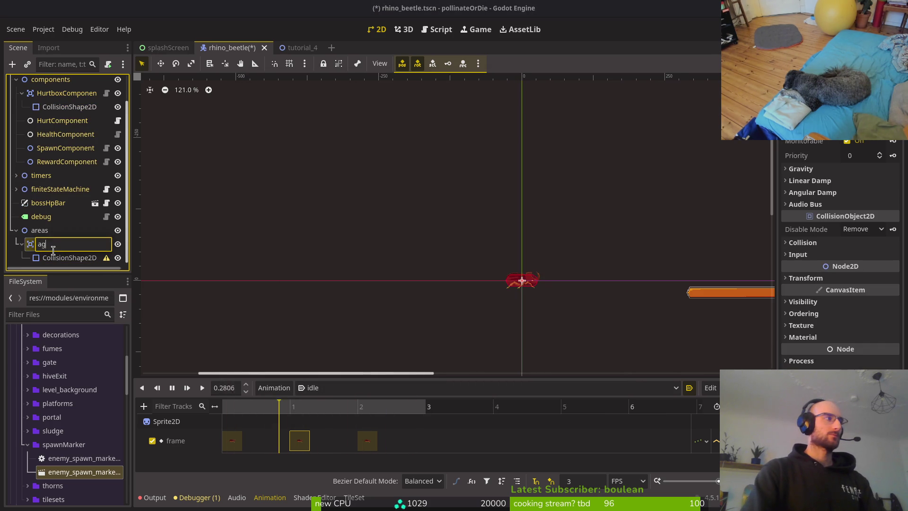
type("groRange")
key("Return")
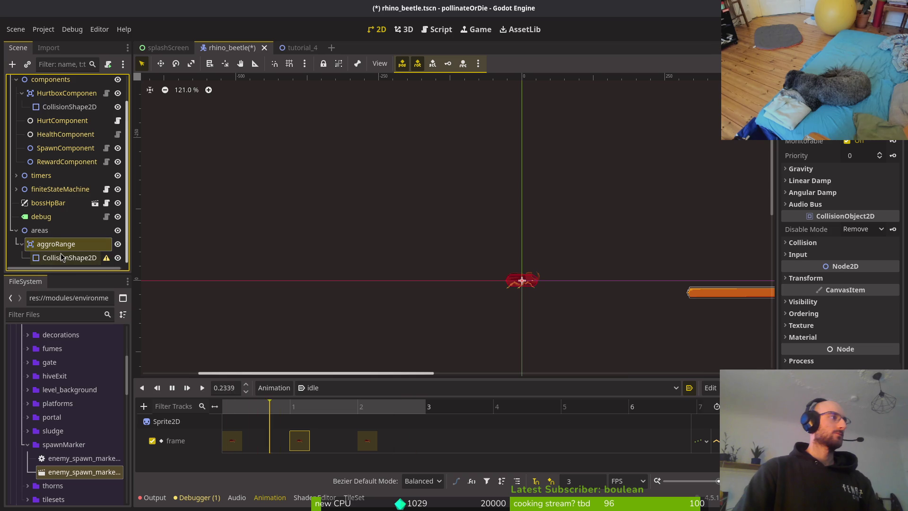
left_click(62, 257)
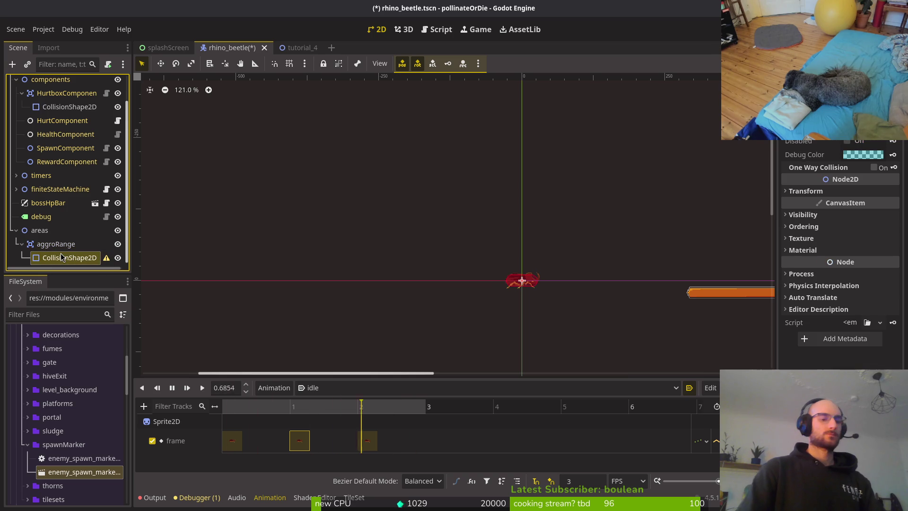
left_click(16, 230)
left_click_drag(43, 261, 83, 222)
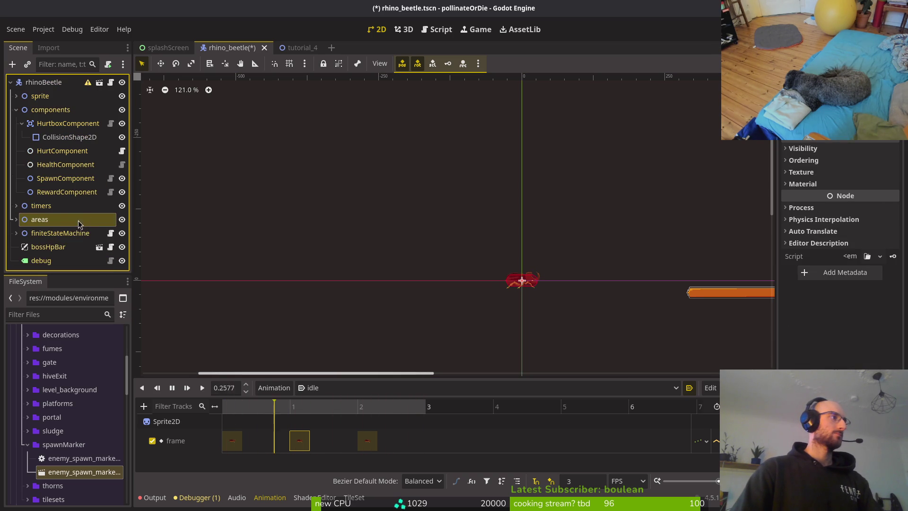
Place areas directly above timers and give aggroRange's collision shape a new RectangleShape2D.
left_click_drag(35, 204, 38, 206)
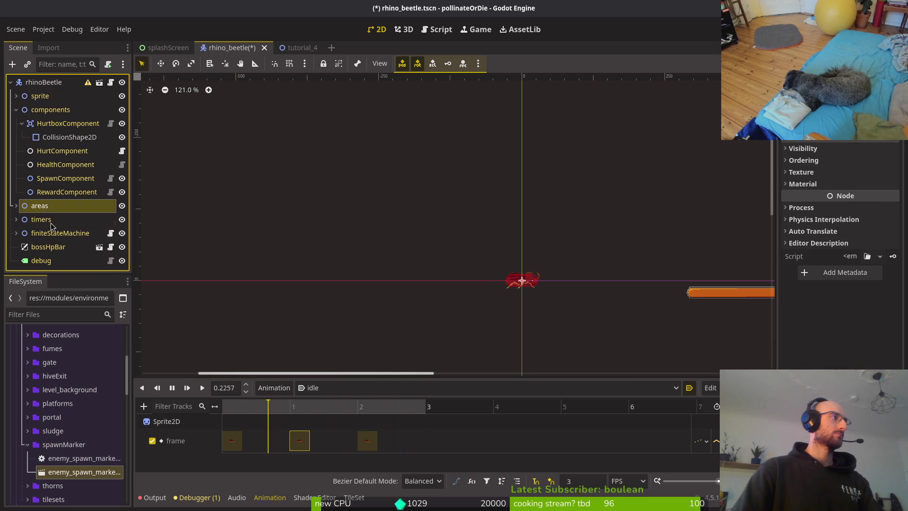
key("ctrl+s")
left_click(16, 206)
left_click(69, 233)
key("ctrl+s")
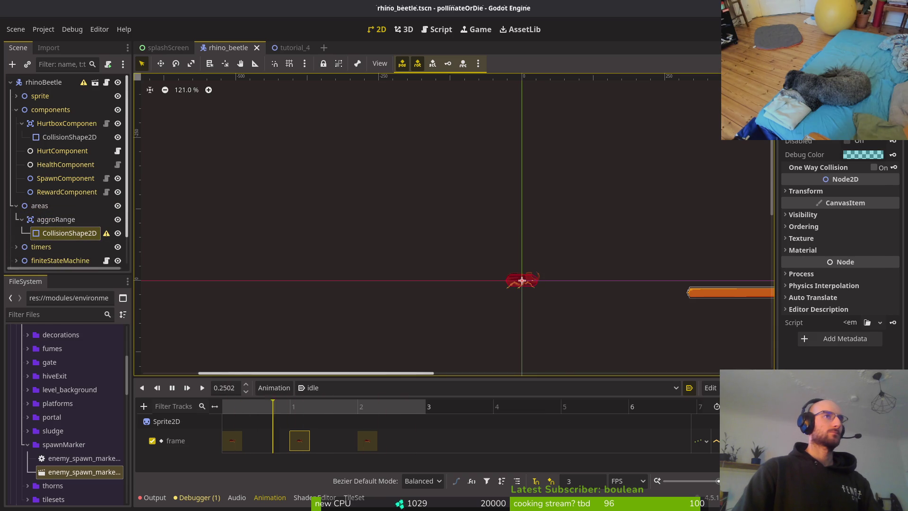
left_click(860, 127)
left_click(832, 210)
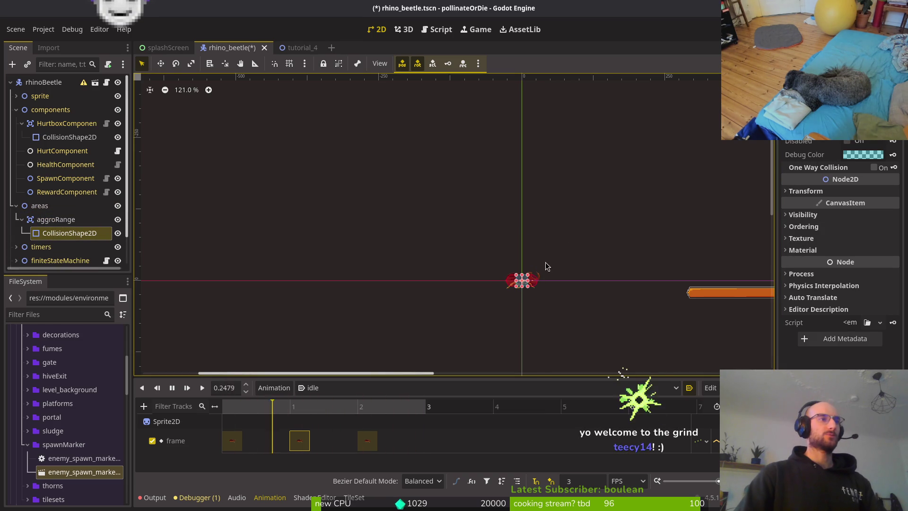
Enlarge the aggroRange rectangle and shift it down and left.
scroll(520, 274, "up", 5)
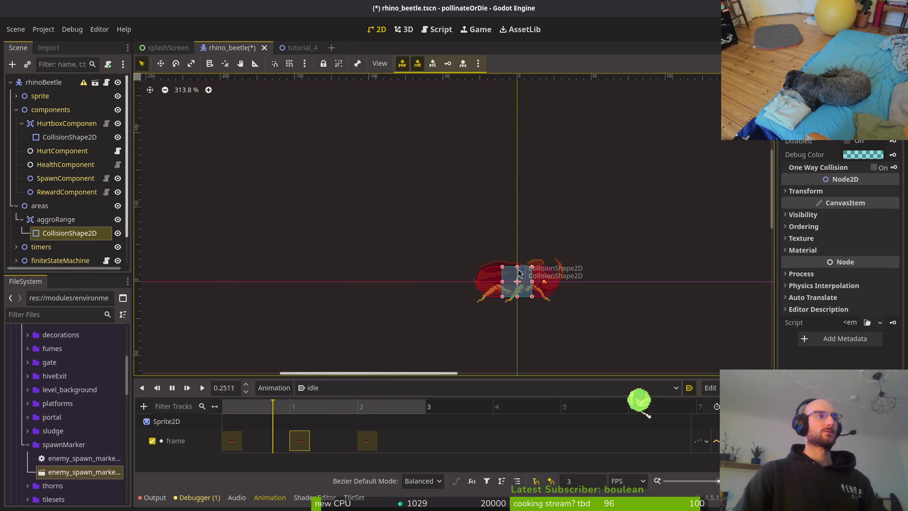
mouse_move(532, 267)
left_mouse_down()
mouse_move(679, 166)
mouse_move(675, 118)
left_mouse_up()
mouse_move(600, 251)
left_mouse_down()
mouse_move(530, 316)
mouse_move(531, 241)
mouse_move(527, 264)
left_mouse_up()
scroll(527, 264, "down", 2)
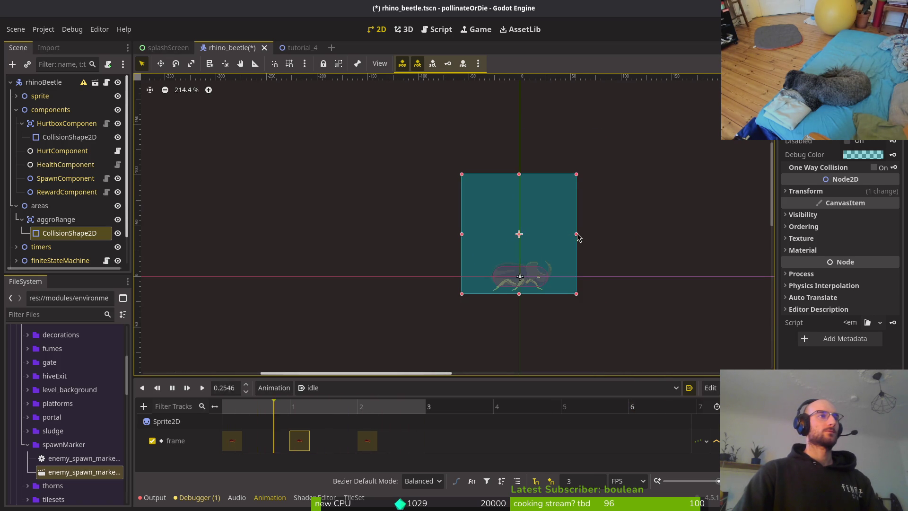
Open tutorial_5 via quick search, glance at tutorial_4, and return to rhino_beetle.
left_click(289, 52)
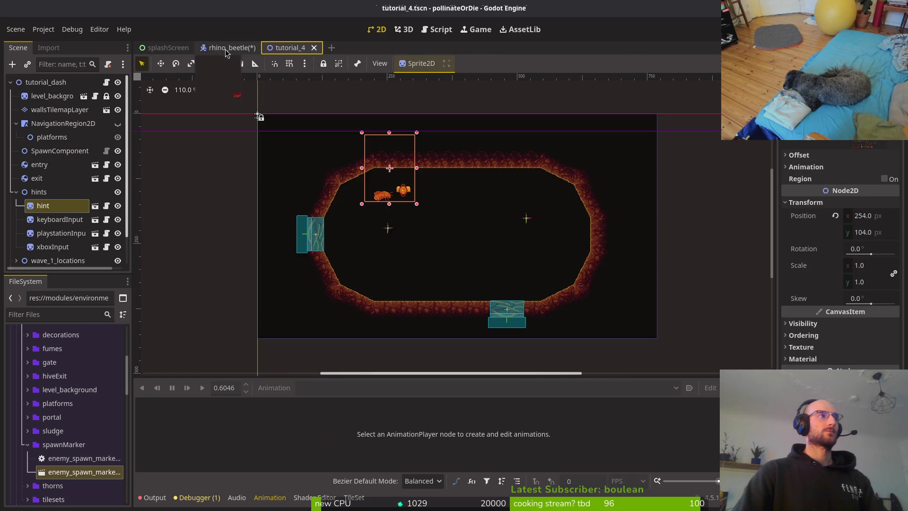
left_click(222, 52)
key("ctrl+shift+o")
type("tut5")
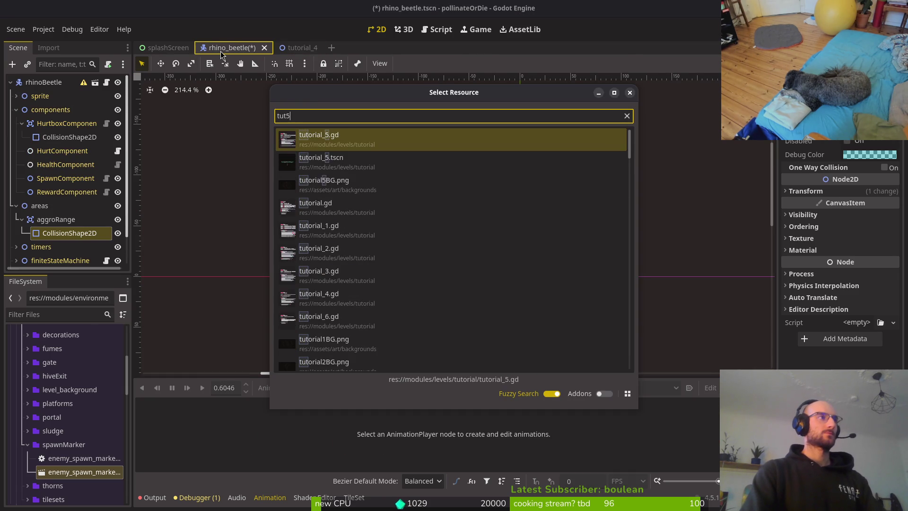
key("Return")
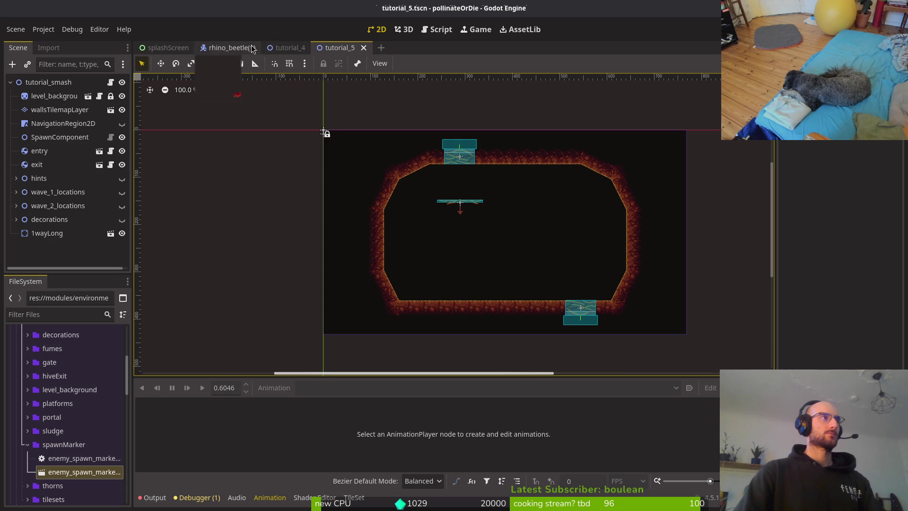
left_click(288, 47)
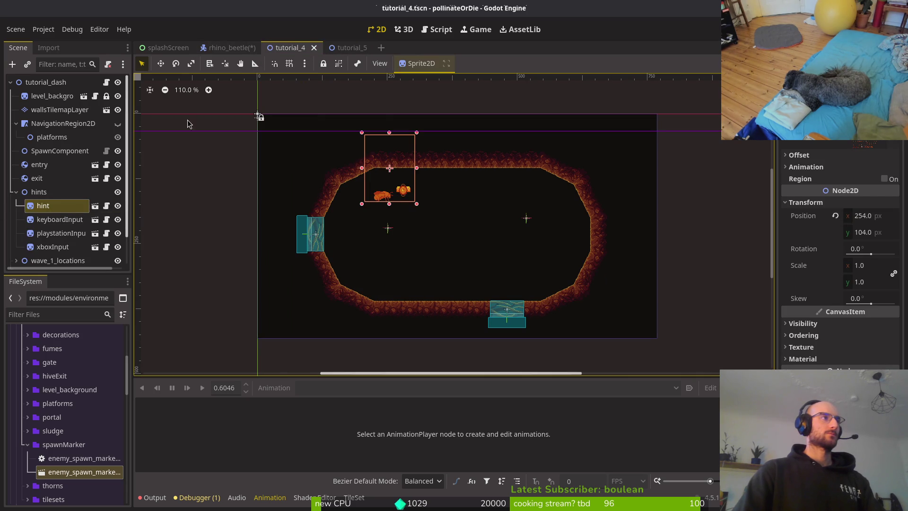
left_click(232, 47)
Stretch the rectangle wide, raise its top edge, and centre it over the beetle.
left_click_drag(461, 234, 223, 234)
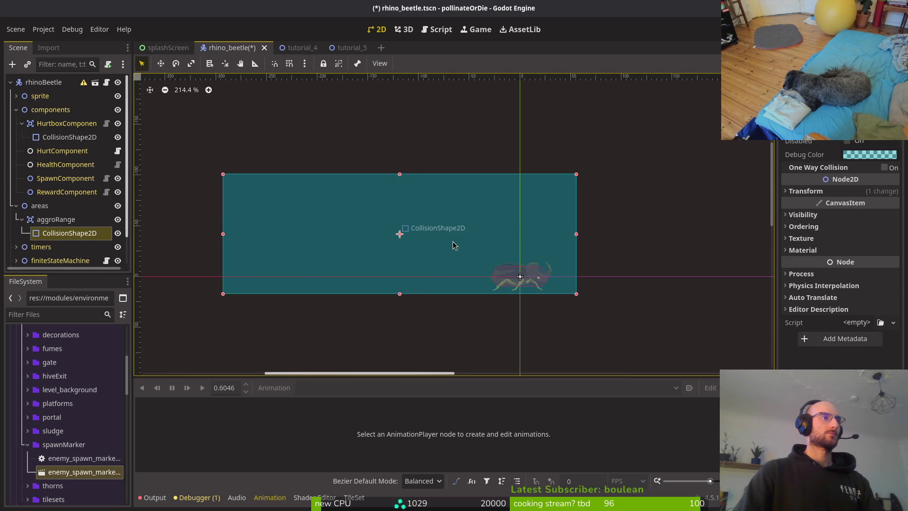
left_click_drag(577, 234, 744, 234)
mouse_move(547, 237)
left_mouse_down()
mouse_move(608, 236)
mouse_move(583, 239)
left_mouse_up()
scroll(584, 237, "down", 2)
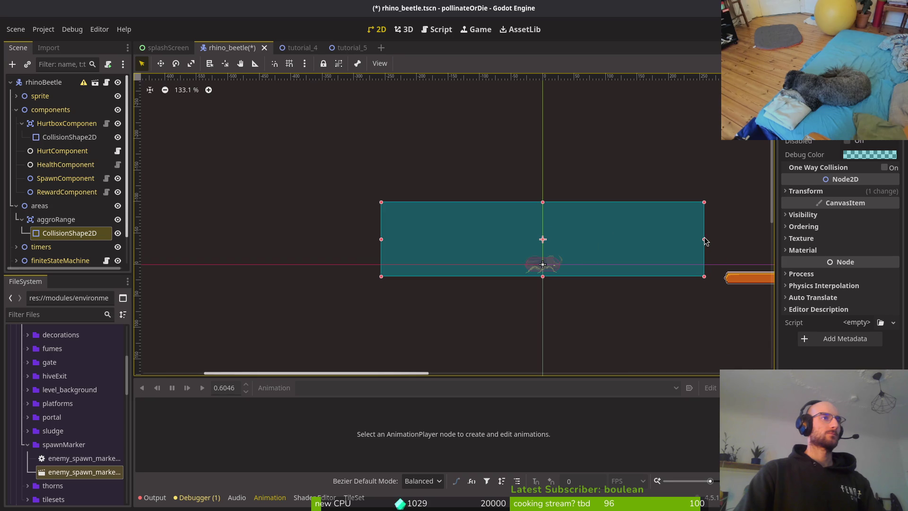
scroll(631, 321, "down", 2)
scroll(448, 287, "right", 3)
scroll(371, 203, "up", 4)
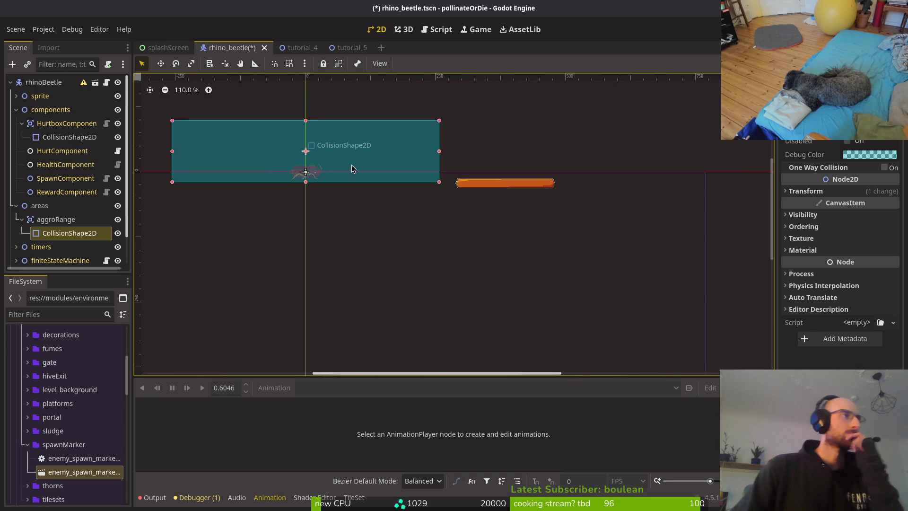
scroll(430, 246, "up", 1)
scroll(385, 186, "left", 3)
scroll(385, 187, "up", 2)
left_click_drag(408, 169, 409, 124)
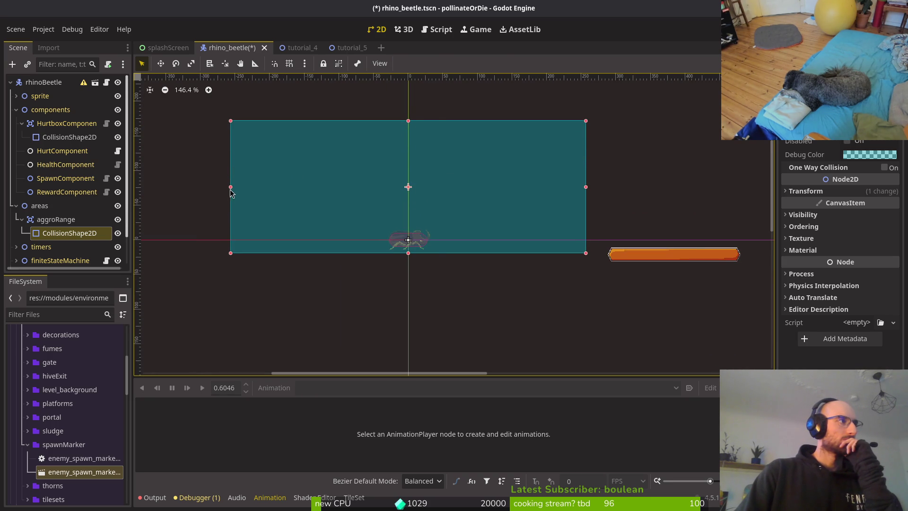
left_click_drag(231, 187, 287, 187)
left_click_drag(459, 218, 430, 217)
Nudge the aggroRange rectangle up slightly and save rhino_beetle.tscn.
scroll(430, 222, "down", 5)
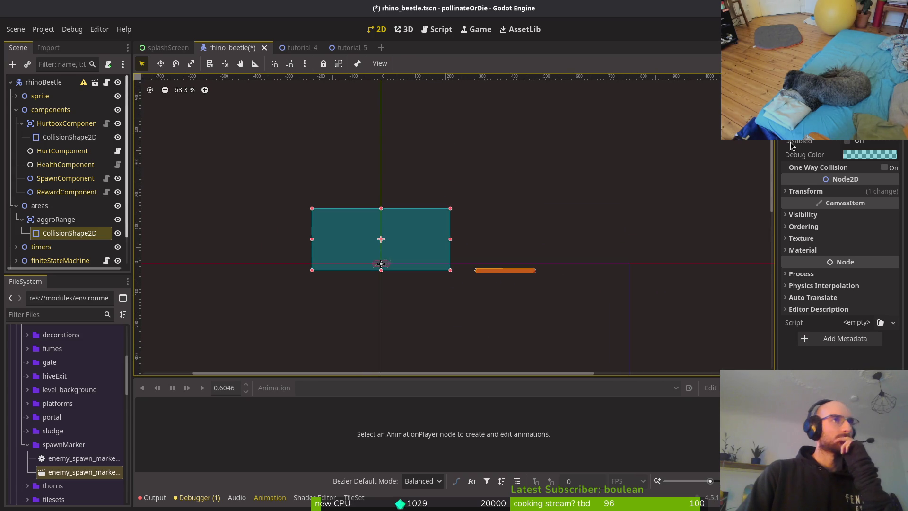
scroll(395, 246, "up", 6)
scroll(397, 248, "up", 12)
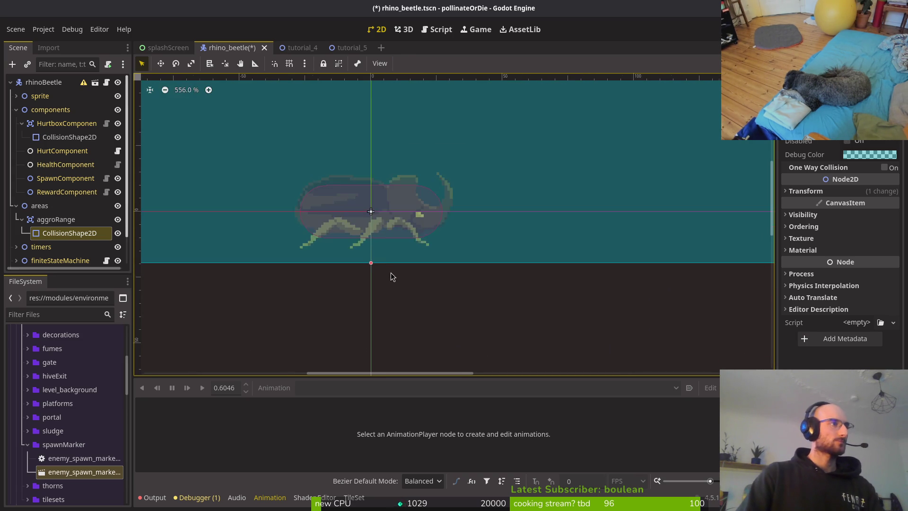
scroll(359, 232, "down", 5)
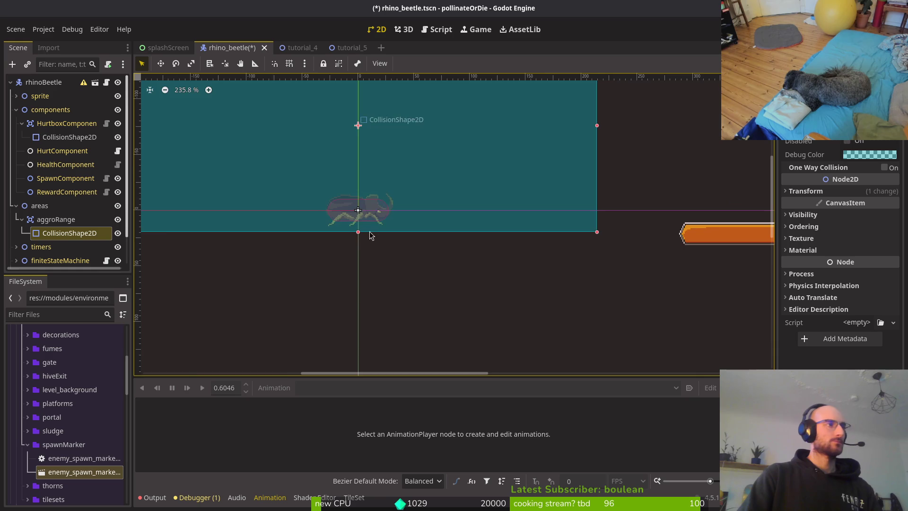
key("Up")
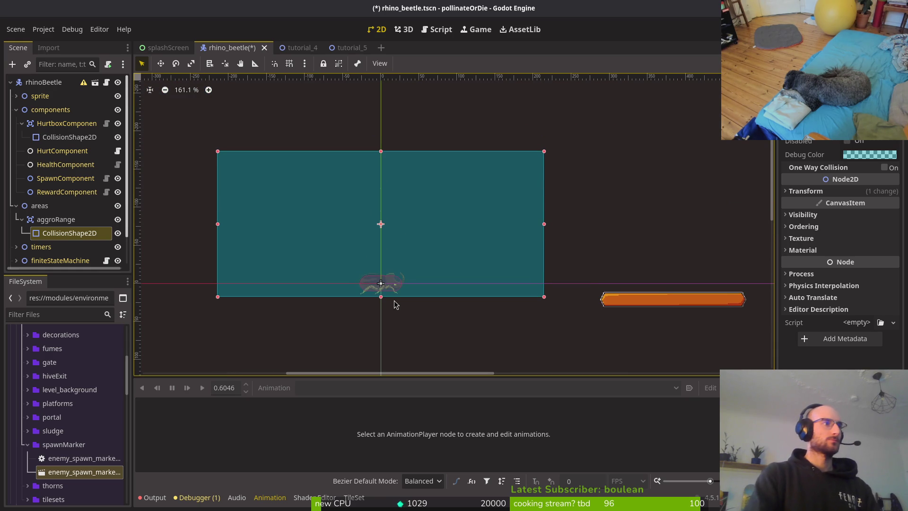
key("Up")
key("Up")
left_click(395, 301)
key("ctrl+s")
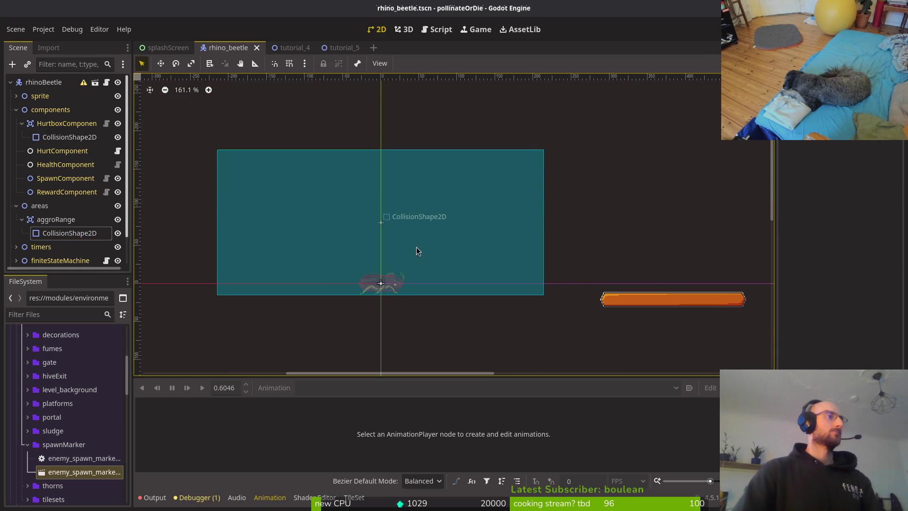
left_click(16, 109)
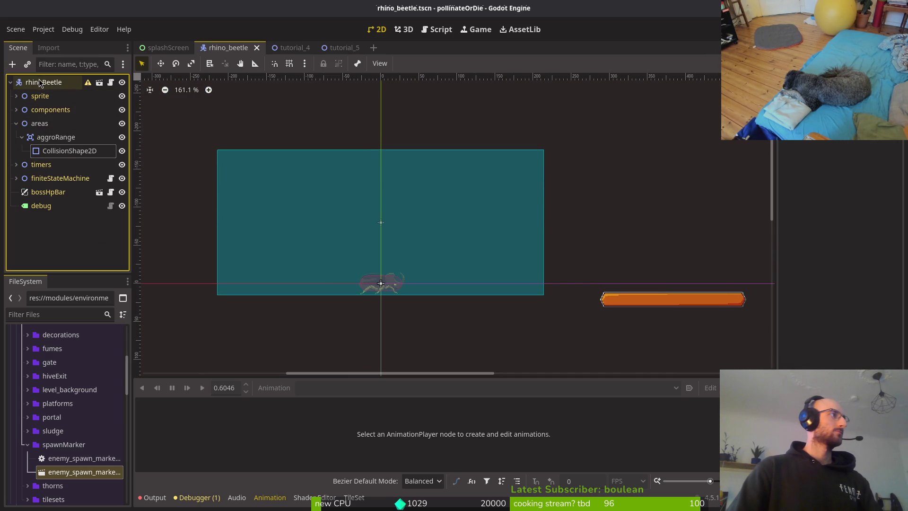
Add a CollisionShape2D under rhinoBeetle and make it the first child.
left_click(58, 81)
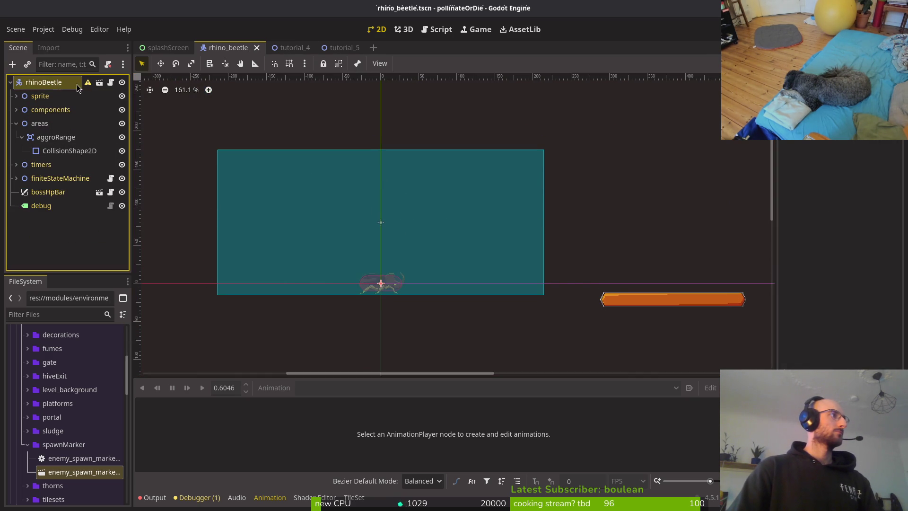
key("ctrl+a")
type("colsh")
key("Return")
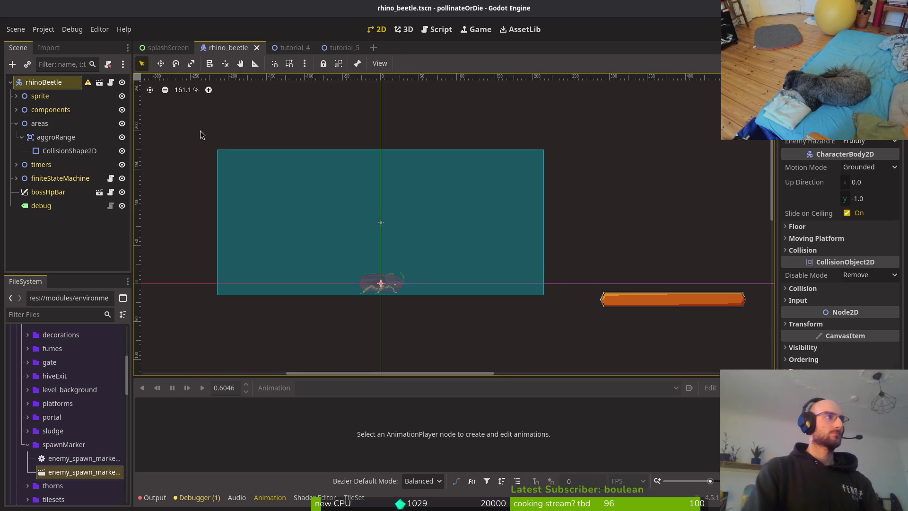
left_click_drag(52, 225, 42, 92)
key("F2")
key("Return")
Give the new shape a CapsuleShape2D rotated 90° and save the scene.
left_click(870, 131)
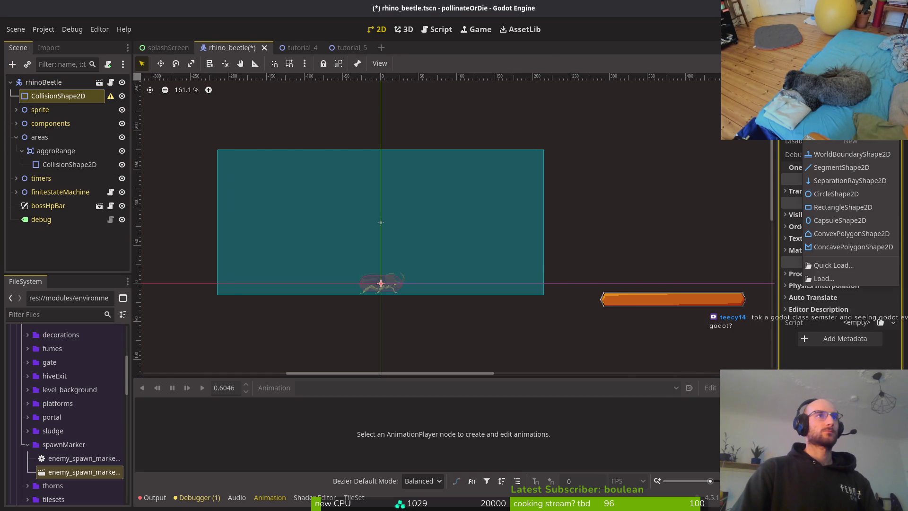
left_click(831, 220)
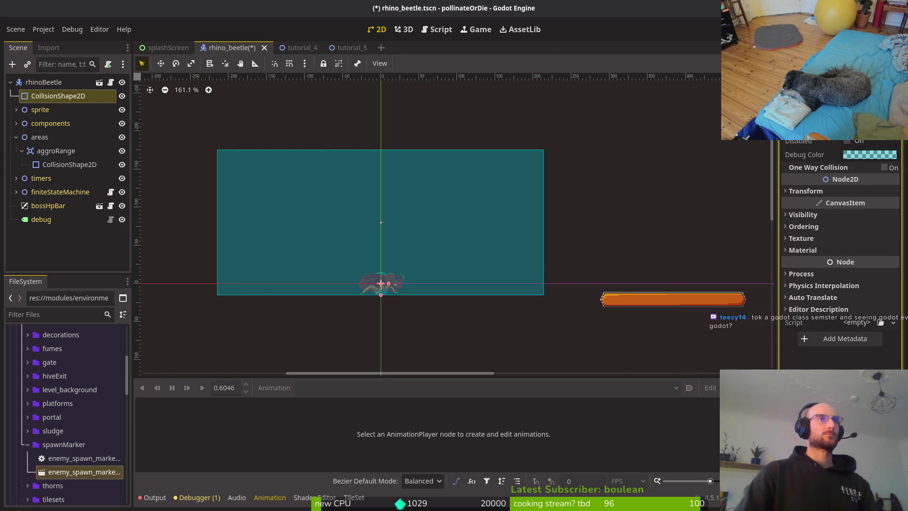
scroll(869, 152, "up", 2)
scroll(464, 245, "up", 4)
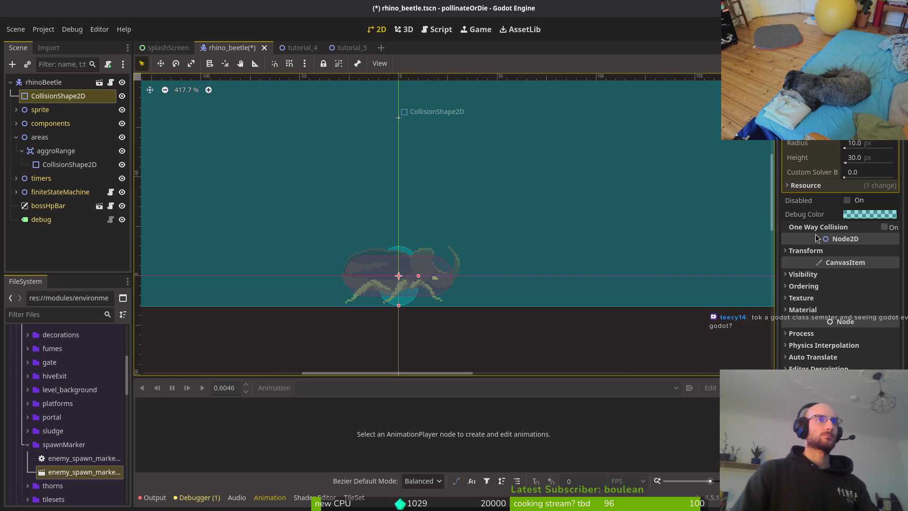
left_click(822, 251)
left_click(856, 298)
type("90.0")
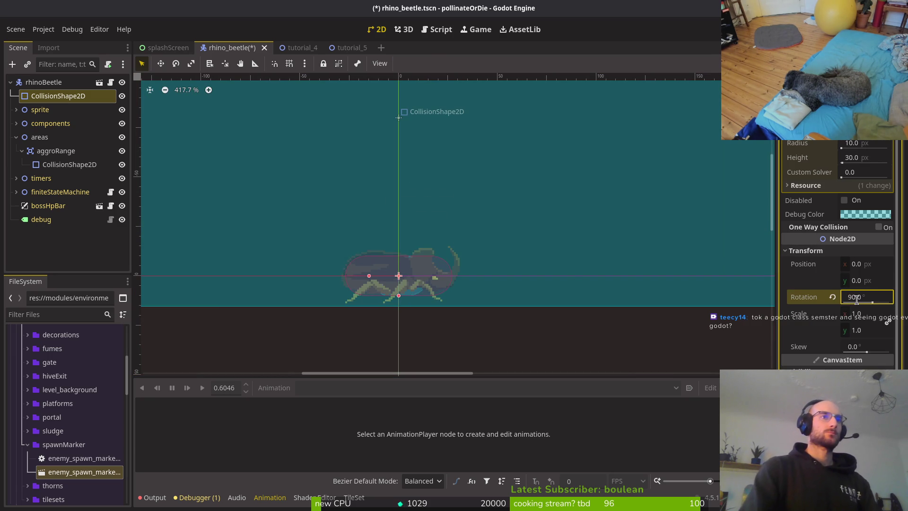
key("Return")
key("ctrl+s")
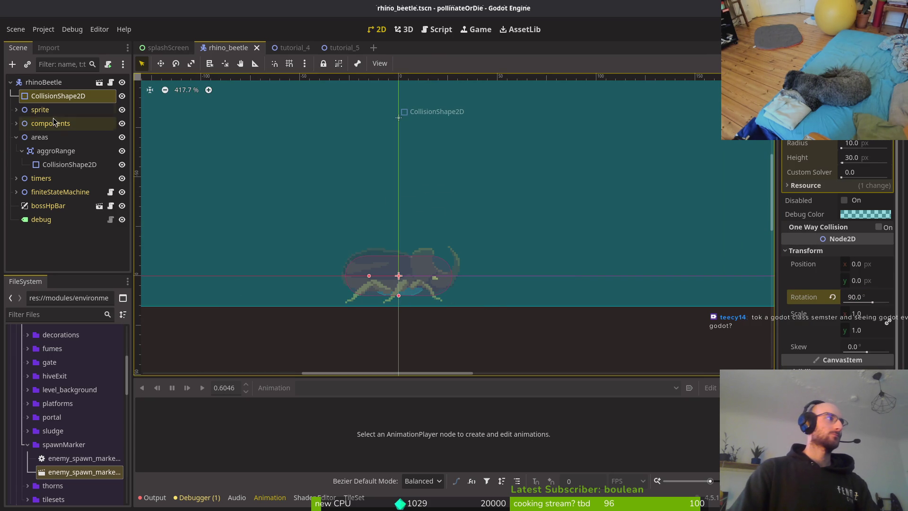
left_click(69, 165)
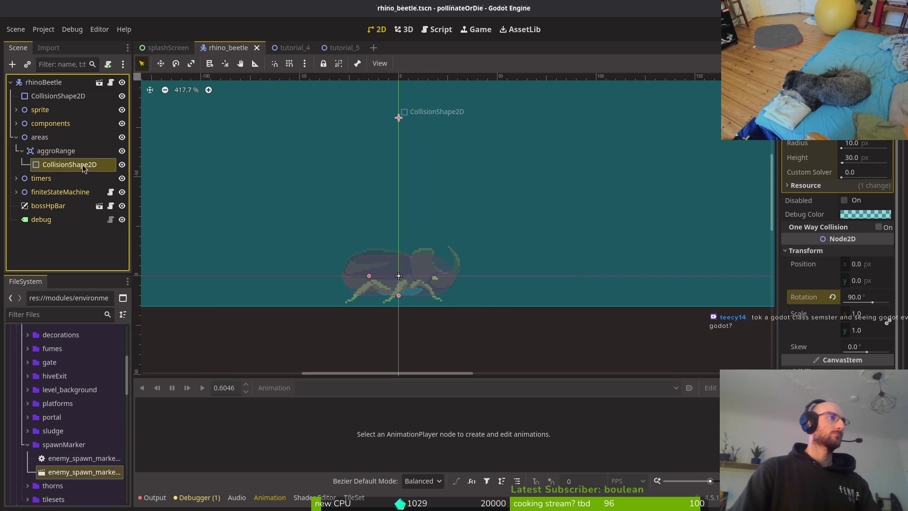
Make the aggroRange shape's debug colour a nearly transparent light peach.
left_click(869, 154)
left_click(806, 297)
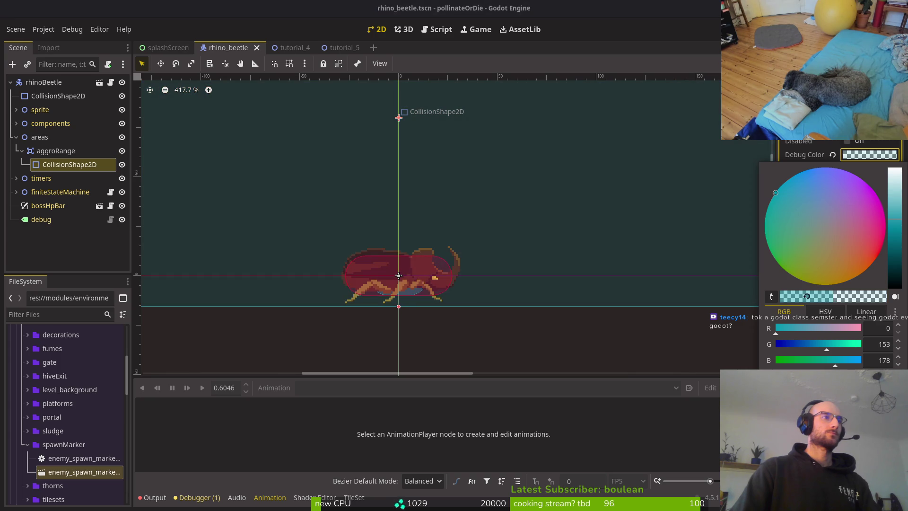
mouse_move(822, 279)
left_mouse_down()
mouse_move(844, 233)
mouse_move(826, 222)
left_mouse_up()
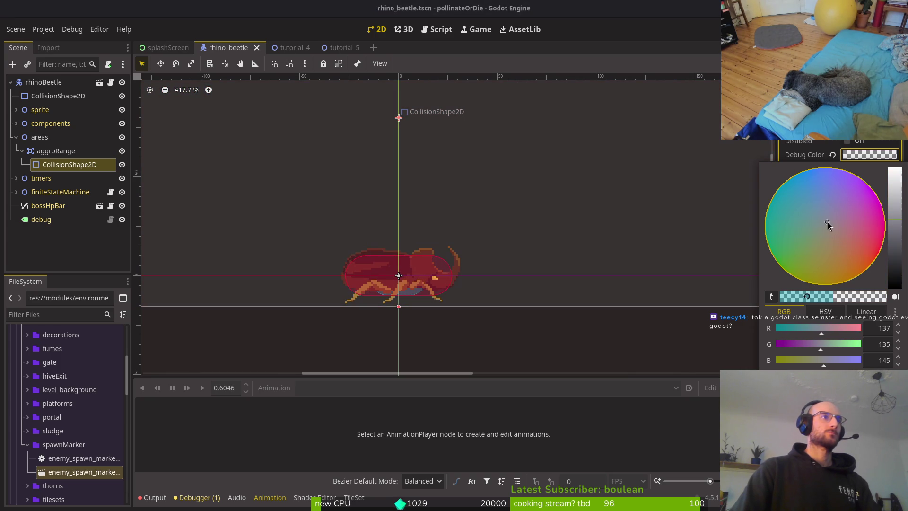
mouse_move(895, 206)
left_mouse_down()
mouse_move(897, 214)
mouse_move(896, 197)
left_mouse_up()
left_click(833, 211)
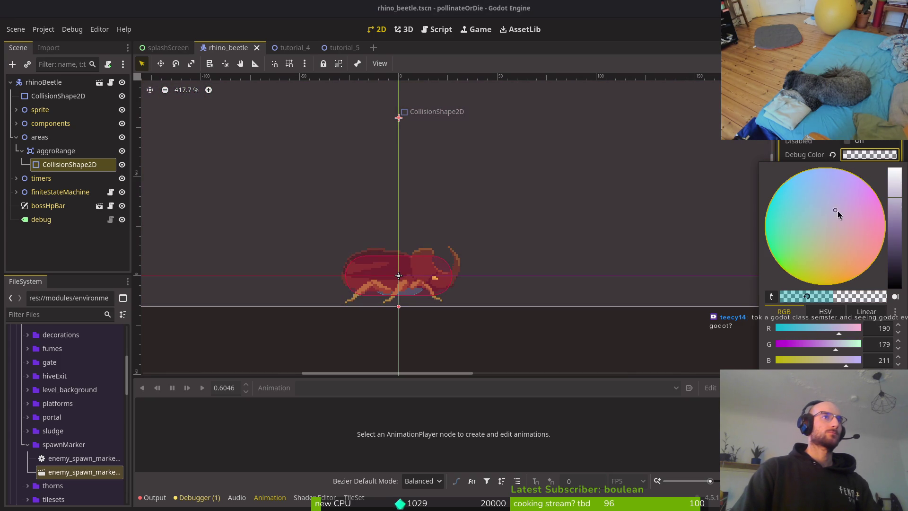
mouse_move(842, 216)
left_mouse_down()
mouse_move(810, 226)
mouse_move(842, 240)
left_mouse_up()
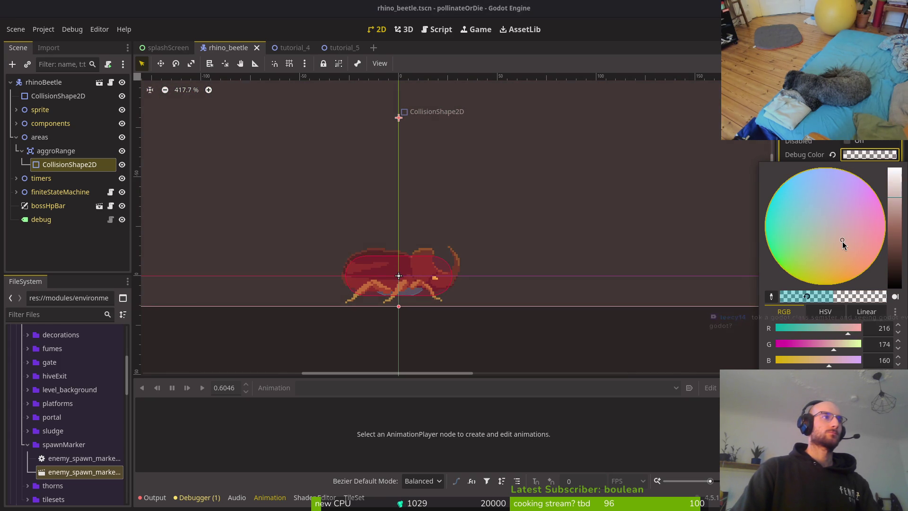
key("Escape")
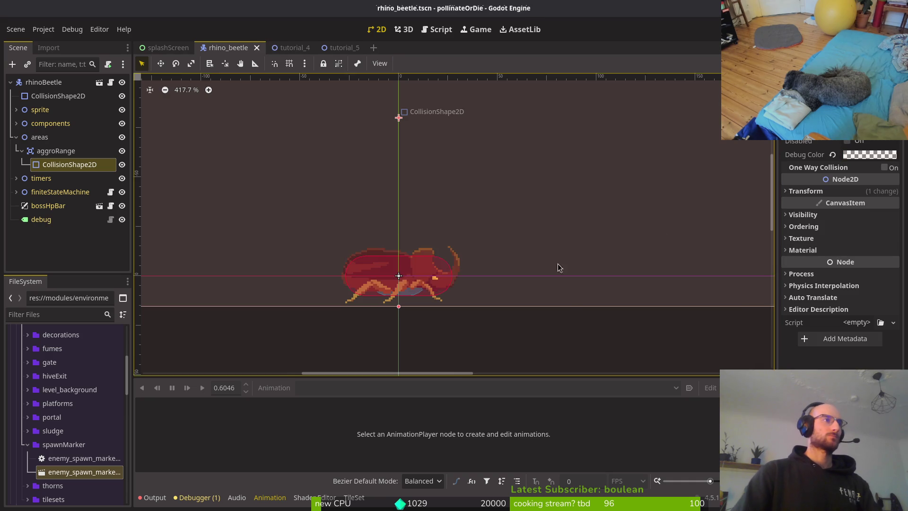
Refine the debug colour to a salmon tone (RGB 218, 133, 124) and save the scene.
scroll(516, 206, "down", 3)
scroll(516, 207, "down", 2)
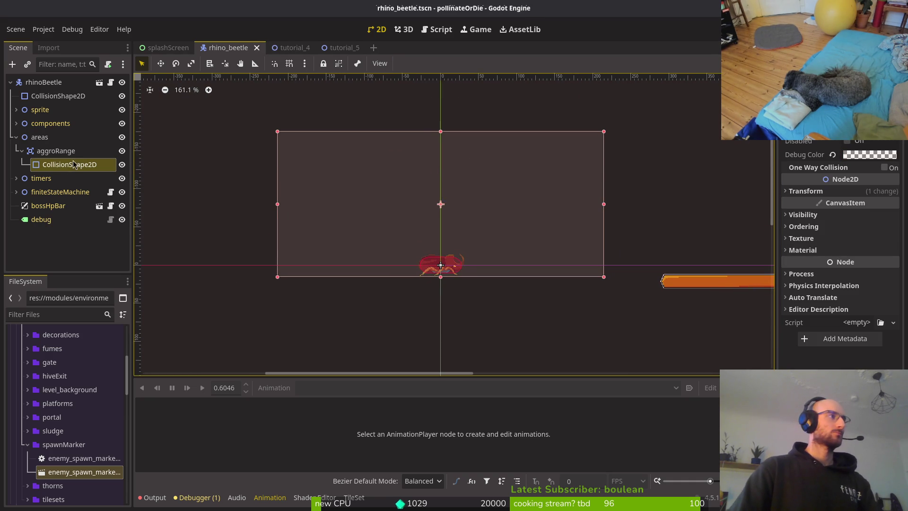
left_click(869, 154)
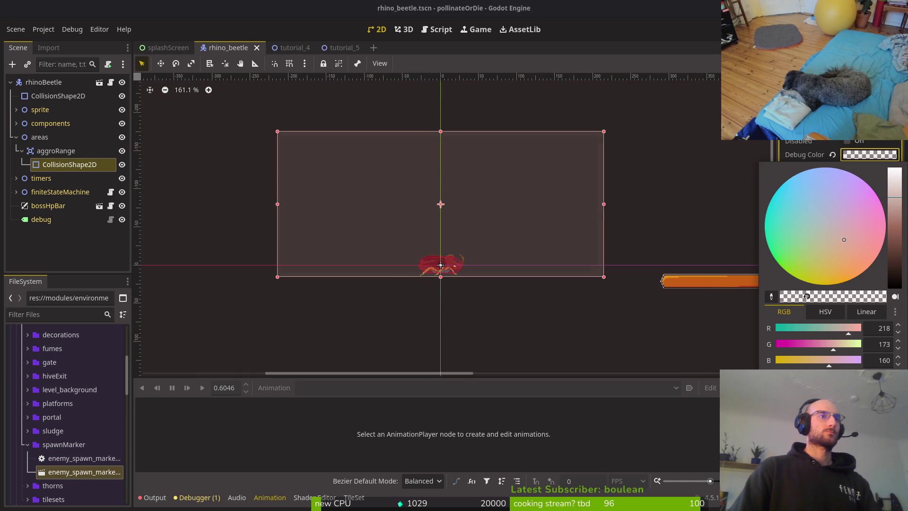
mouse_move(898, 223)
left_mouse_down()
mouse_move(897, 246)
mouse_move(898, 213)
left_mouse_up()
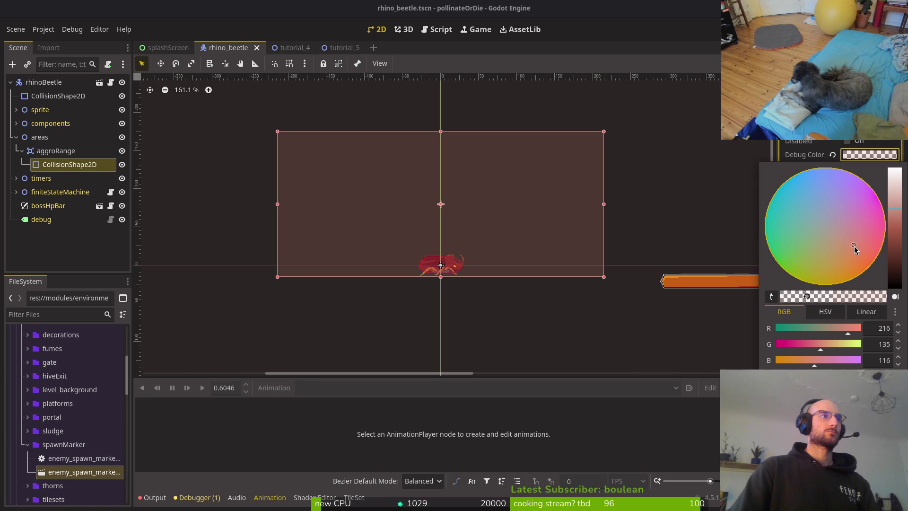
left_click(856, 242)
mouse_move(856, 242)
left_mouse_down()
mouse_move(853, 255)
mouse_move(887, 249)
mouse_move(854, 242)
left_mouse_up()
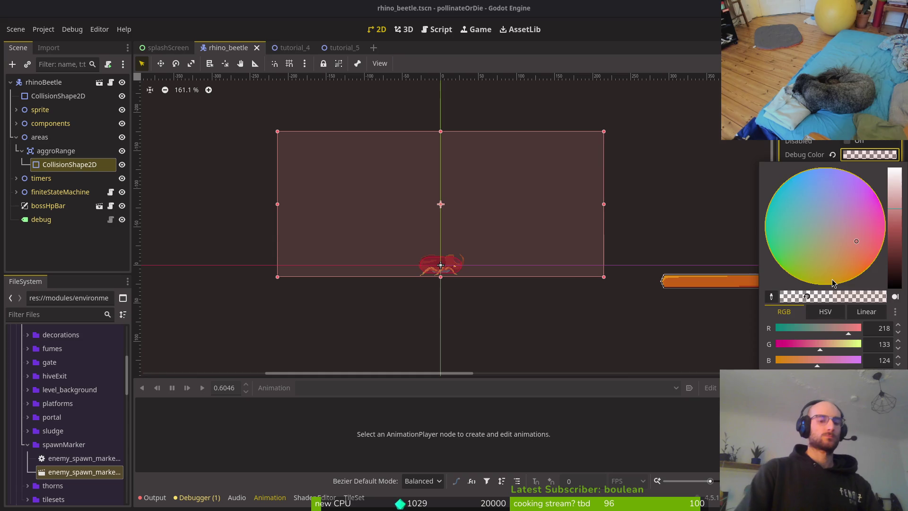
key("ctrl+s")
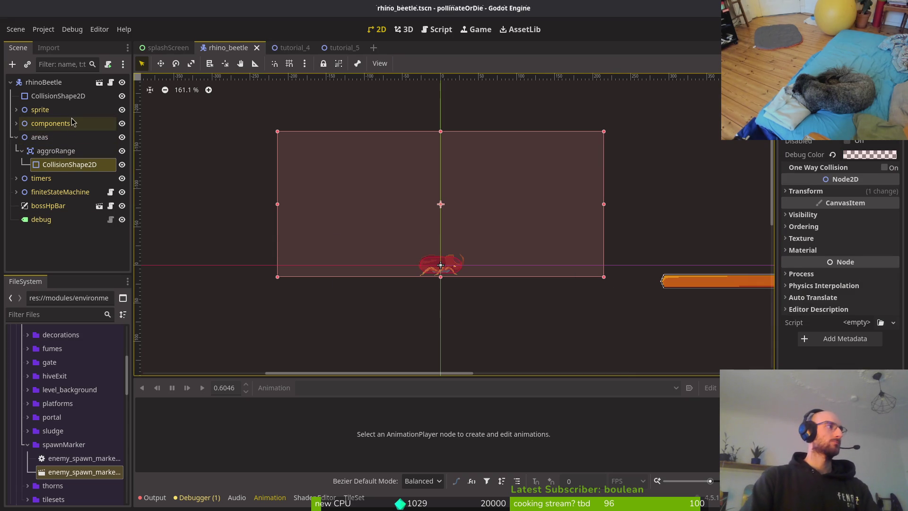
Inspect the HurtboxComponent under components, then collapse the node groups again.
left_click(15, 137)
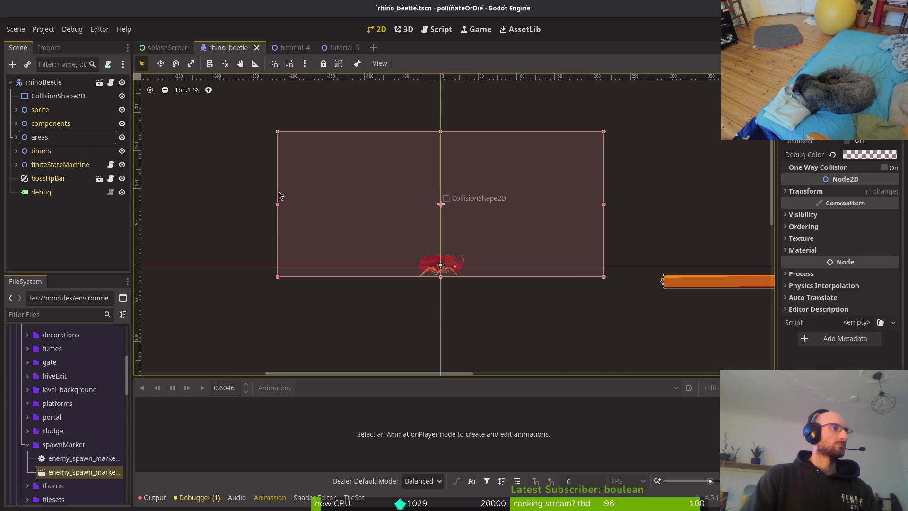
scroll(430, 243, "up", 5)
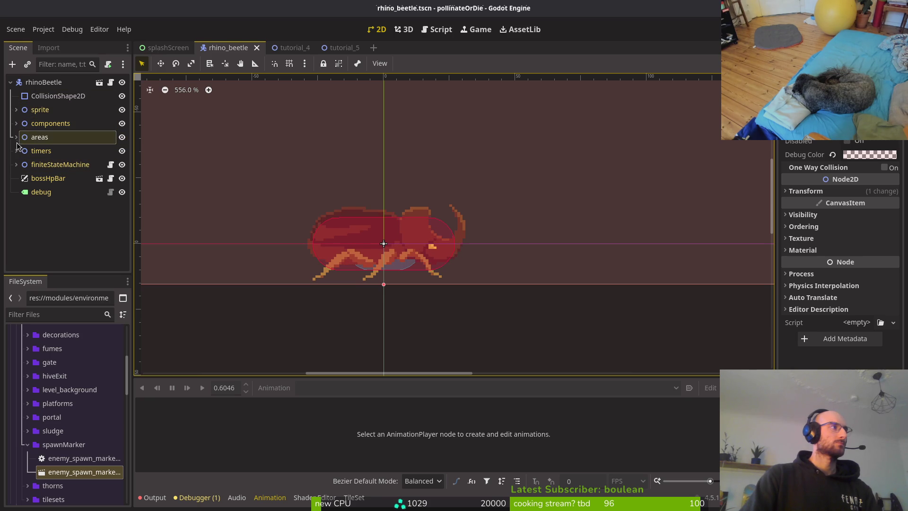
left_click(16, 124)
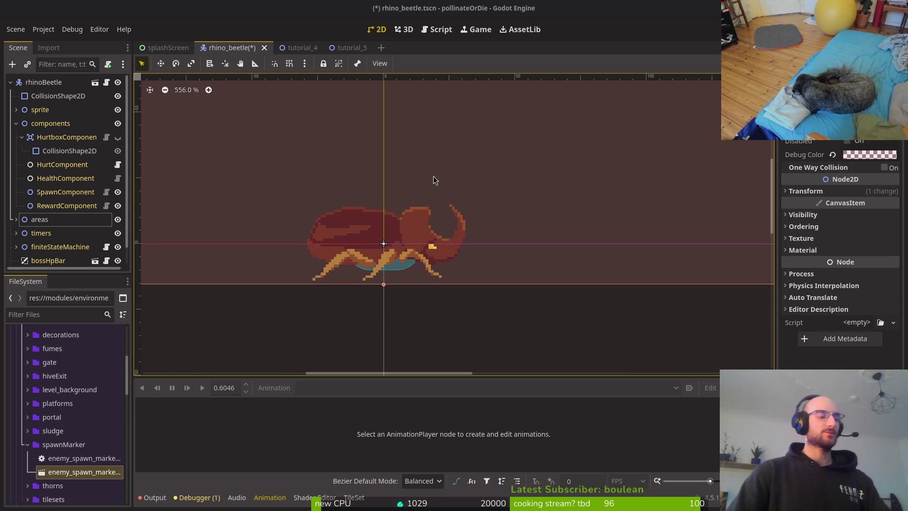
scroll(410, 340, "down", 3)
scroll(402, 238, "down", 1)
left_click_drag(401, 269, 460, 313)
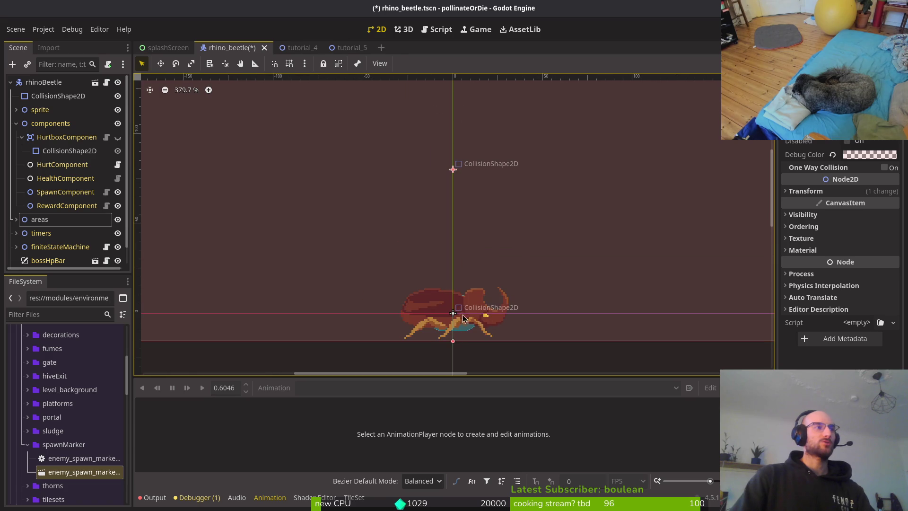
scroll(460, 319, "down", 3)
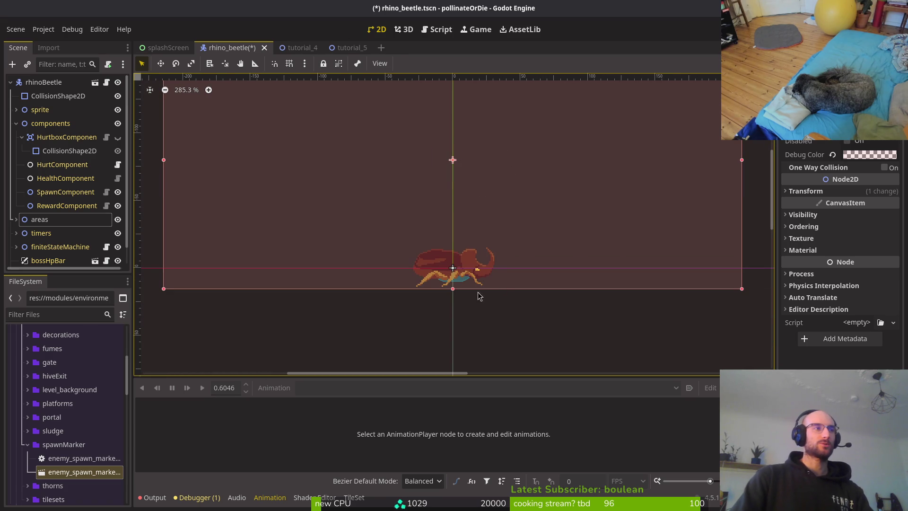
scroll(466, 291, "up", 4)
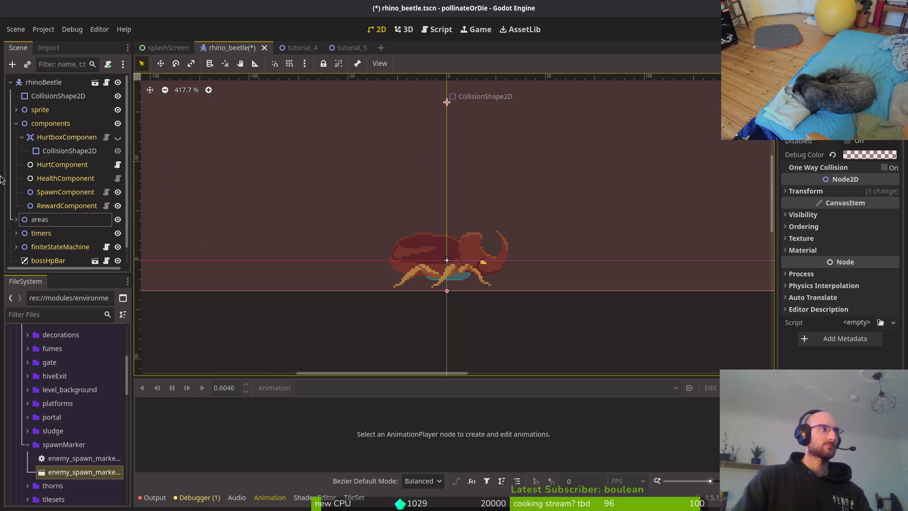
left_click(16, 124)
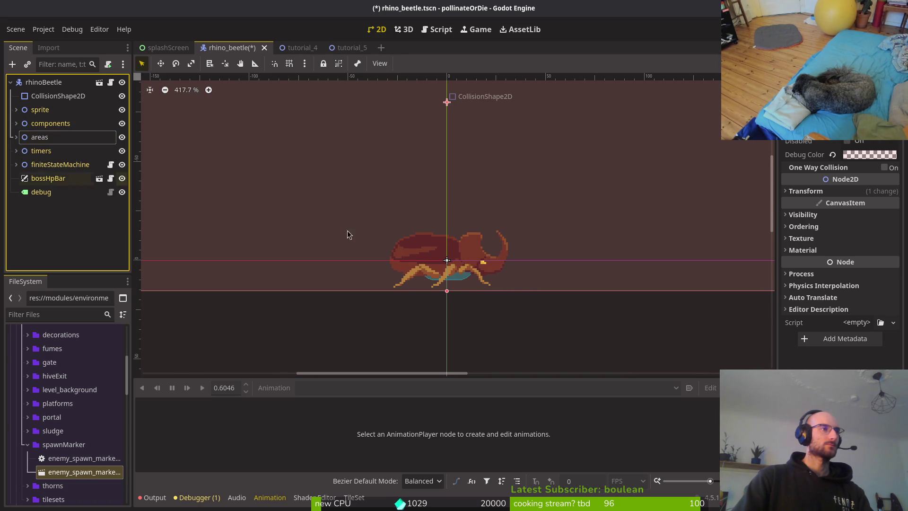
scroll(421, 251, "up", 5)
Move the body CollisionShape2D below sprite in the Scene tree.
left_click(41, 97)
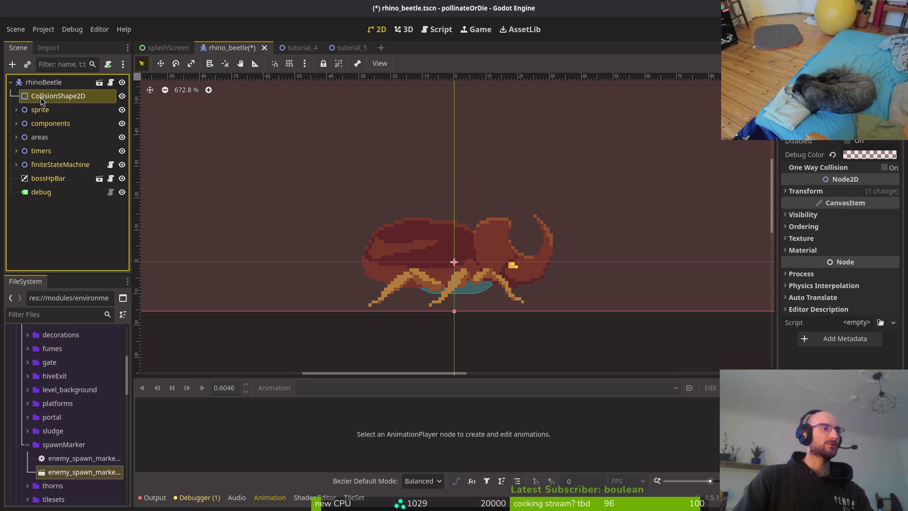
scroll(419, 273, "up", 2)
left_click_drag(57, 96, 61, 116)
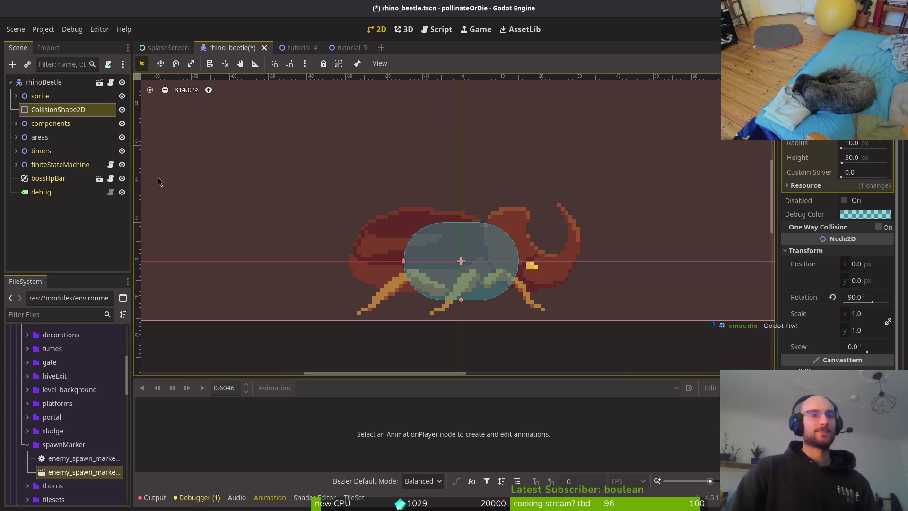
Resize the body capsule to radius 8 and height 54, nudged down 1 px.
left_click_drag(403, 261, 351, 258)
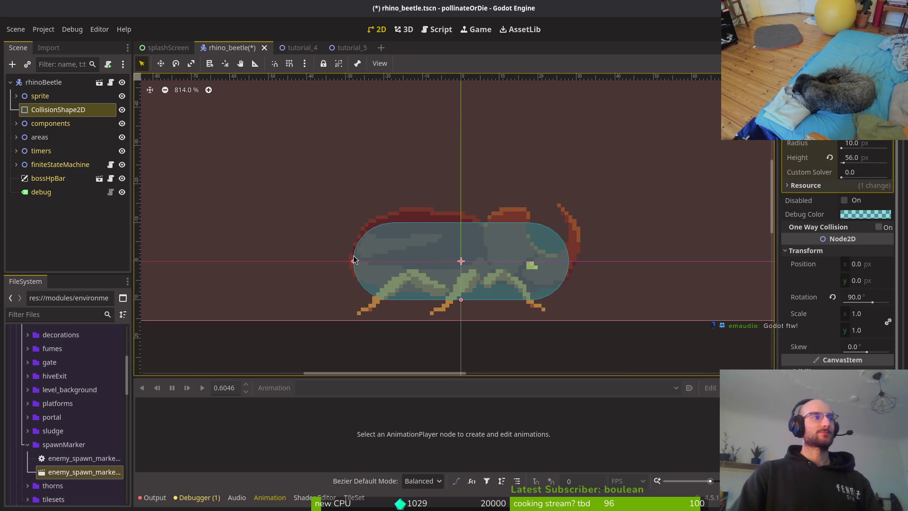
scroll(477, 252, "up", 2)
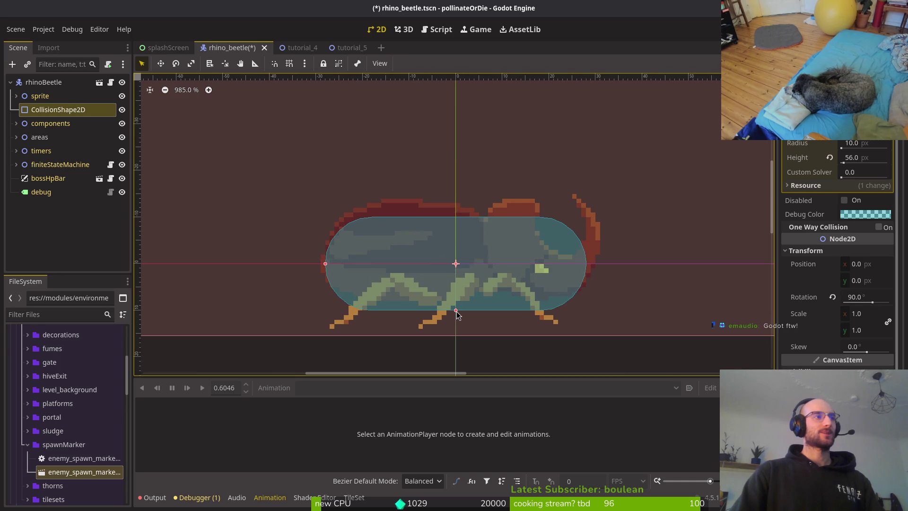
left_click_drag(455, 310, 455, 304)
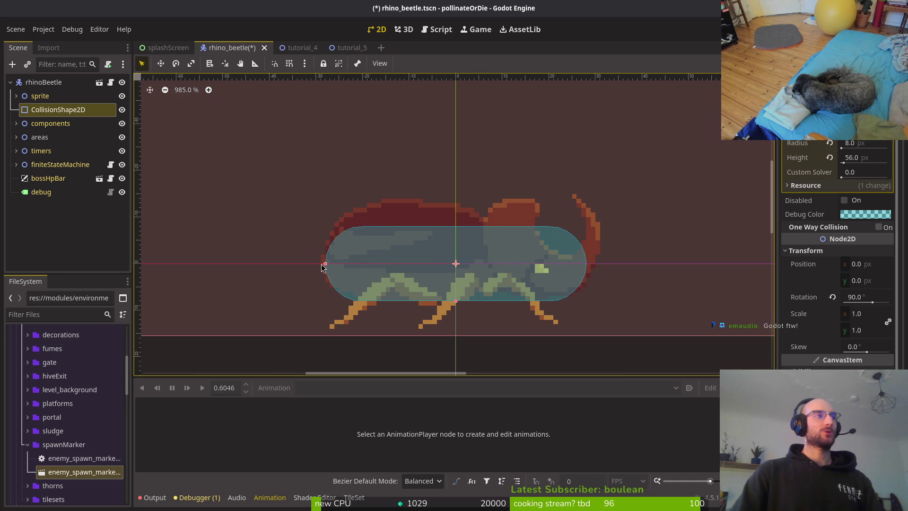
left_click_drag(325, 263, 330, 266)
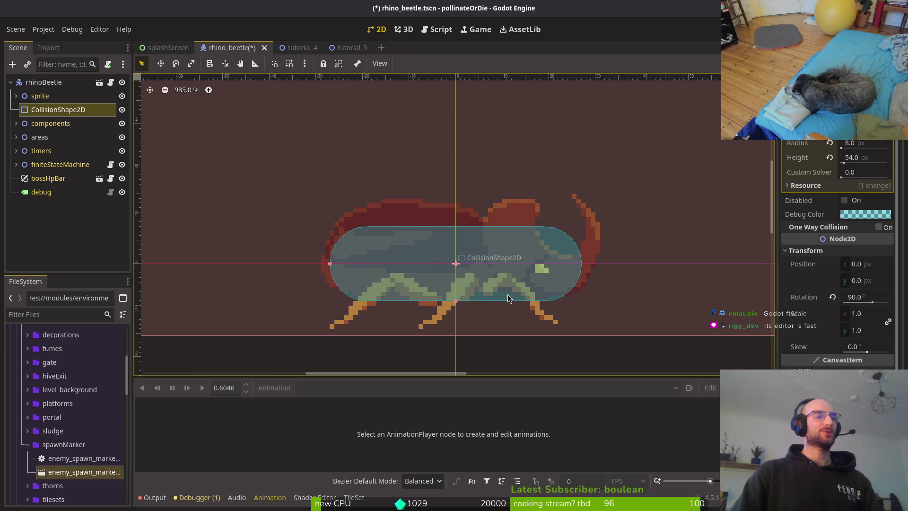
key("Down")
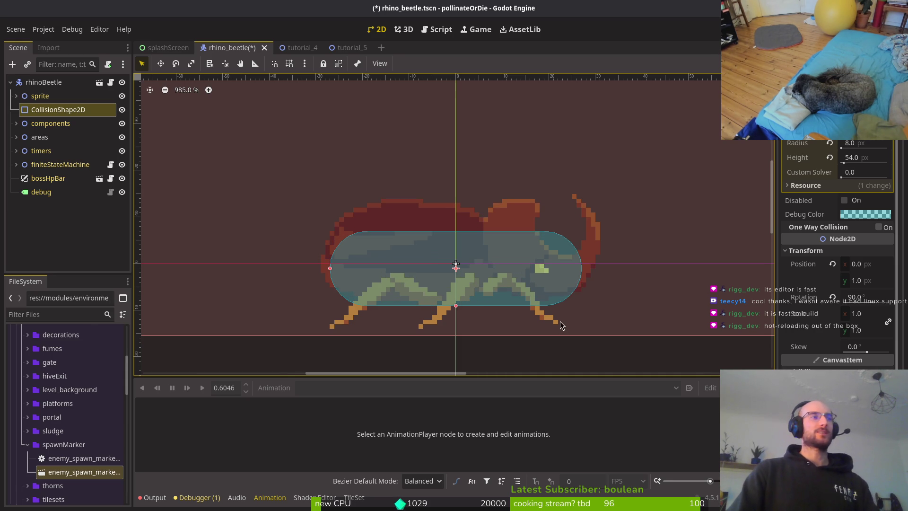
scroll(487, 285, "up", 2)
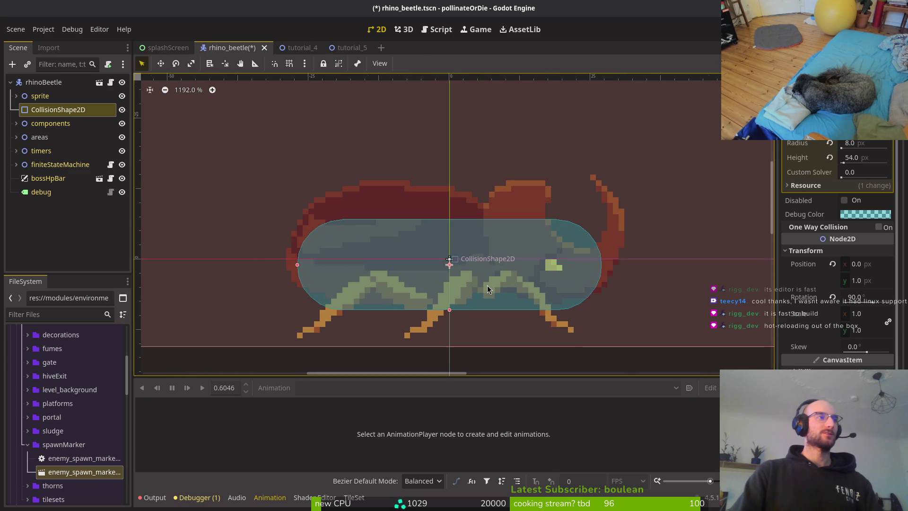
left_click_drag(487, 285, 487, 277)
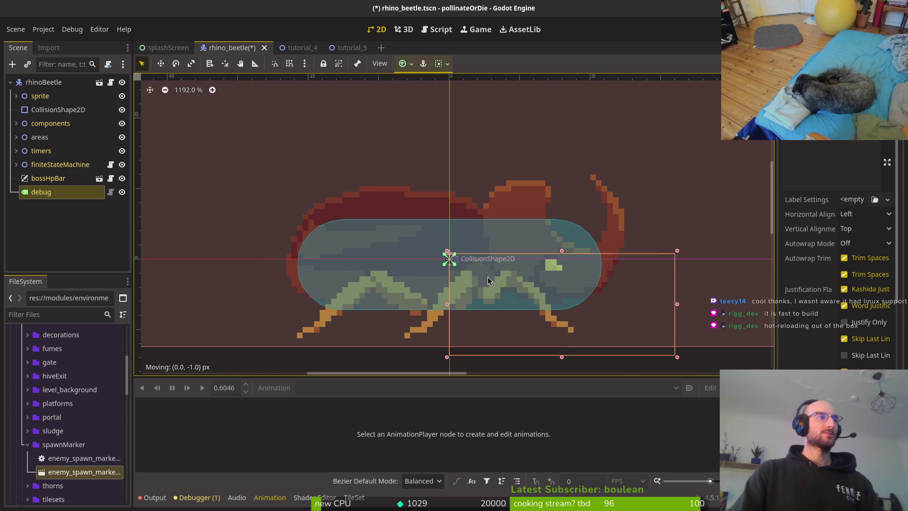
Shorten the body capsule to height 44 and shift it down to y 4.
left_click(347, 252)
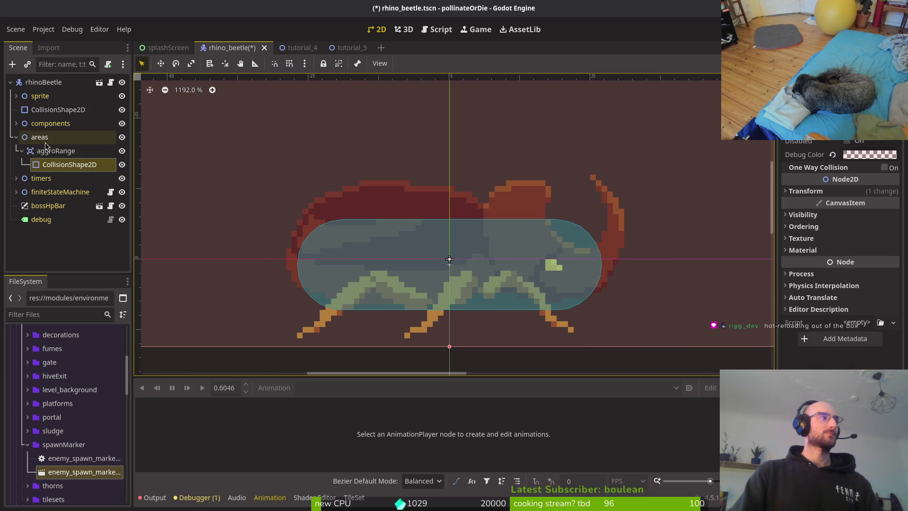
left_click(47, 104)
left_click_drag(298, 264, 319, 273)
scroll(430, 292, "down", 5)
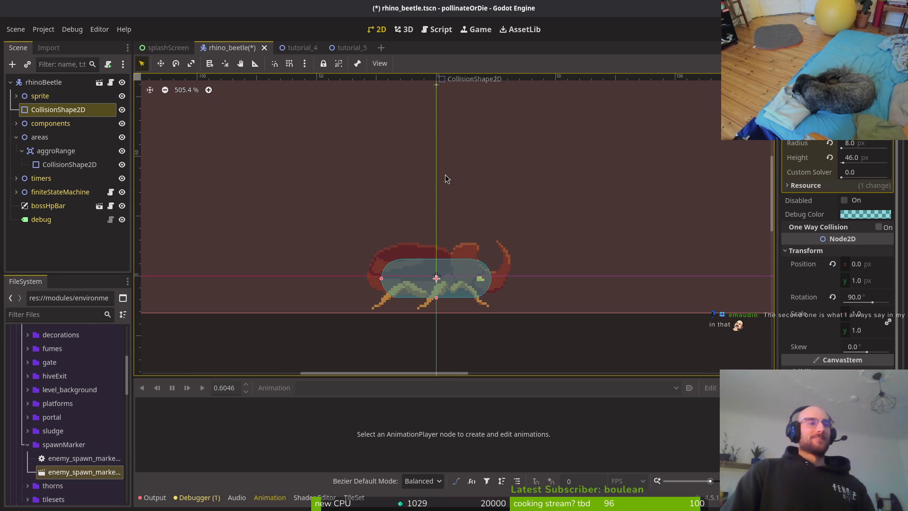
scroll(443, 279, "up", 3)
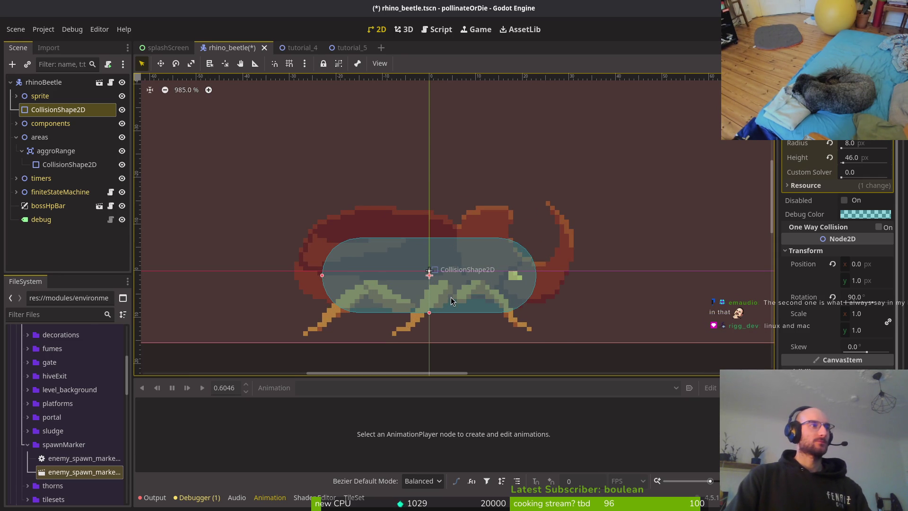
key("Up")
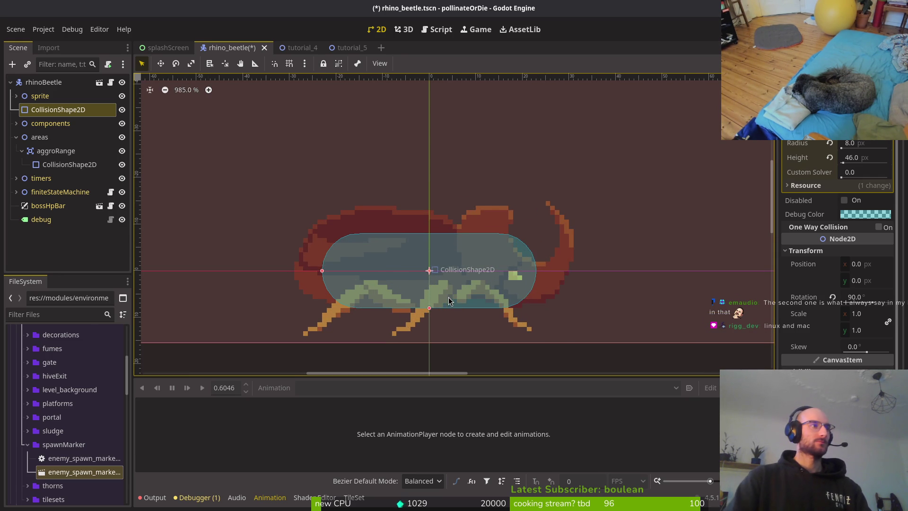
scroll(449, 300, "down", 3)
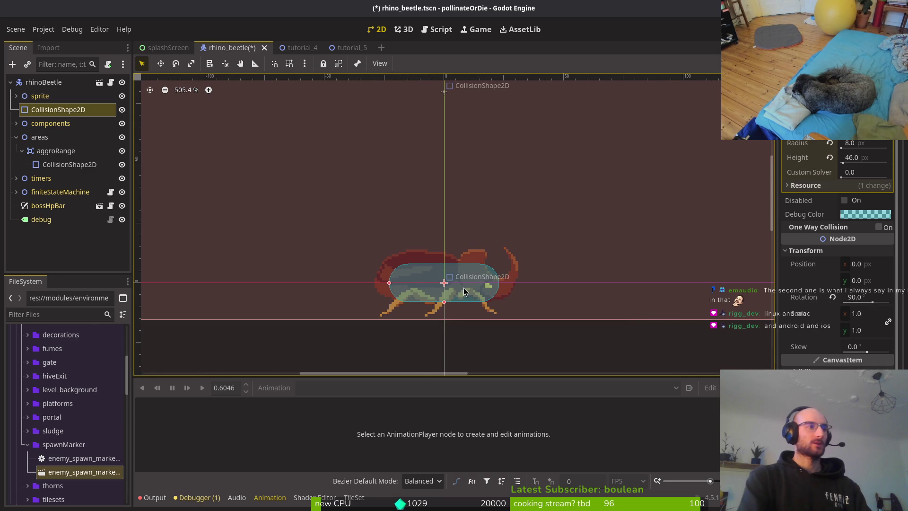
key("Down")
key("Down")
key("Down")
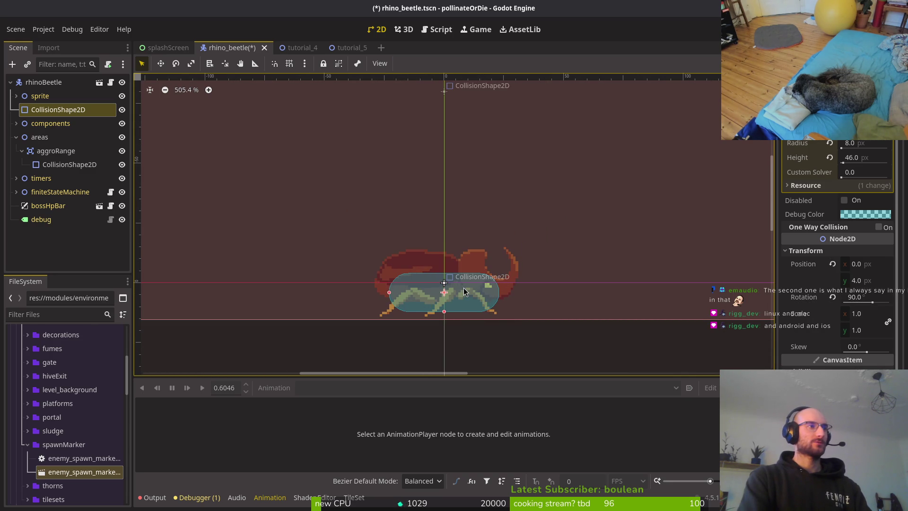
scroll(379, 274, "up", 4)
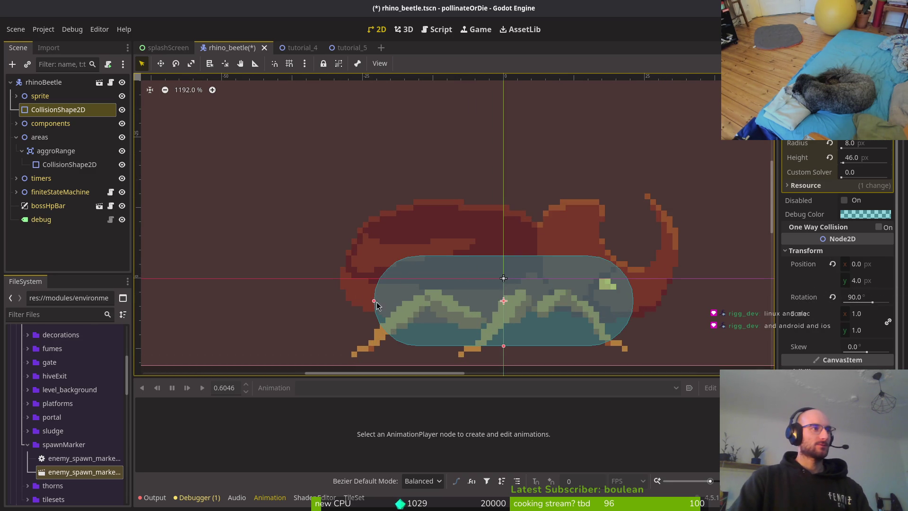
Resize the body capsule to height 52 and radius 10, nudge it into place, and save.
left_click_drag(373, 301, 357, 301)
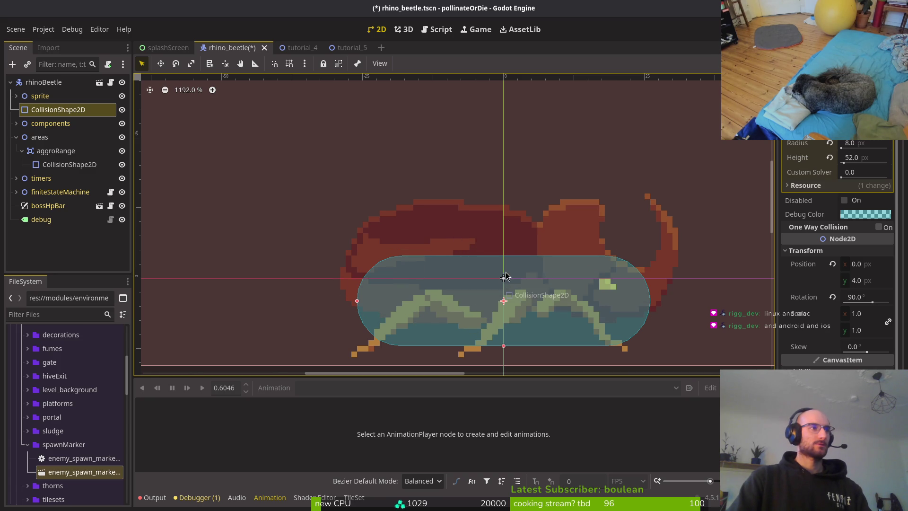
left_click_drag(508, 350, 502, 360)
key("Up")
key("Up")
key("Left")
key("Down")
key("Left")
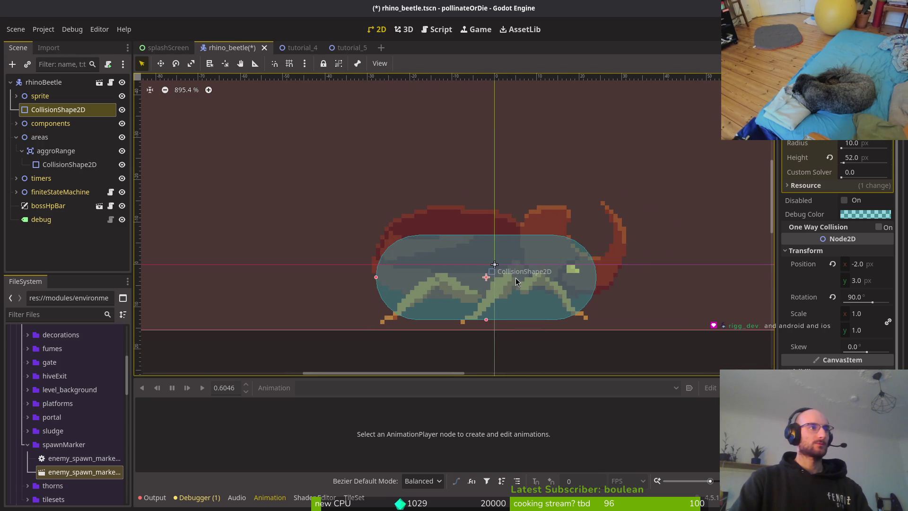
left_click(548, 284)
scroll(549, 284, "down", 2)
key("ctrl+s")
scroll(544, 290, "down", 2)
Shift the capsule right so it sits at (0, 3) and save the scene.
left_click(527, 295)
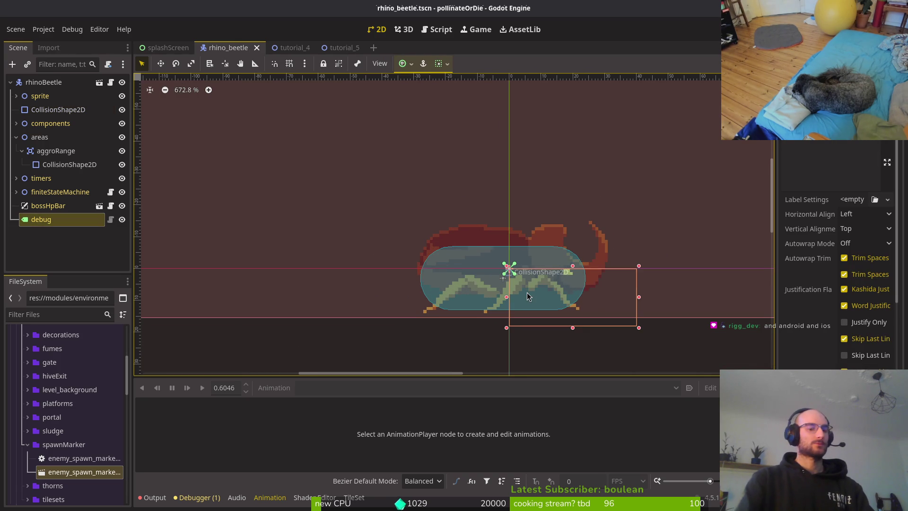
left_click(58, 109)
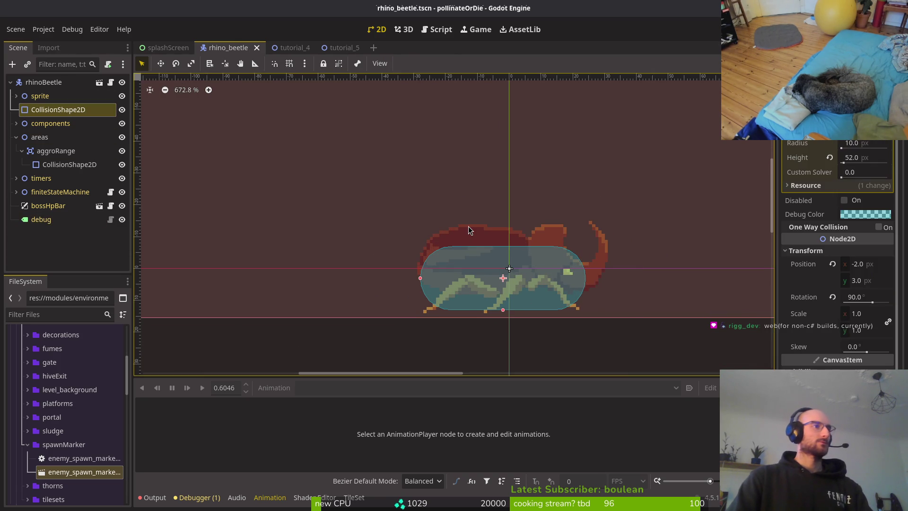
key("Right")
key("Right")
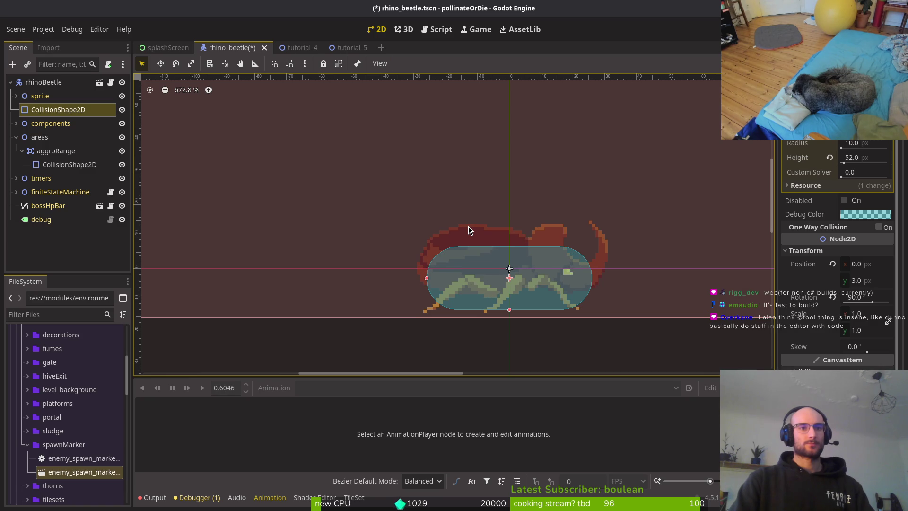
key("Escape")
key("ctrl+s")
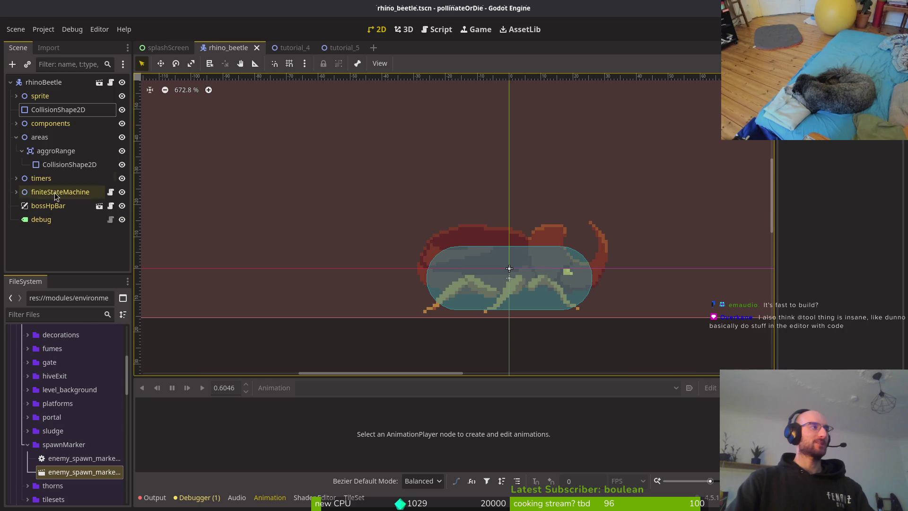
left_click(58, 108)
Undo the accidental CollisionShape2D move and expand components and HurtboxComponent.
scroll(503, 254, "down", 3)
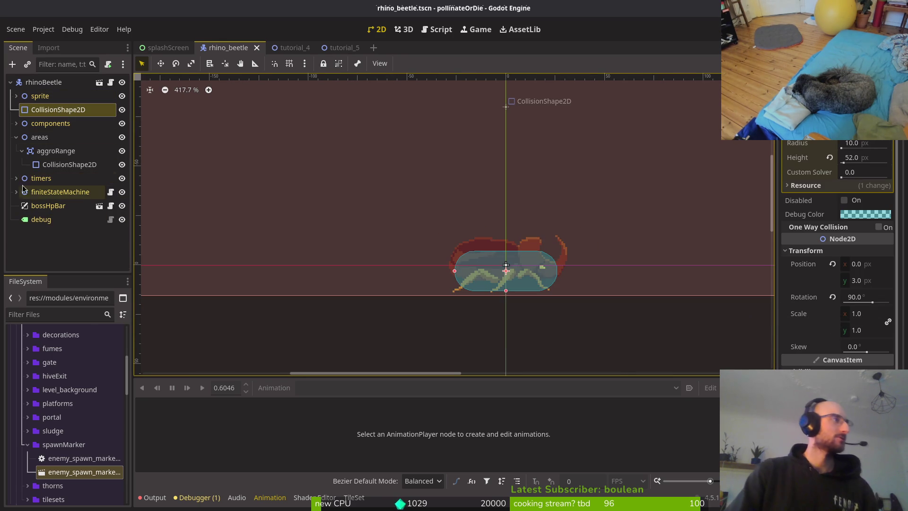
left_click(16, 137)
left_click_drag(38, 109, 29, 127)
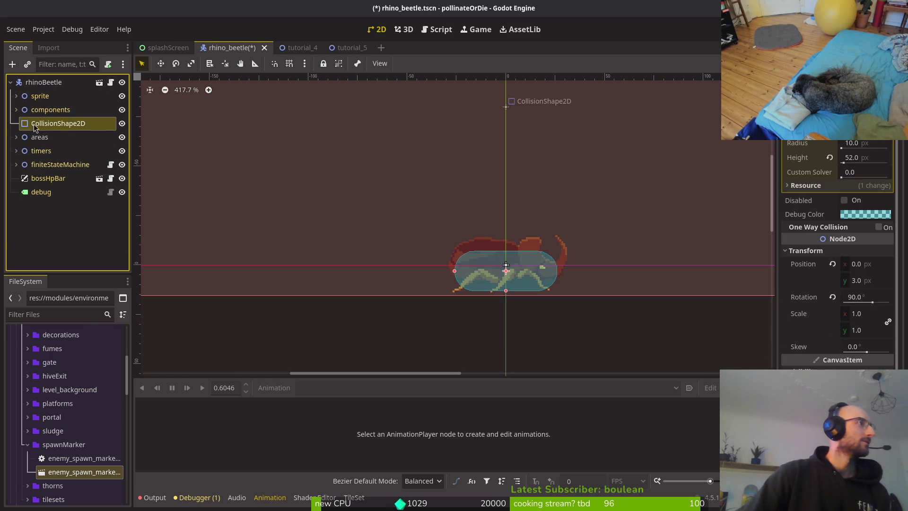
key("ctrl+z")
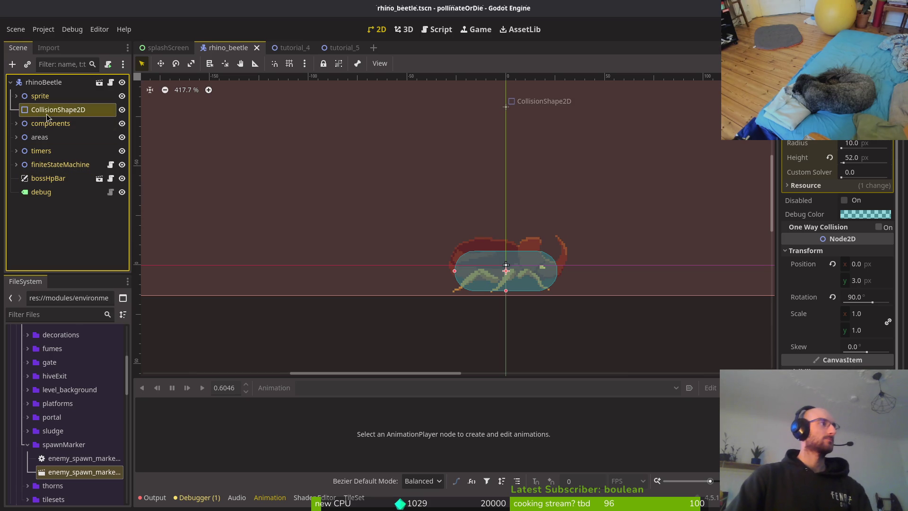
left_click(21, 123)
left_click(21, 138)
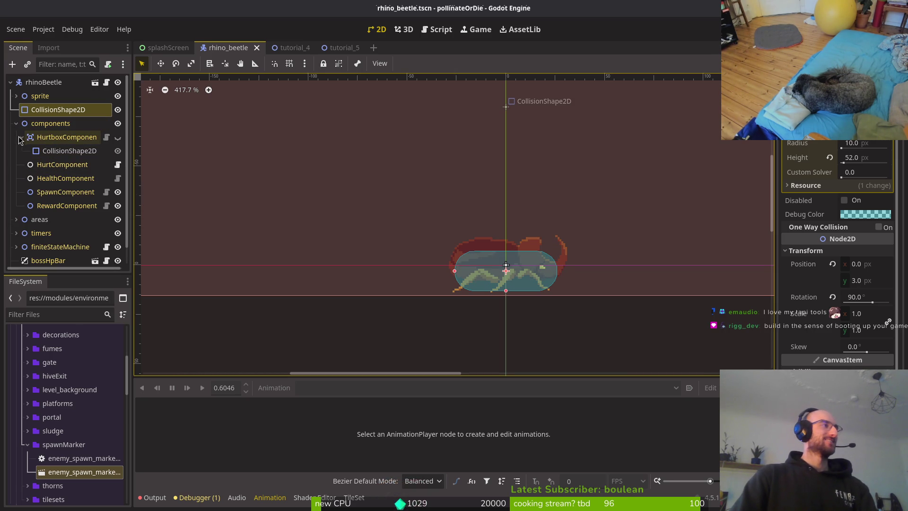
Save the scene and check which nodes are stacked under the beetle.
left_click(237, 180)
key("ctrl+s")
right_click(505, 269, "alt")
left_click(451, 287)
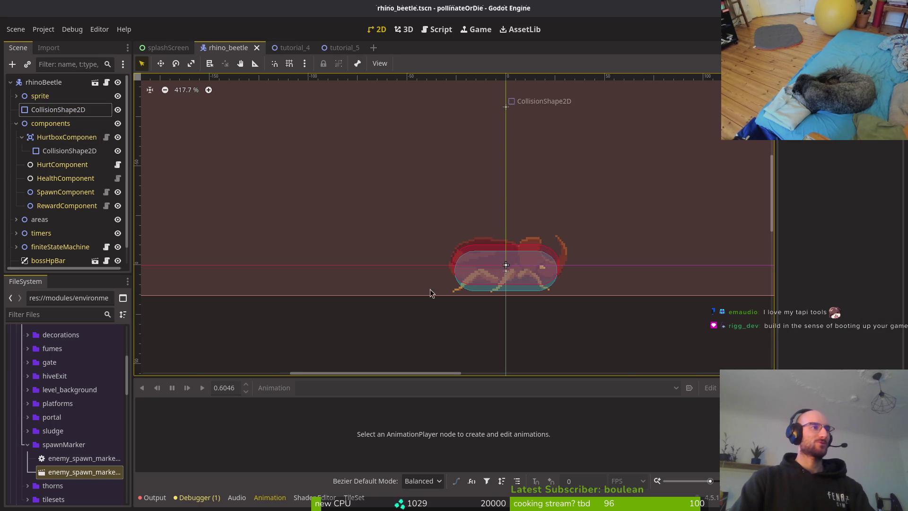
scroll(504, 272, "down", 2)
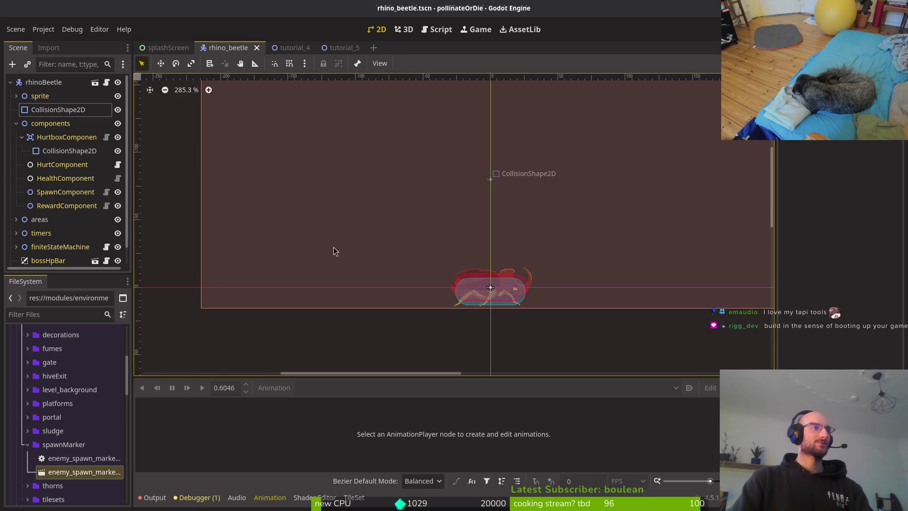
scroll(513, 293, "up", 2)
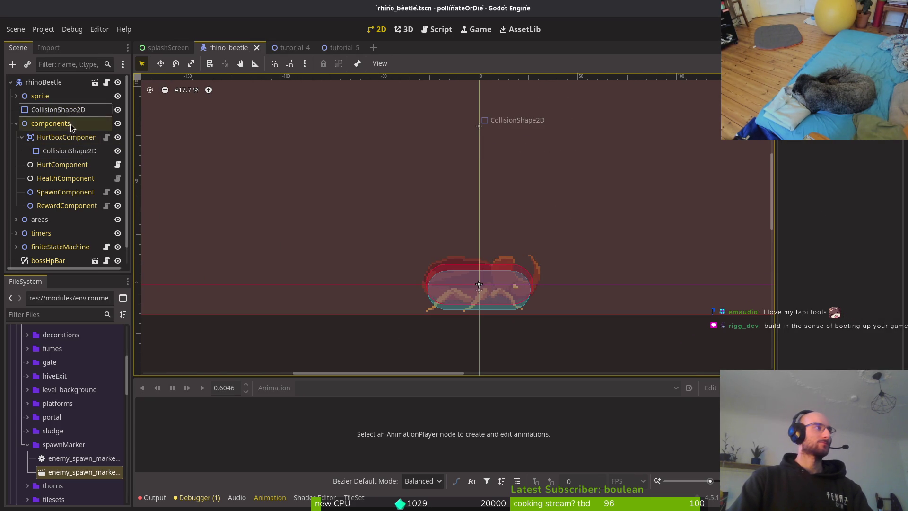
Make the HurtboxComponent's collision capsule slightly taller and save the scene.
left_click(513, 293)
key("Down")
key("Down")
key("Down")
scroll(501, 275, "up", 4)
mouse_move(351, 293)
left_mouse_down()
mouse_move(375, 293)
mouse_move(351, 294)
left_mouse_up()
left_click_drag(459, 331, 458, 336)
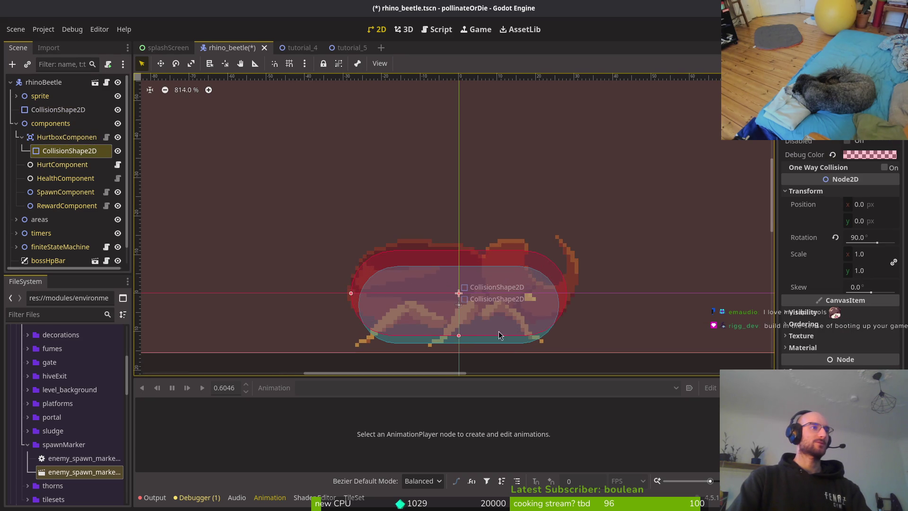
key("ctrl+s")
Select the spawning state under finiteStateMachine, then switch to Aseprite.
scroll(541, 301, "down", 4)
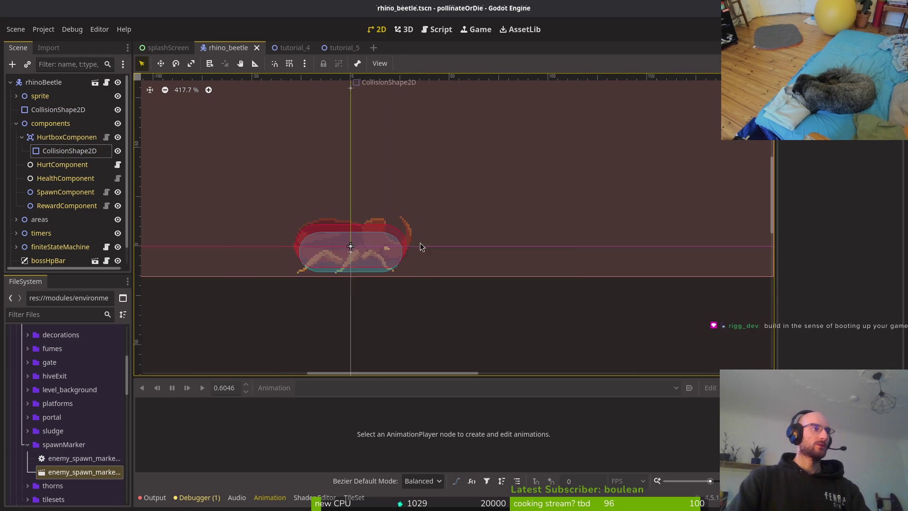
scroll(492, 288, "down", 3)
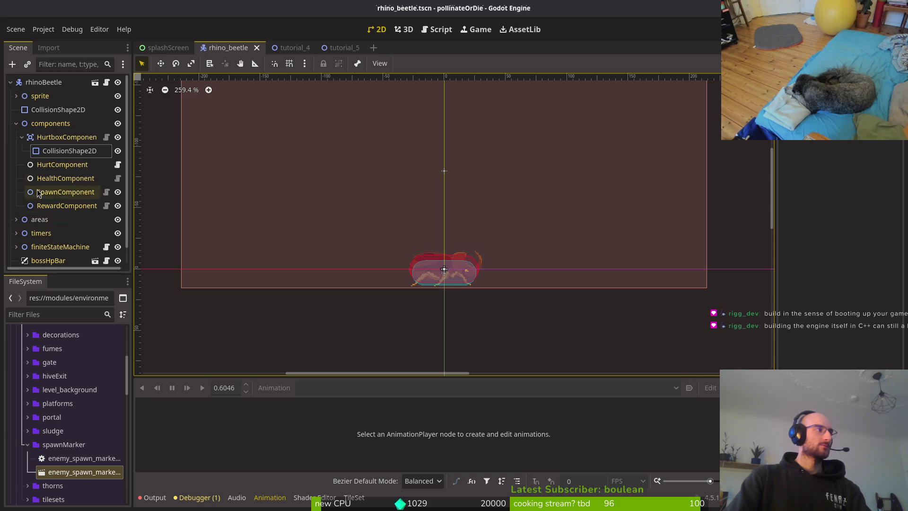
left_click(22, 137)
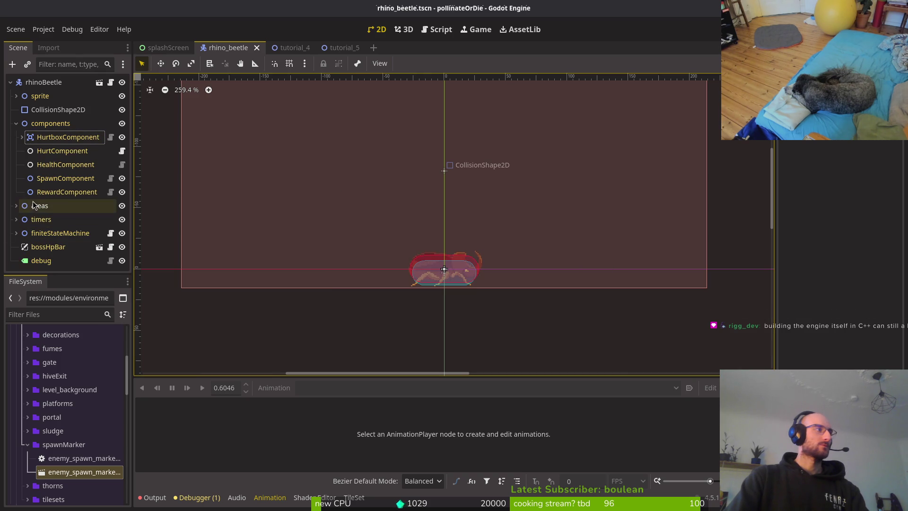
left_click(16, 233)
left_click(55, 231)
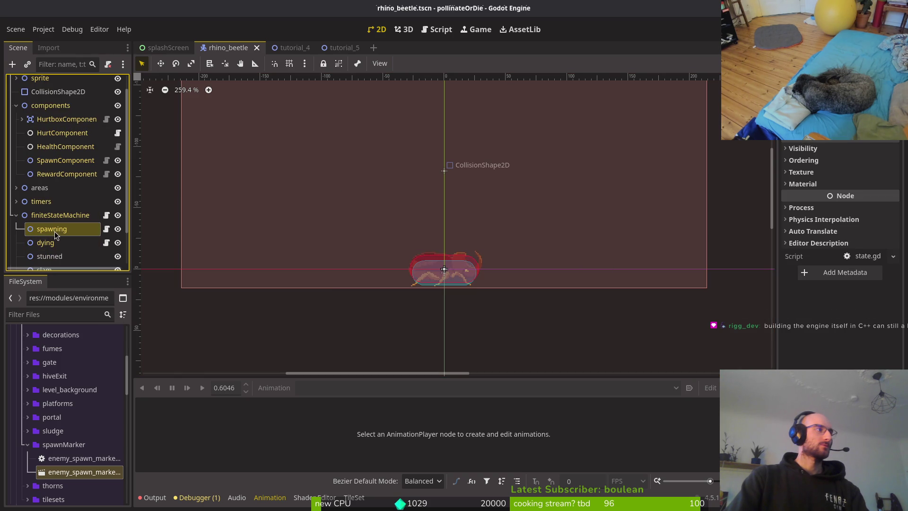
scroll(55, 231, "down", 3)
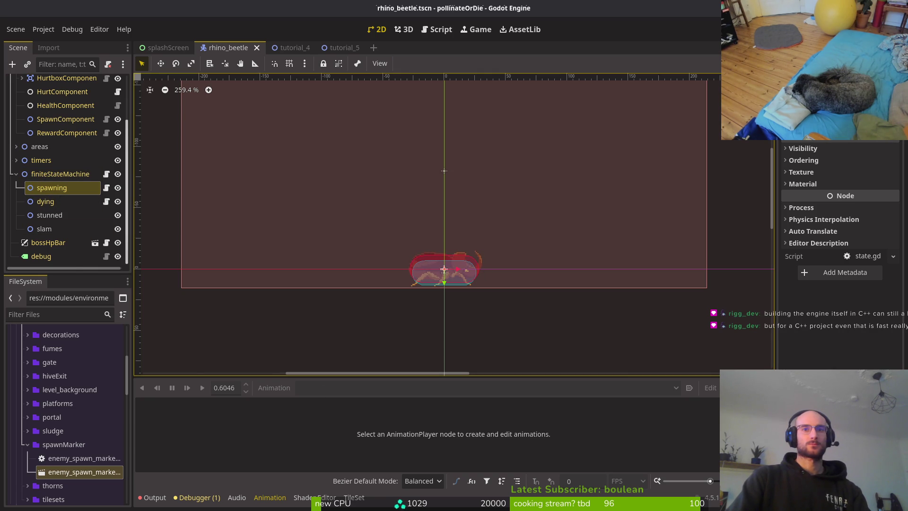
key("alt+Tab")
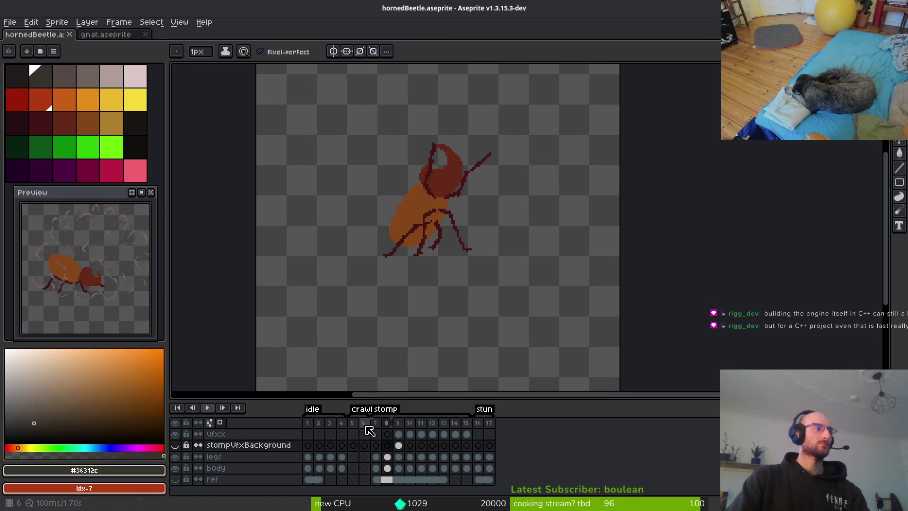
Add empty frames 18–22 after the last stun frame 17.
left_click(310, 426)
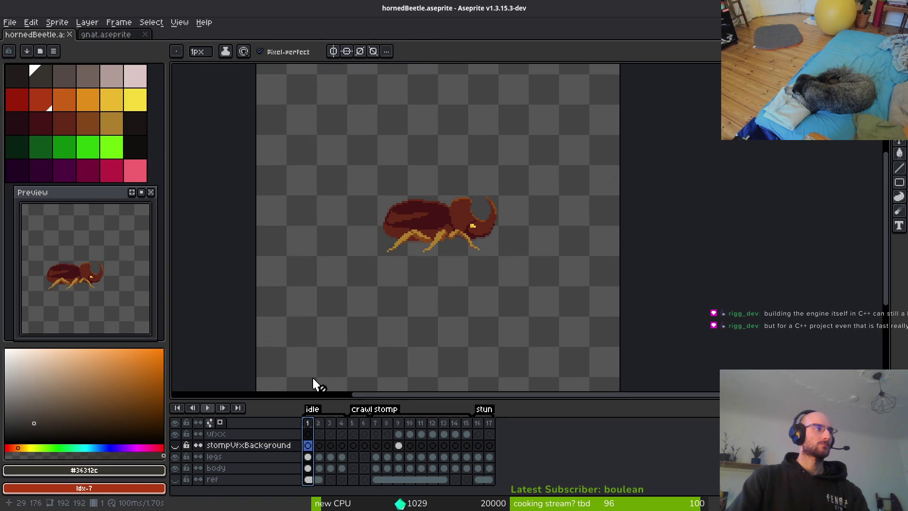
left_click(489, 424)
key("alt+shift+n")
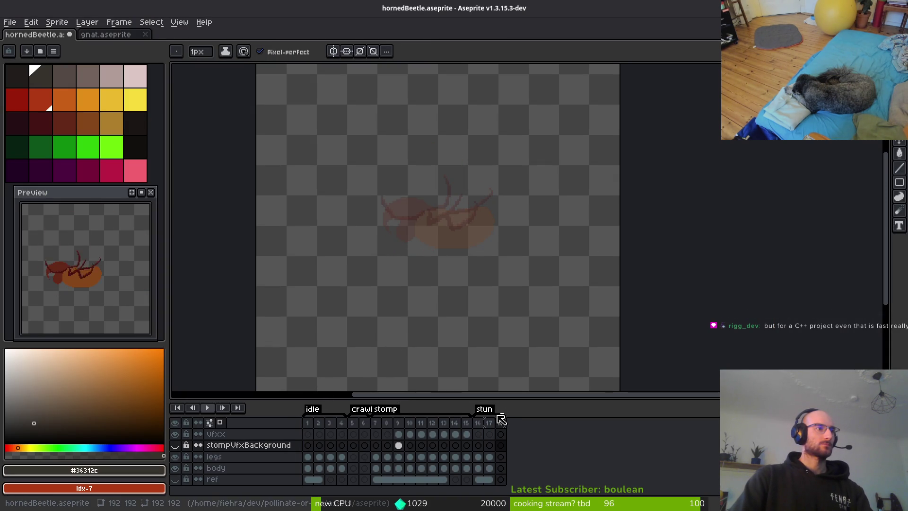
key("alt+shift+n")
key("alt+shift+n")
key("alt+shift+n")
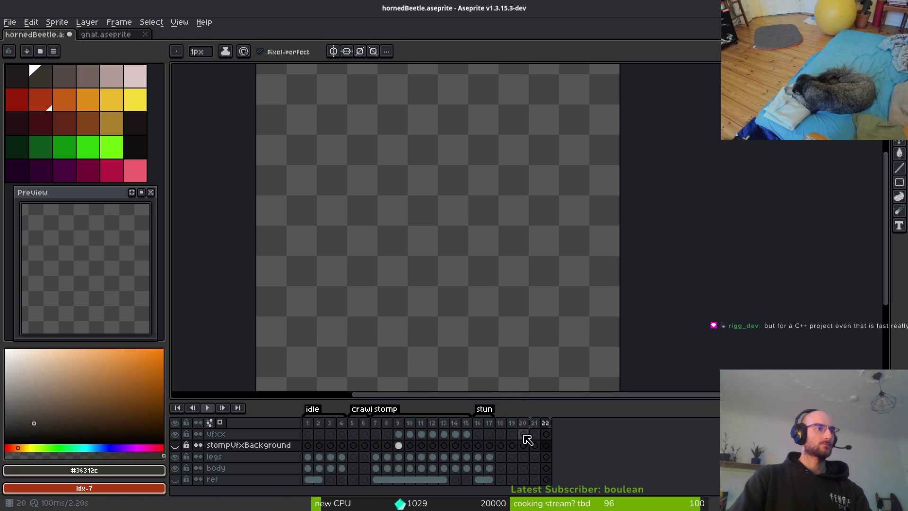
Tag frames 18–22 as a new animation named 'spawning'.
left_click_drag(504, 425, 544, 423)
key("F2")
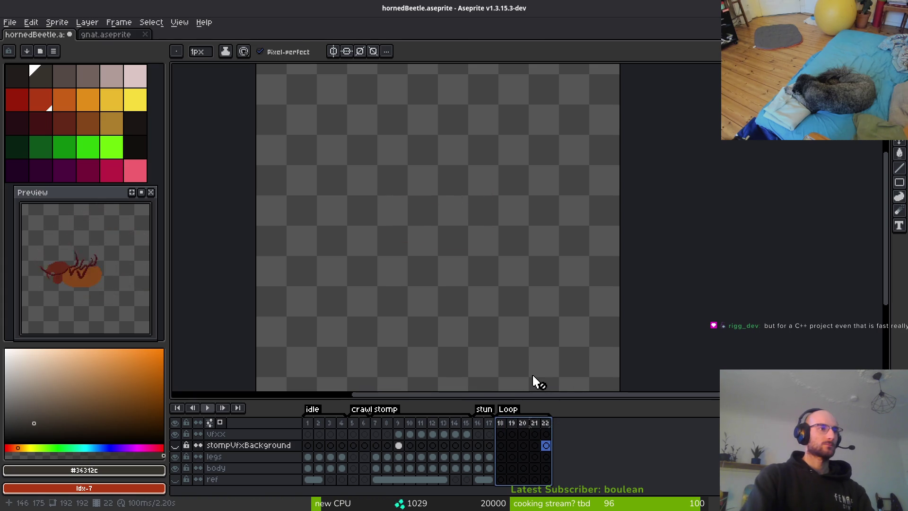
key("p")
key("Escape")
key("shift+F2")
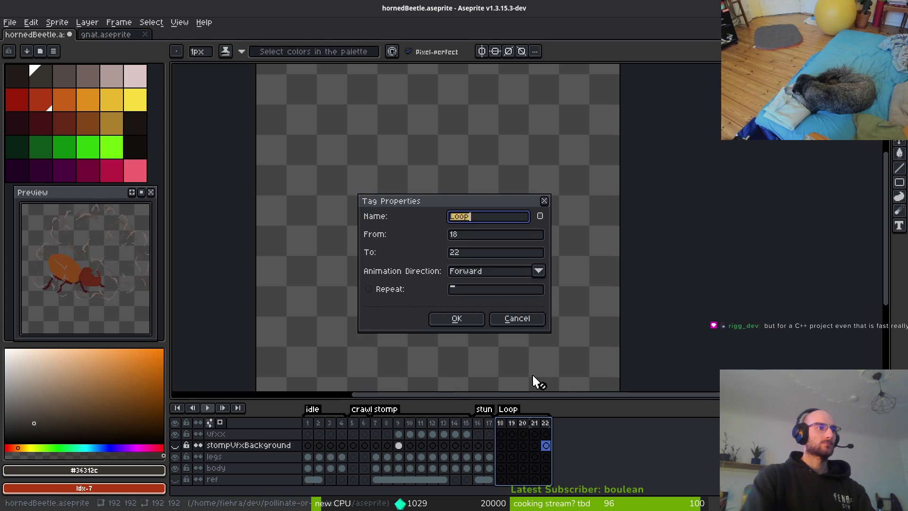
key("BackSpace")
key("BackSpace")
key("BackSpace")
type("ni")
key("BackSpace")
type("ng")
key("Return")
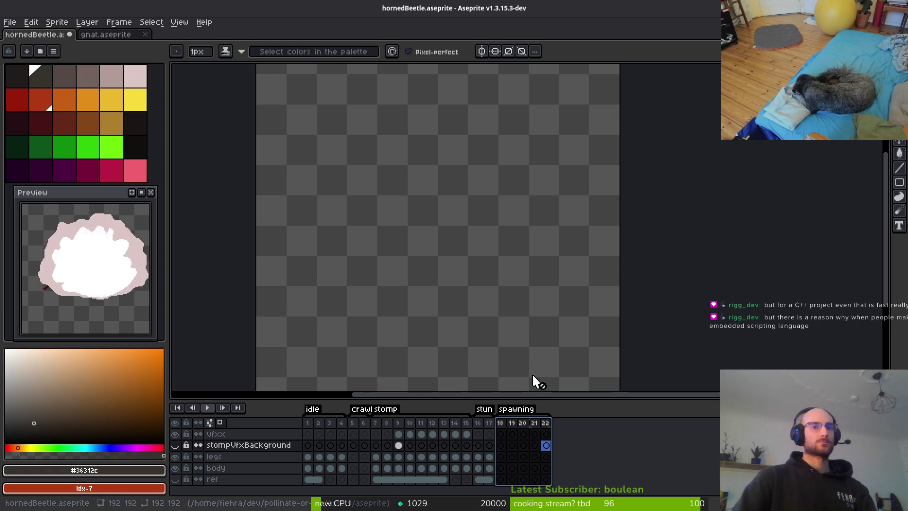
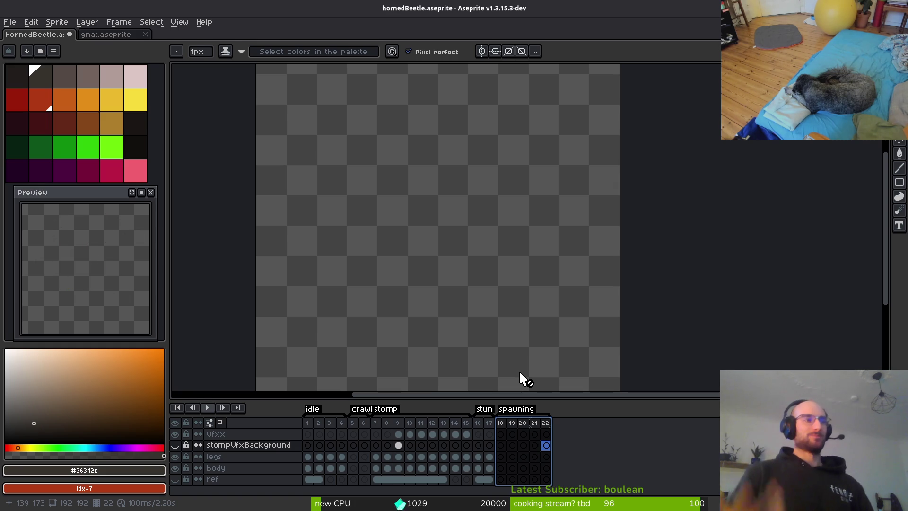
Test-run the game in Godot with F5, then close the game window.
key("alt+Tab")
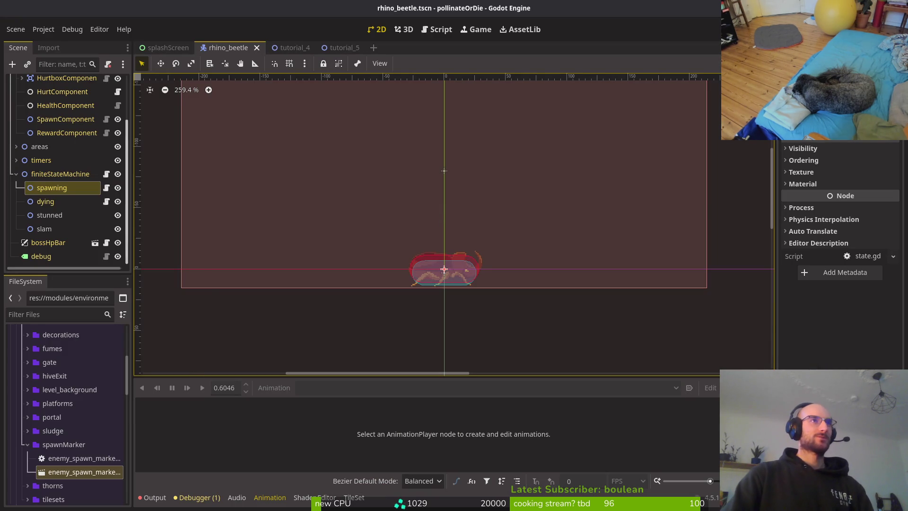
key("F5")
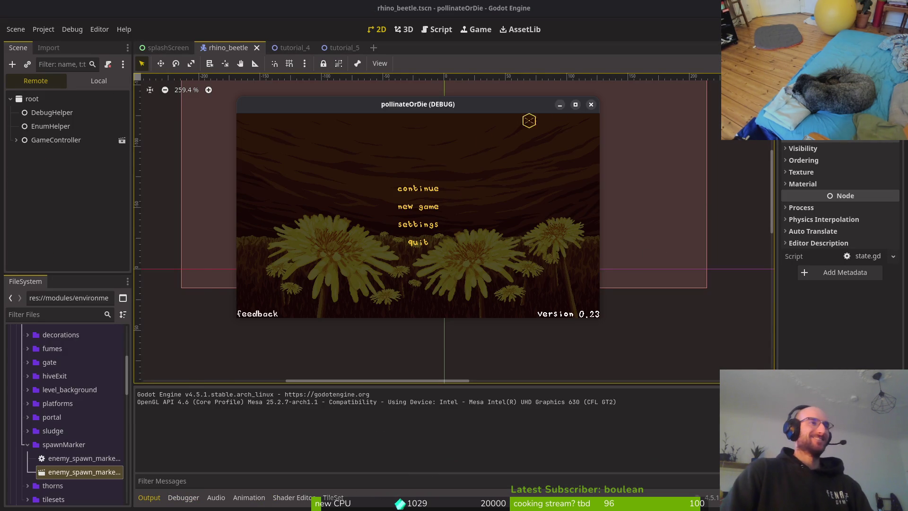
left_click(591, 105)
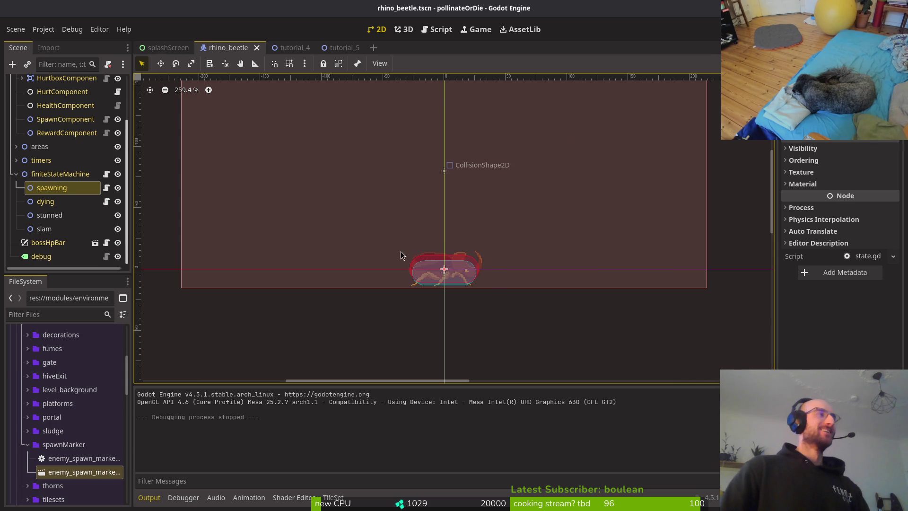
Switch the editor to the tutorial_5 level scene.
scroll(501, 240, "down", 4)
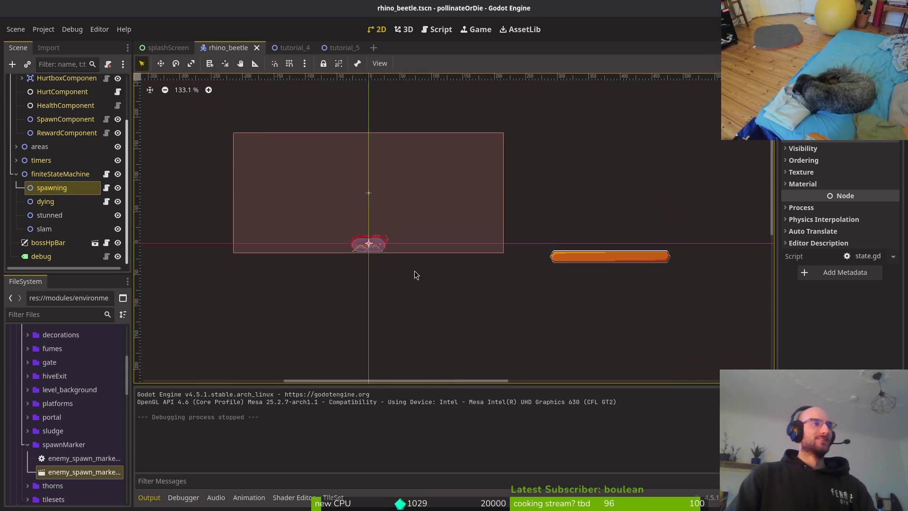
scroll(407, 275, "down", 1)
left_click(345, 47)
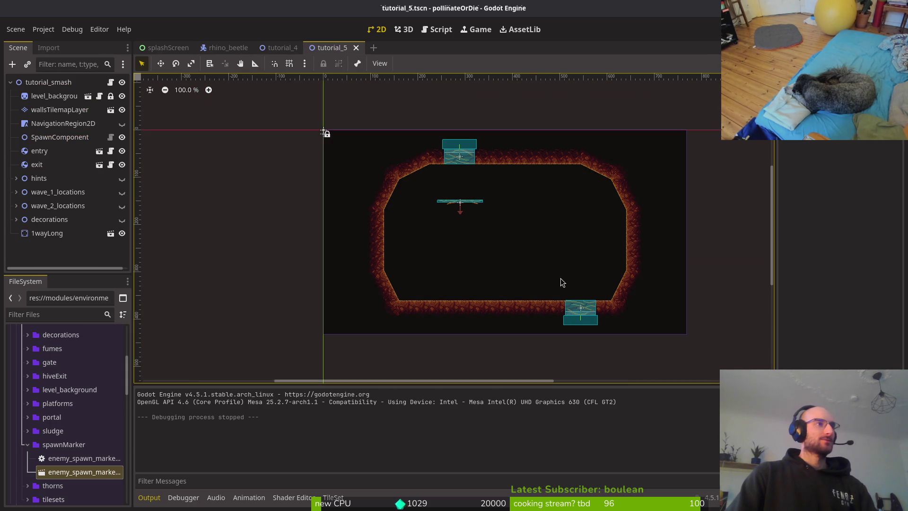
Browse the FileSystem tree down to the enemies/rhinoBeetle folder.
left_click(27, 444)
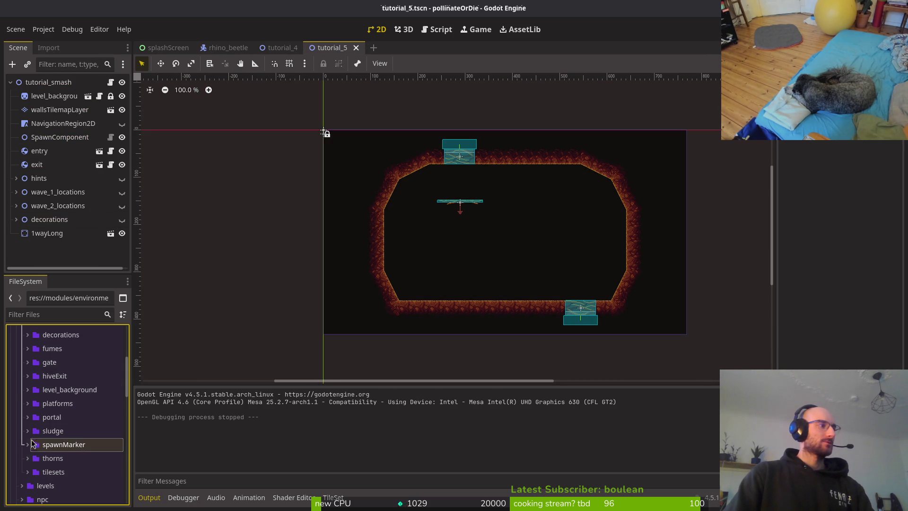
scroll(39, 409, "down", 3)
scroll(33, 421, "up", 6)
left_click(21, 438)
left_click(20, 438)
left_click(21, 428)
scroll(24, 426, "down", 5)
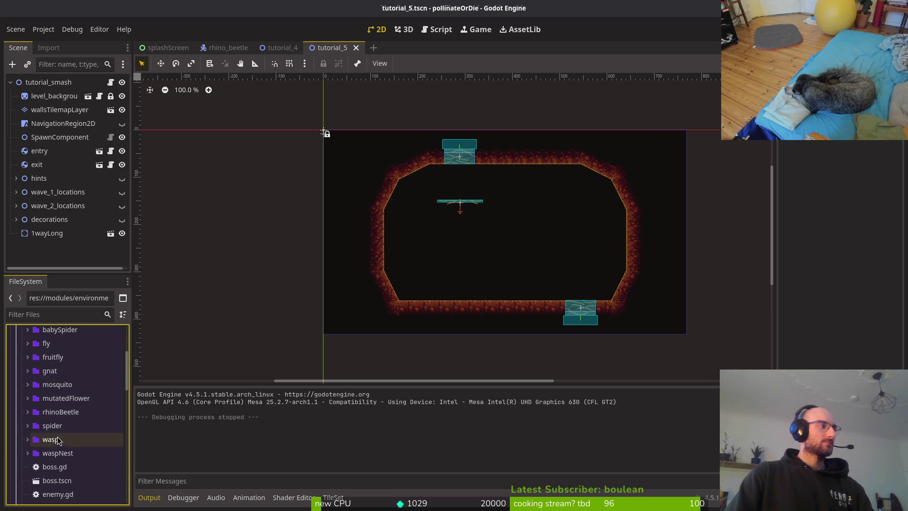
left_click(27, 412)
Drag rhino_beetle.tscn into the tutorial_5 level, then open the rhino_beetle scene.
left_click(75, 439)
mouse_move(75, 439)
left_mouse_down()
mouse_move(504, 284)
mouse_move(581, 298)
left_mouse_up()
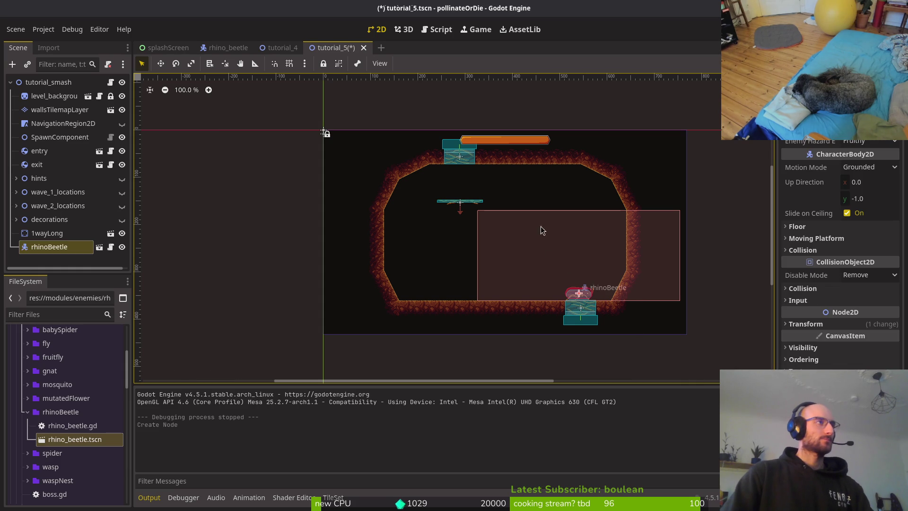
left_click(229, 47)
left_click(387, 255)
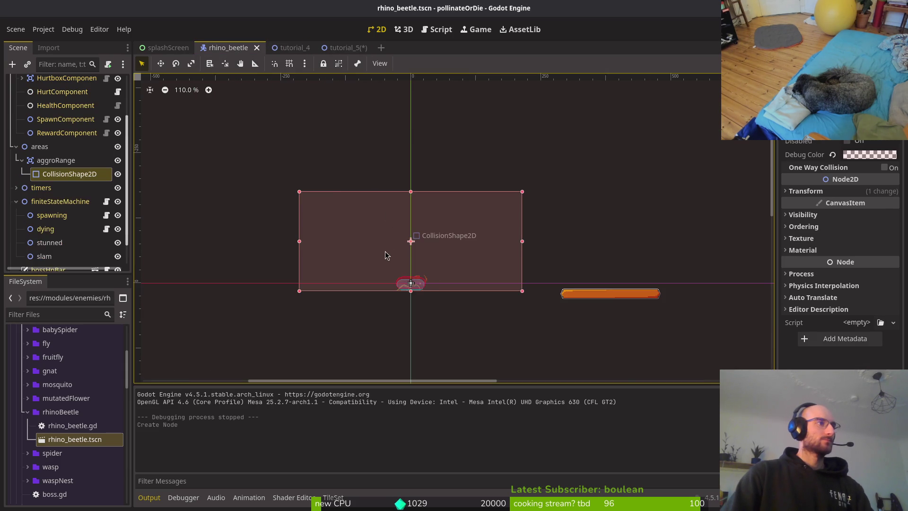
Widen the aggroRange shape, centre it on the beetle, lower its top edge, and save.
left_click_drag(528, 244, 598, 242)
scroll(481, 268, "up", 5)
left_click_drag(481, 269, 421, 271)
left_click_drag(409, 120, 406, 126)
scroll(410, 239, "up", 4)
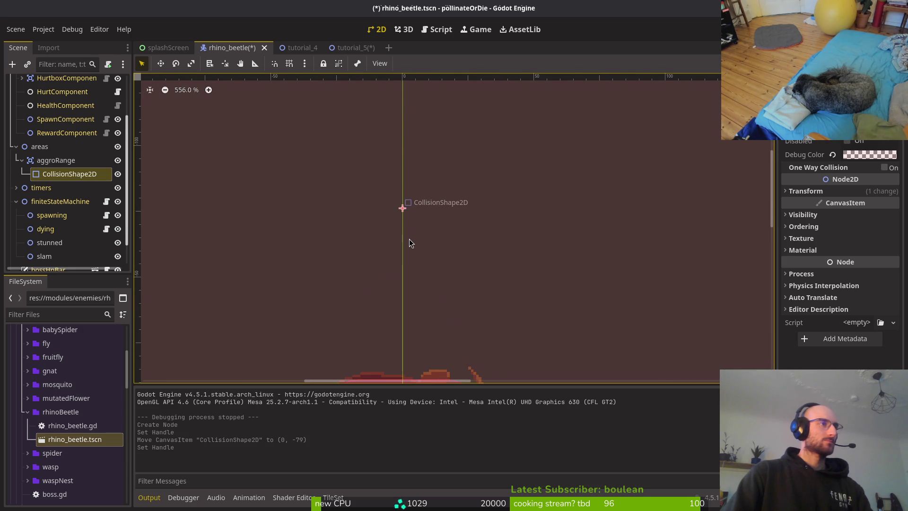
left_click(410, 240)
key("ctrl+s")
Recheck the aggro range shape, then go back to the tutorial_5 level.
left_click(413, 252)
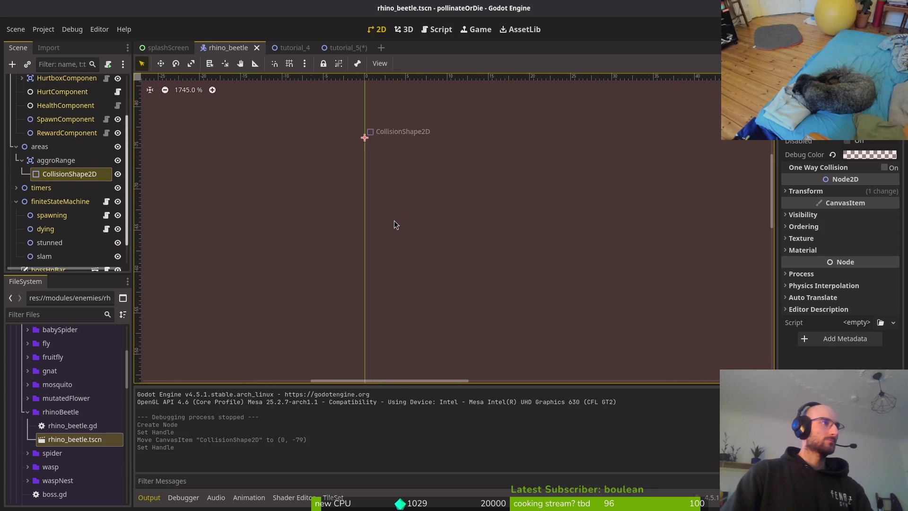
scroll(403, 304, "down", 3)
left_click(403, 304)
scroll(487, 252, "down", 9)
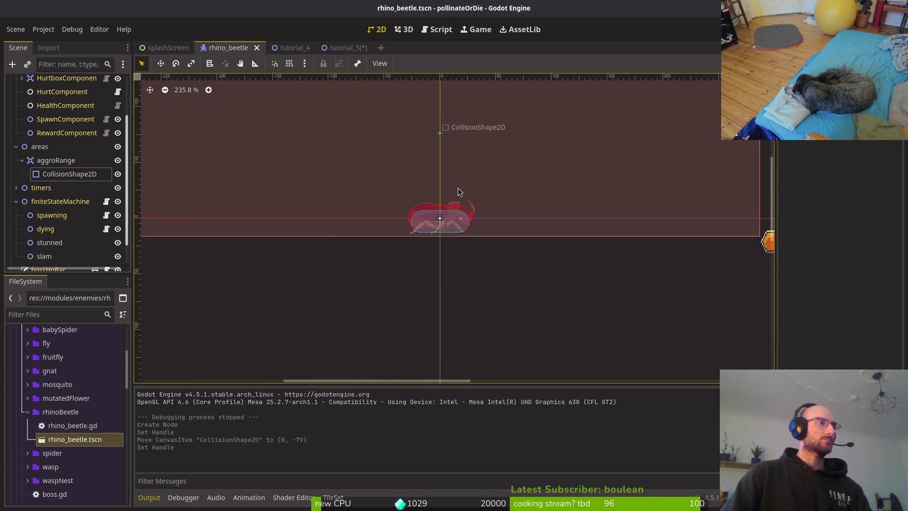
left_click(346, 48)
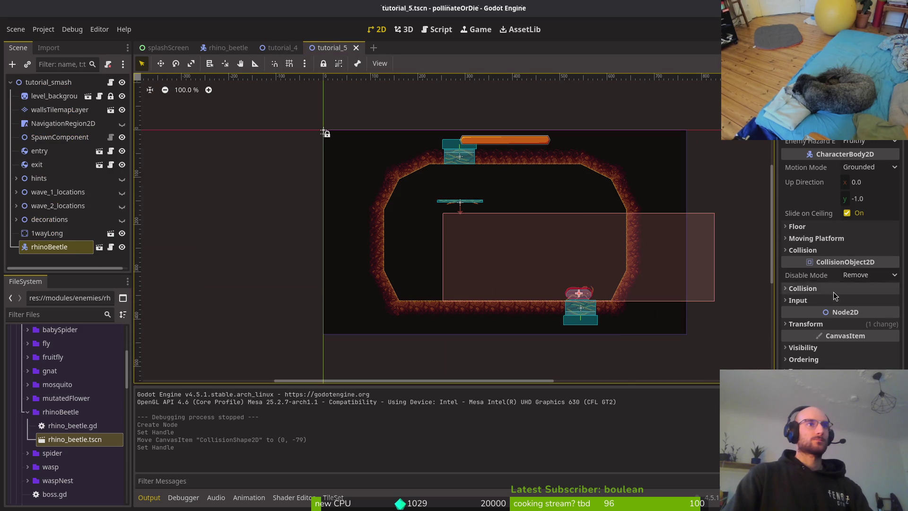
Show the rhino beetle's Transform position values and save tutorial_5.
left_click(821, 325)
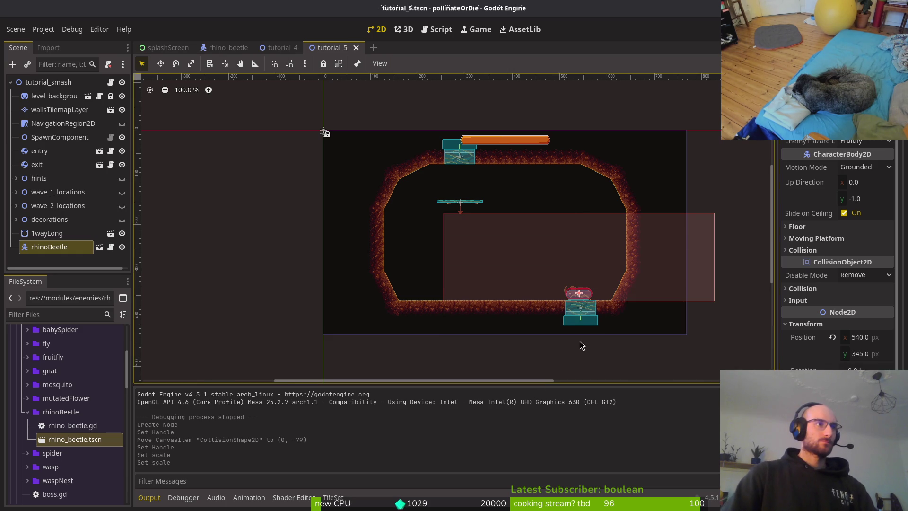
scroll(579, 289, "up", 5)
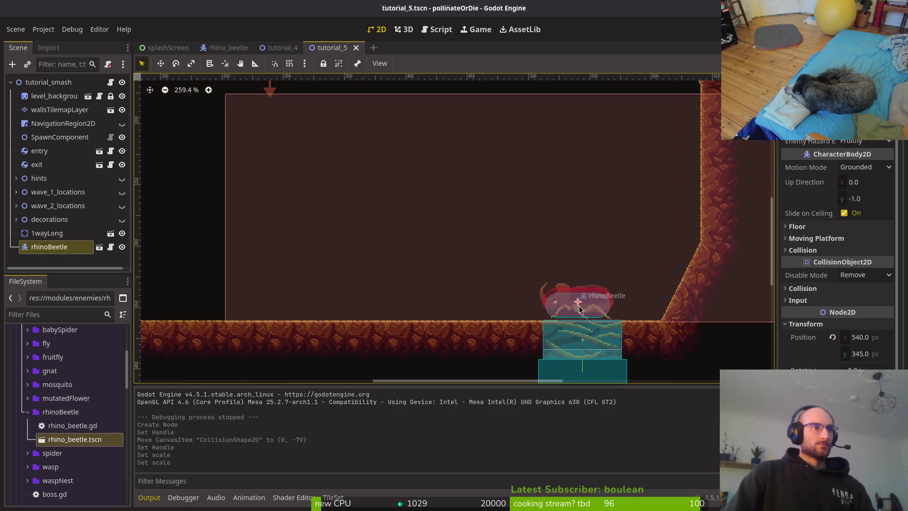
scroll(551, 309, "down", 6)
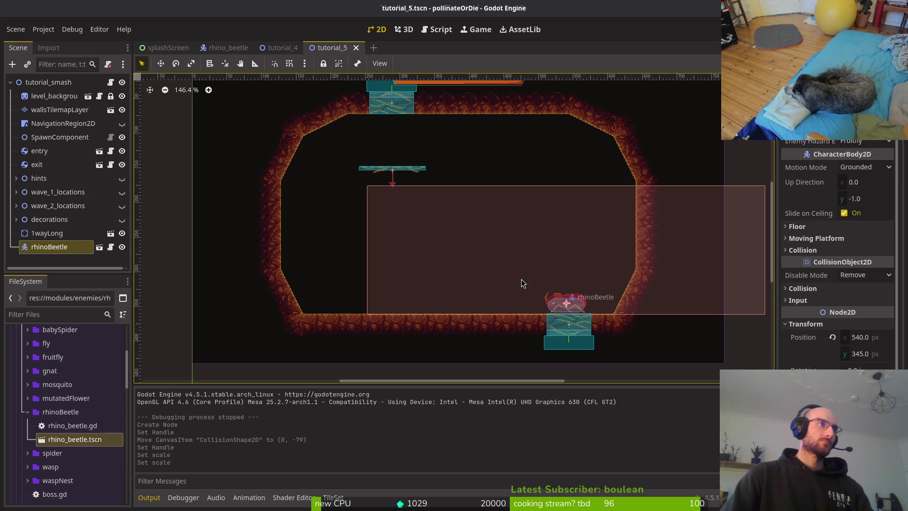
left_click(570, 308)
key("ctrl+s")
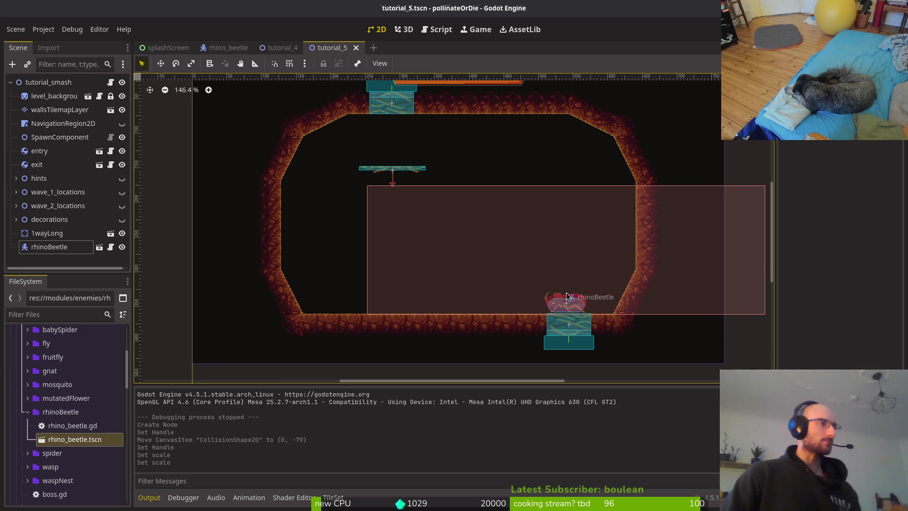
Move the rhino beetle onto the floor ledge at position 545, 347.
scroll(566, 293, "up", 8)
left_click(561, 311)
mouse_move(561, 313)
left_mouse_down()
mouse_move(585, 319)
mouse_move(514, 315)
mouse_move(583, 317)
mouse_move(575, 319)
left_mouse_up()
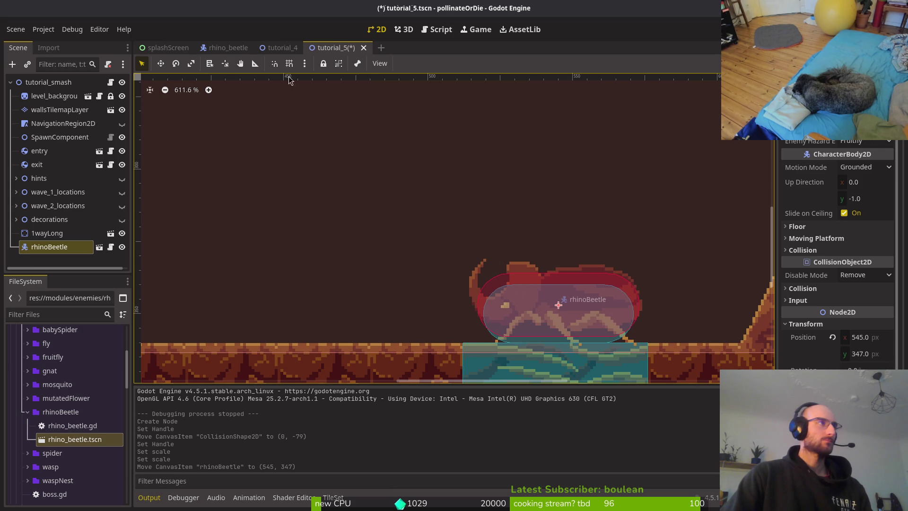
left_click(236, 49)
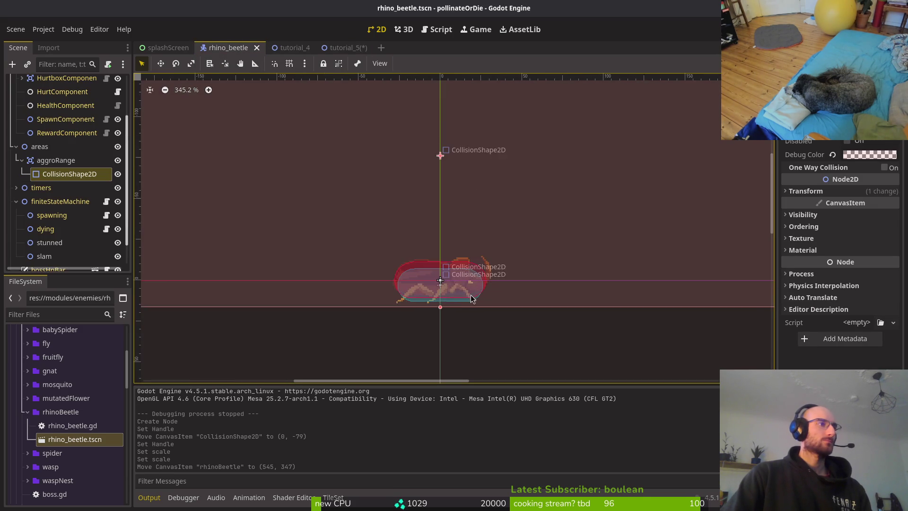
Make the rhino beetle's body collision capsule slightly thinner and save the scene.
scroll(66, 156, "up", 3)
left_click(56, 109)
scroll(461, 290, "up", 5)
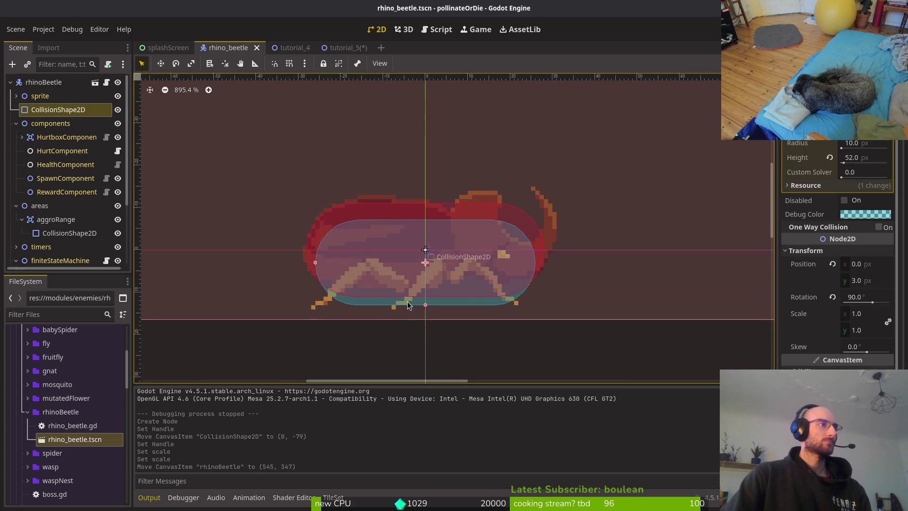
scroll(425, 301, "up", 1)
left_click_drag(426, 306, 426, 301)
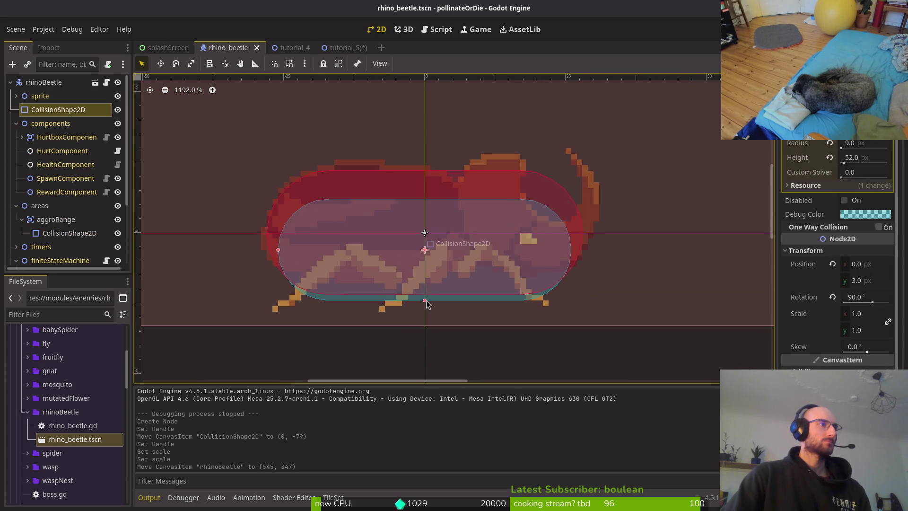
key("ctrl+s")
In tutorial_5, nudge the rhino beetle to (546, 348) and save the level.
left_click(349, 50)
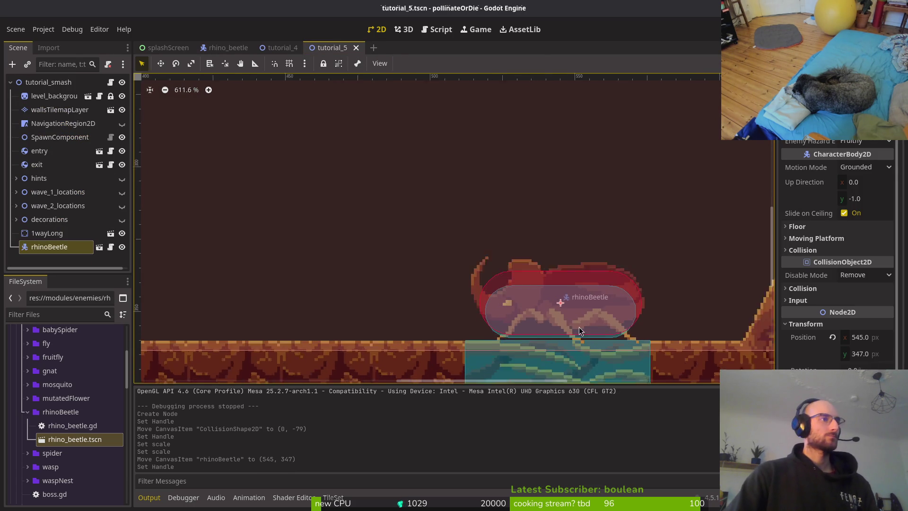
double_click(563, 311)
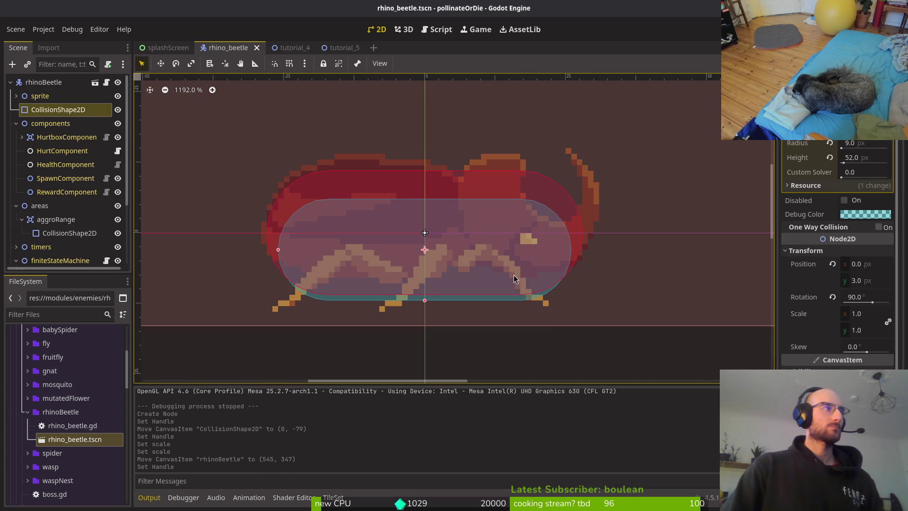
left_click(342, 48)
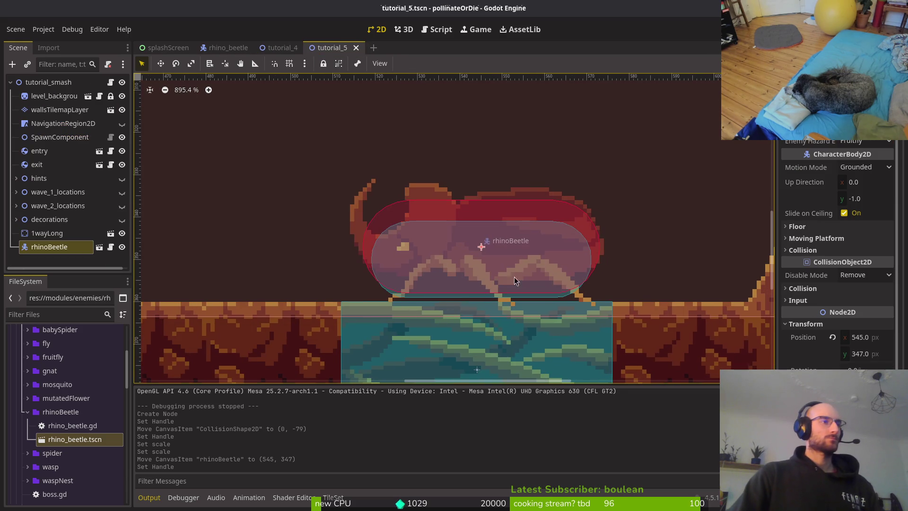
left_click_drag(486, 274, 485, 274)
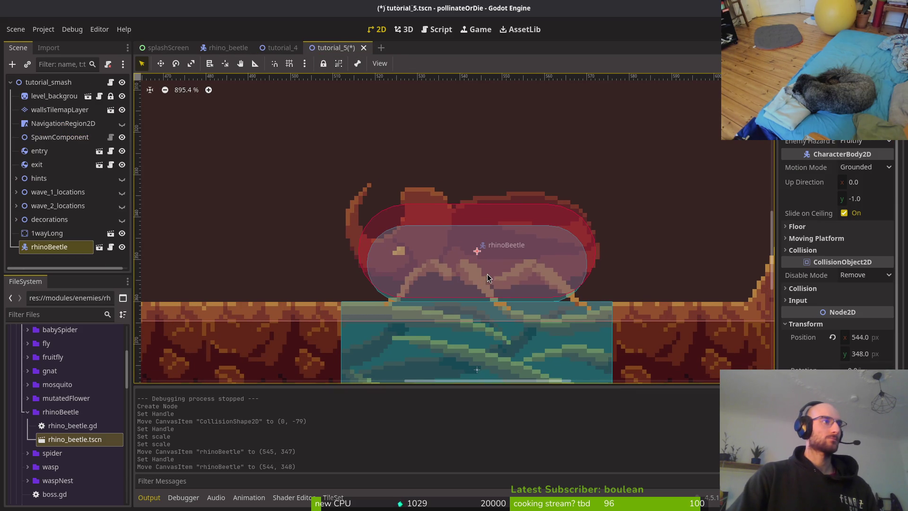
mouse_move(512, 274)
left_mouse_down()
mouse_move(523, 275)
mouse_move(521, 263)
left_mouse_up()
key("Escape")
key("ctrl+s")
Select the tutorial_smash root, then reopen rhino_beetle and collapse its components branch.
scroll(528, 275, "down", 10)
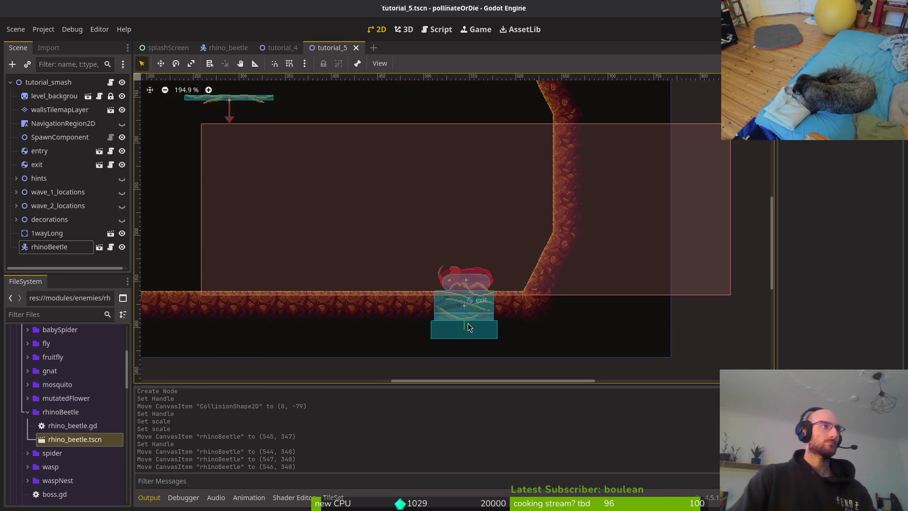
scroll(324, 260, "up", 1)
scroll(478, 297, "down", 1)
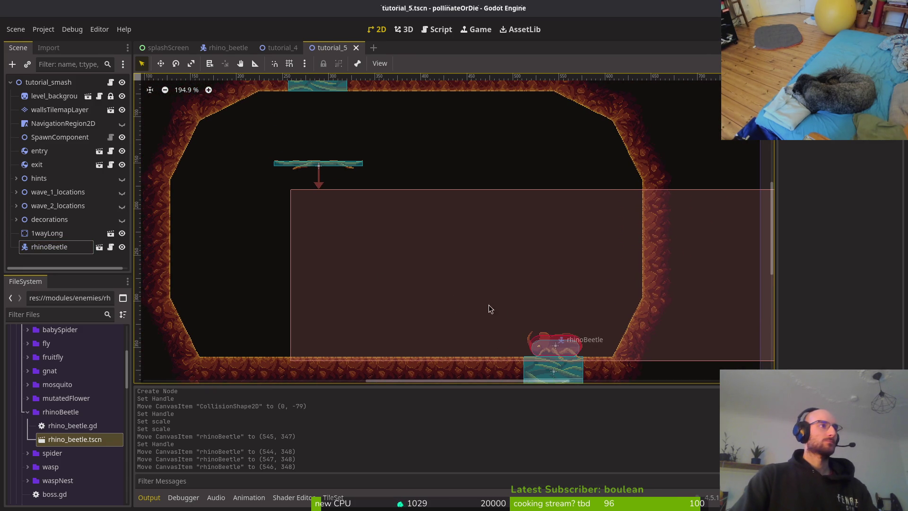
scroll(498, 311, "down", 1)
scroll(443, 219, "up", 1)
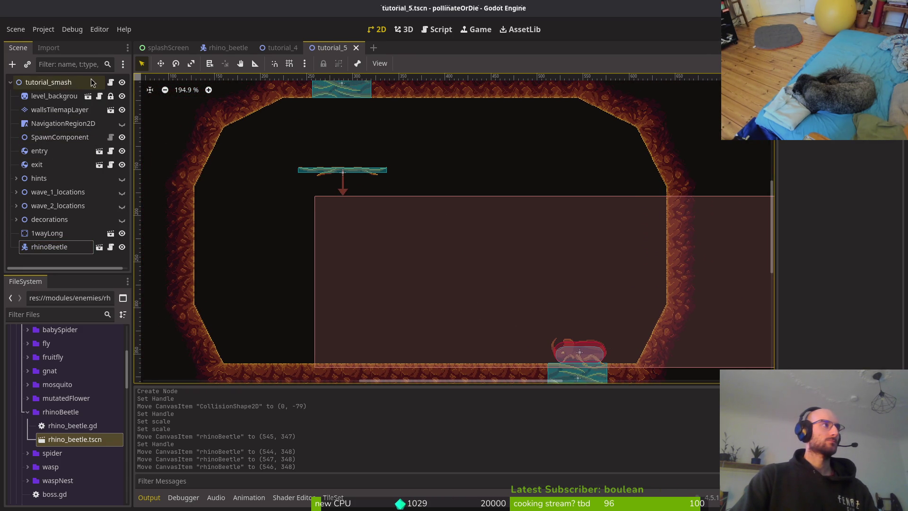
left_click(50, 83)
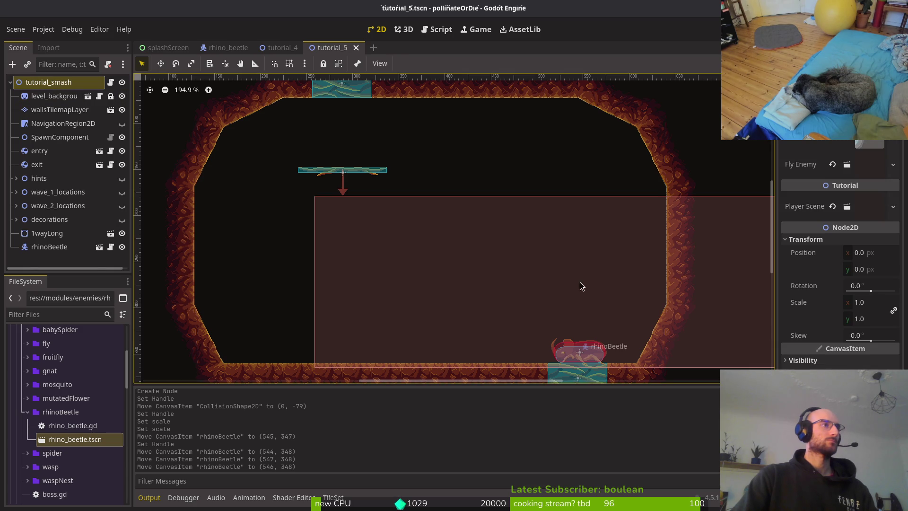
left_click_drag(579, 285, 518, 269)
left_click(232, 48)
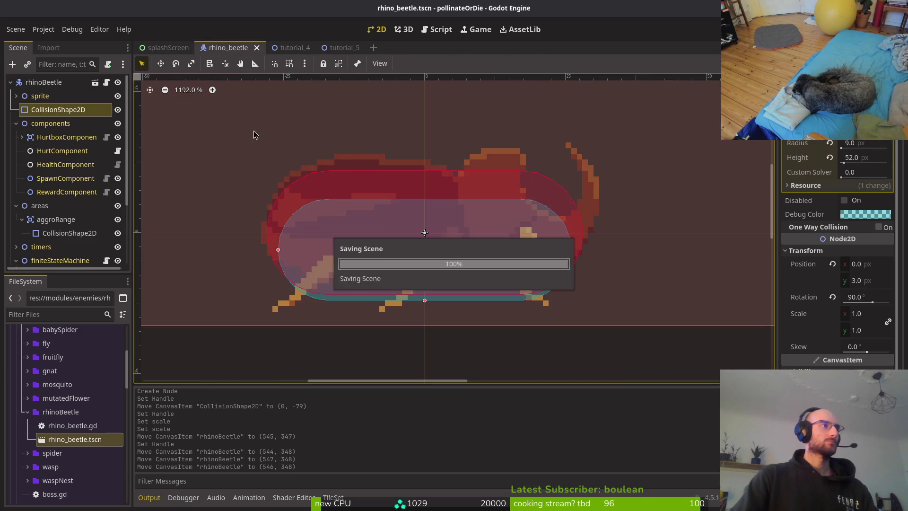
left_click(16, 124)
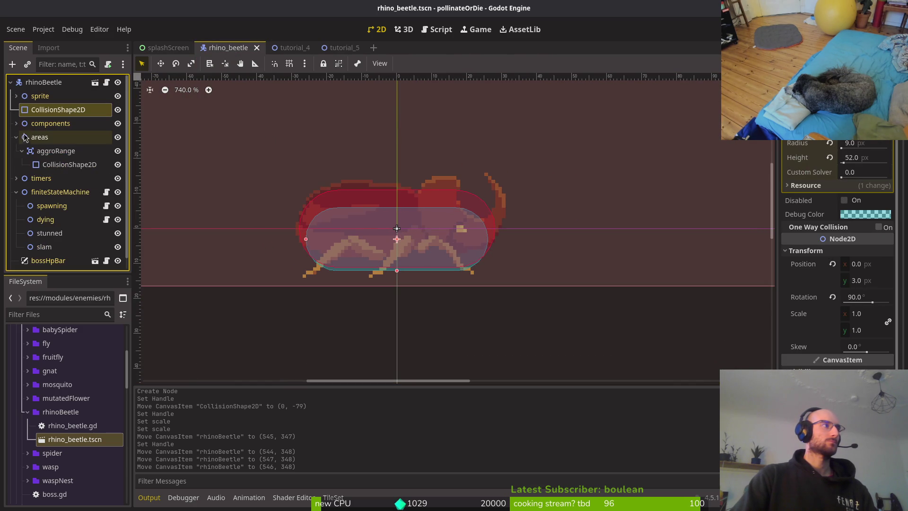
Collapse the beetle's scene tree branches and select the areas node.
left_click(16, 137)
left_click(16, 165)
right_click(409, 235, "alt")
scroll(408, 234, "down", 2)
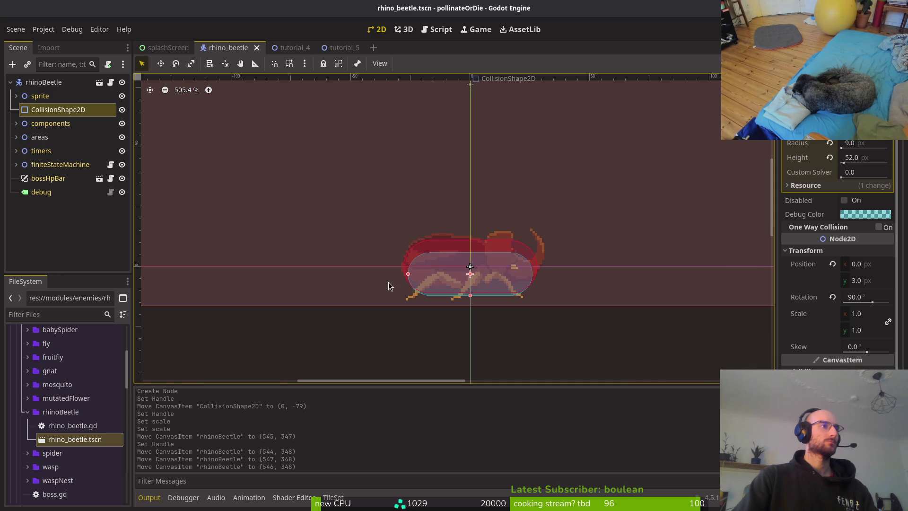
left_click(15, 137)
left_click(22, 151)
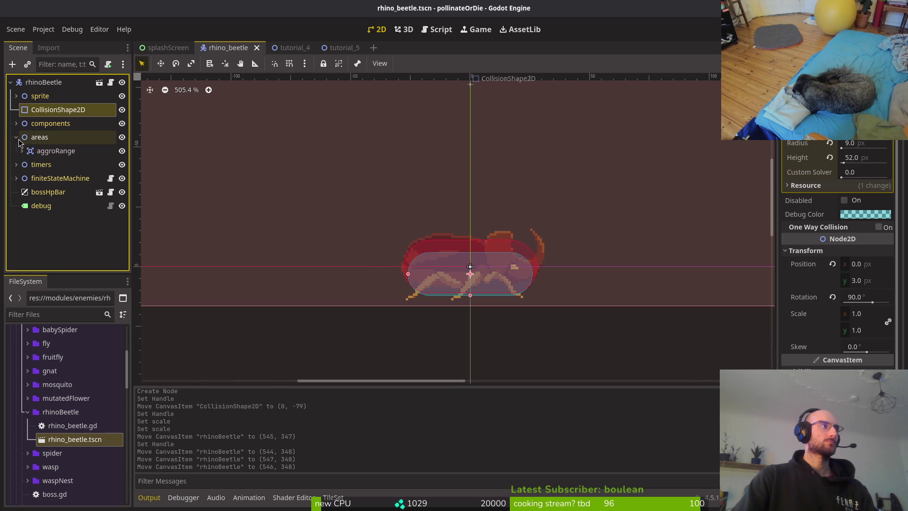
left_click(16, 137)
left_click(40, 137)
Add an Area2D under areas with a CollisionShape2D child.
key("ctrl+a")
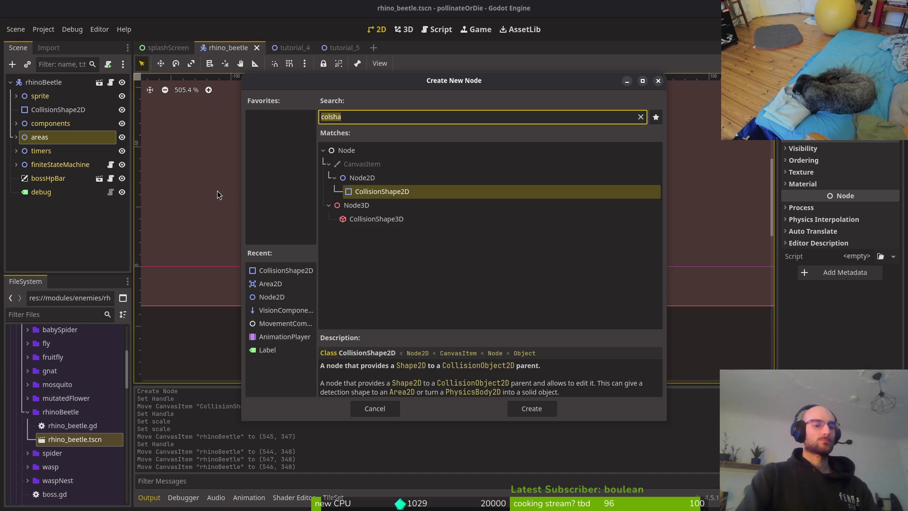
type("area")
key("Return")
key("ctrl+a")
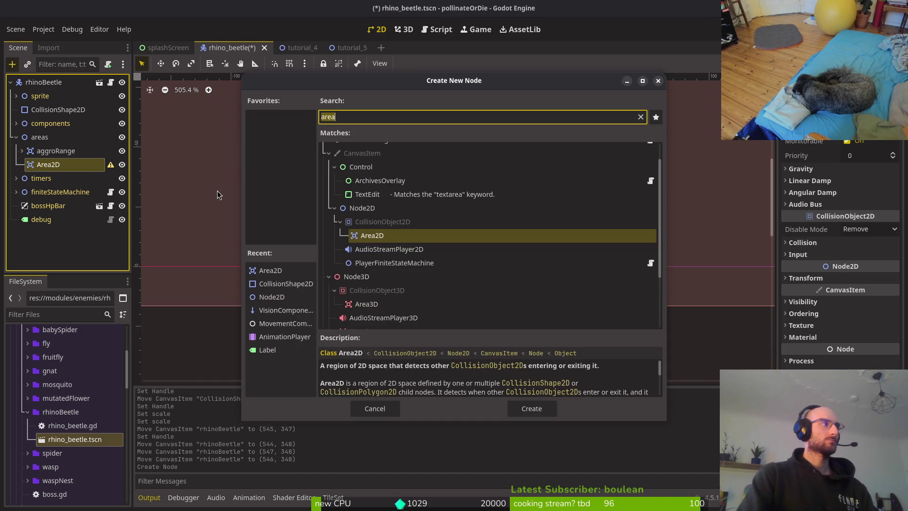
type("coll")
key("Return")
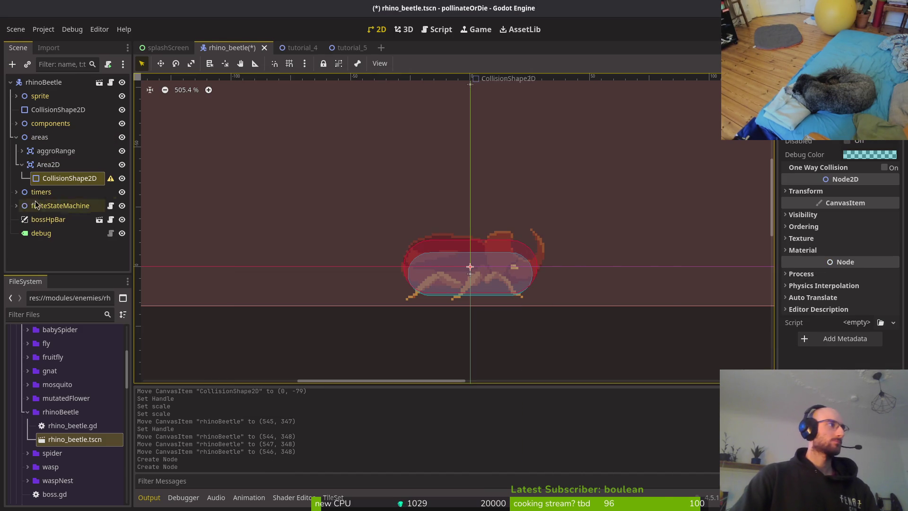
Give the new collision shape a CircleShape2D of radius 64 and save the scene.
left_click(21, 164)
left_click(41, 164)
left_click(41, 164)
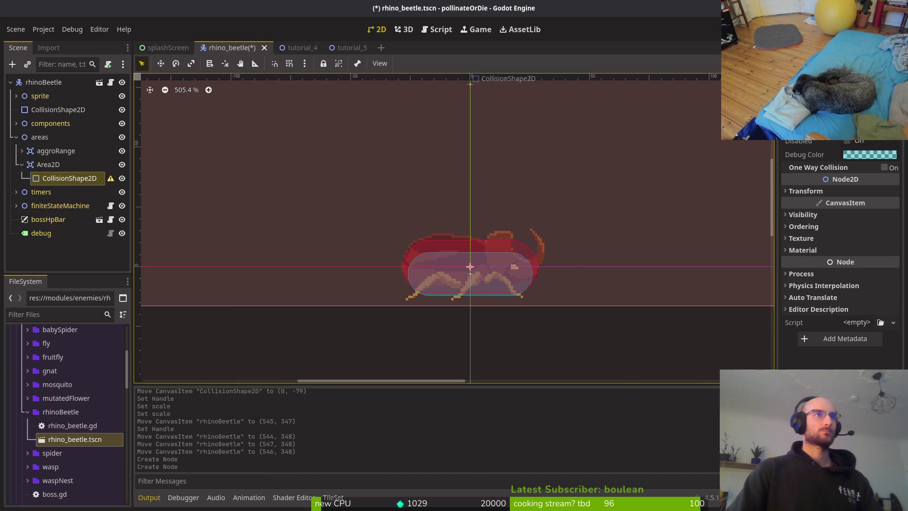
left_click(856, 129)
left_click(850, 194)
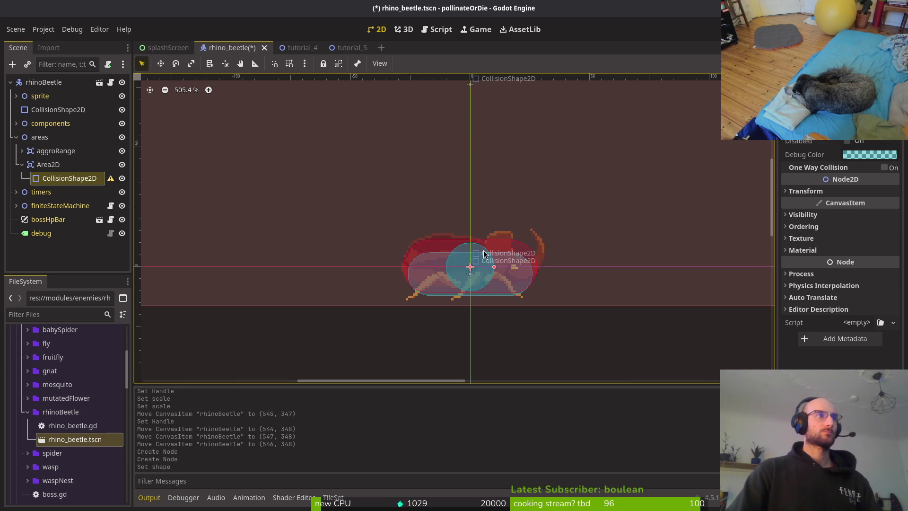
scroll(728, 205, "down", 5)
scroll(615, 213, "up", 4)
scroll(878, 173, "up", 2)
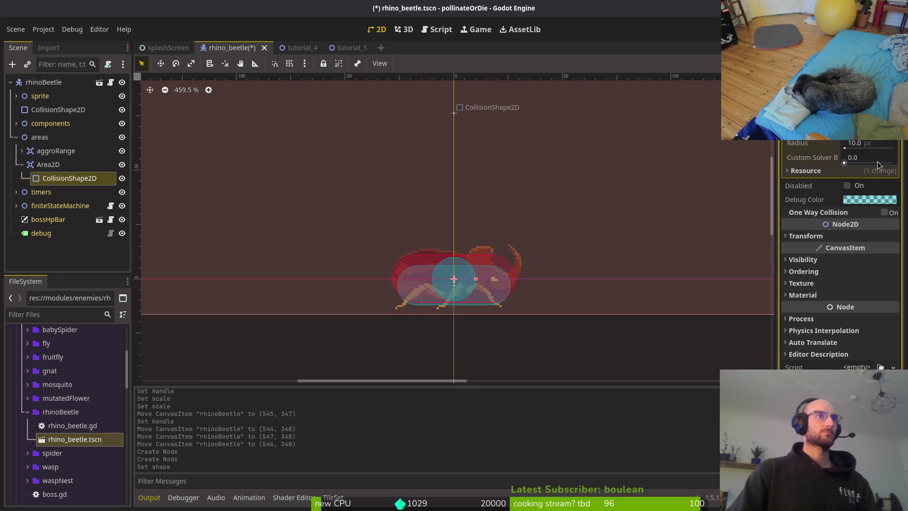
type("64")
key("Return")
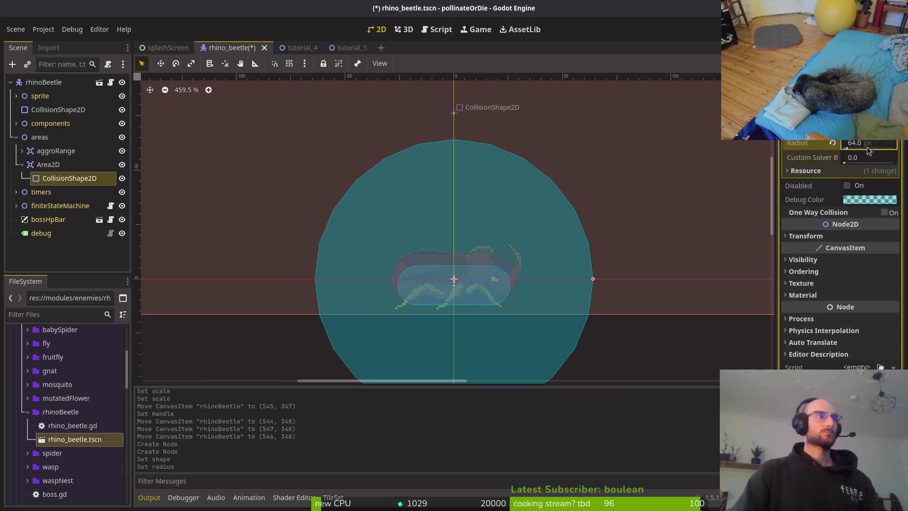
key("ctrl+s")
scroll(559, 288, "down", 3)
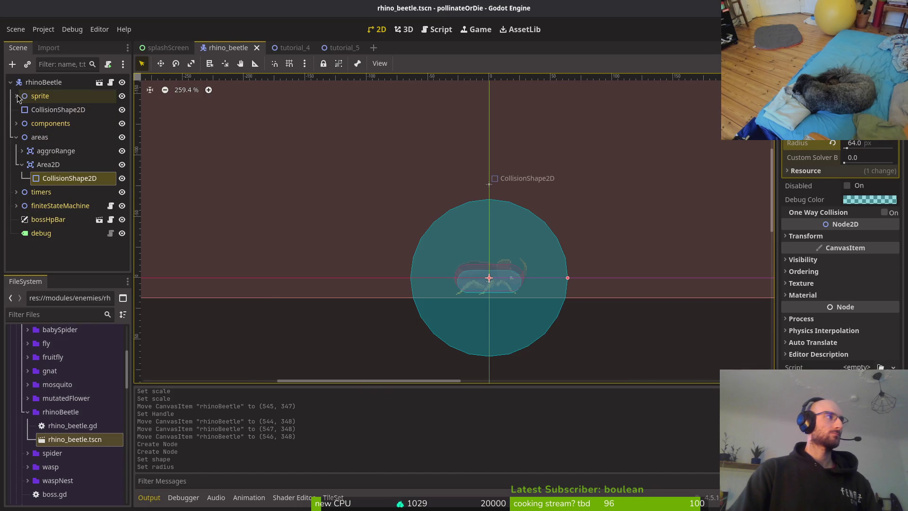
Select the beetle's AnimationPlayer and switch to the slam animation.
left_click(16, 96)
left_click(50, 109)
left_click(53, 123)
left_click(350, 388)
left_click(349, 430)
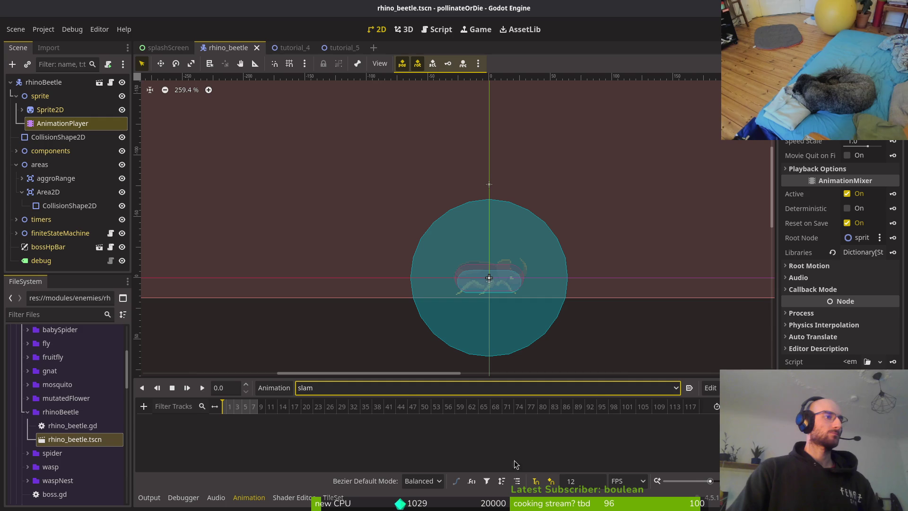
Set Sprite2D to frame 19 and key it, creating the frame track.
left_click(50, 109)
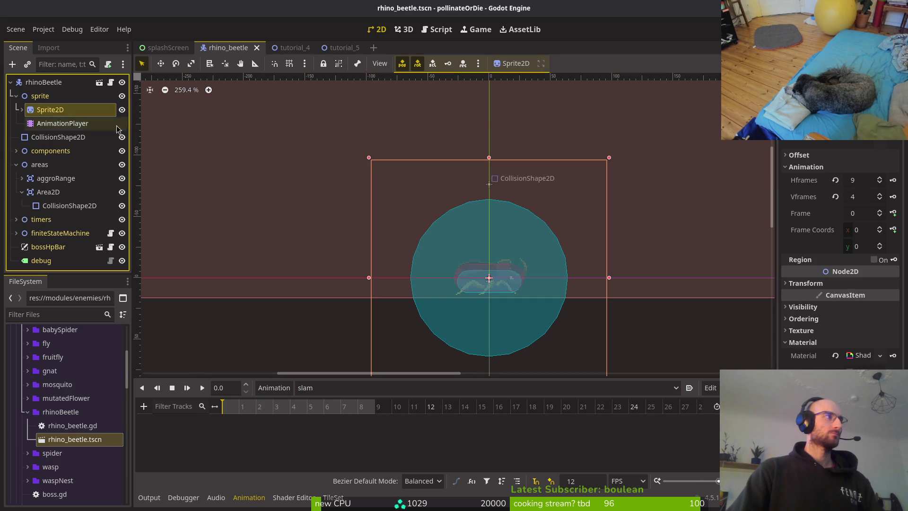
scroll(569, 227, "up", 5)
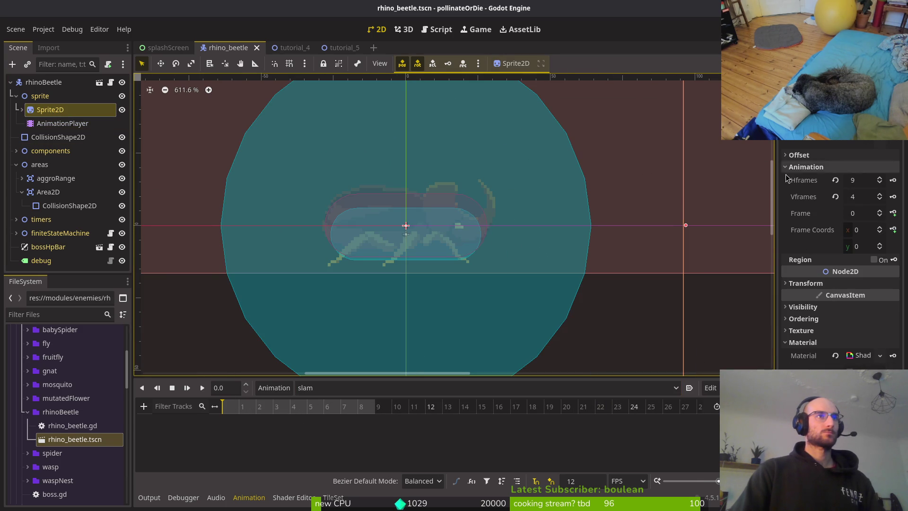
left_click(880, 245)
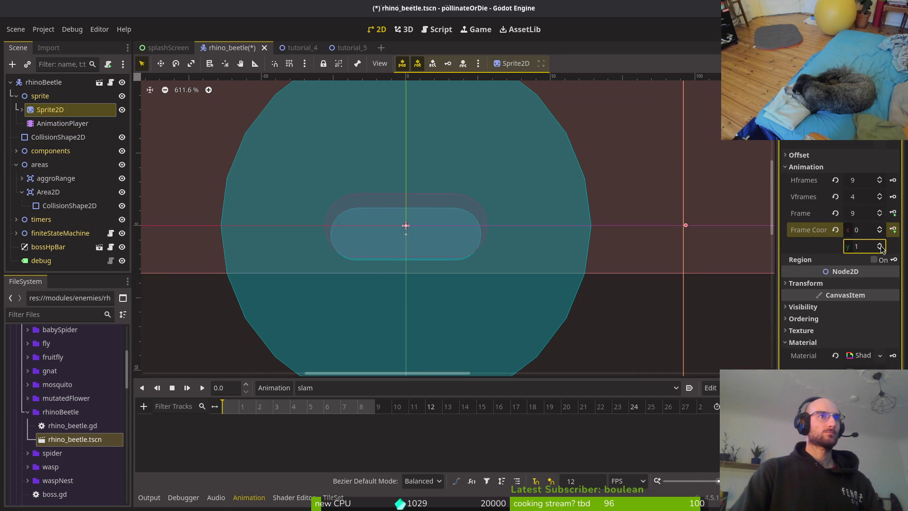
left_click(881, 245)
left_click(894, 213)
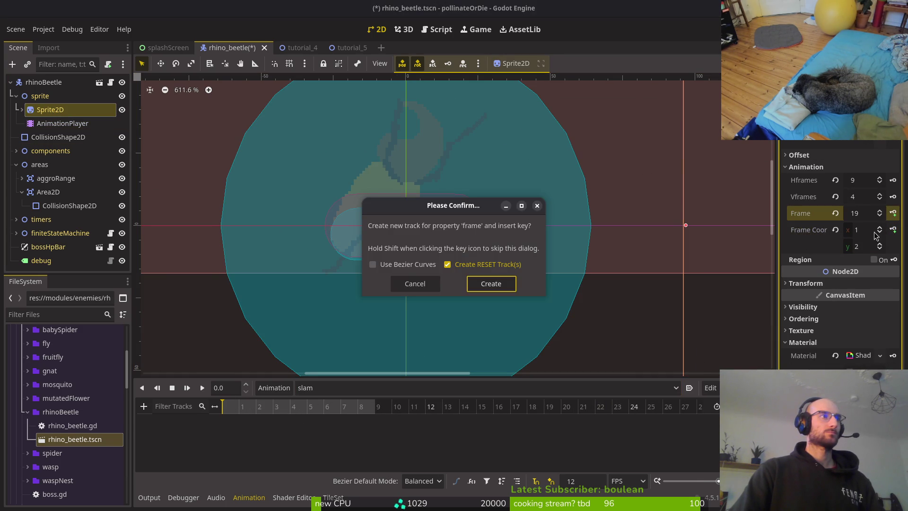
left_click(490, 286)
Key each following sprite frame through frame 27, ending at 0.75 s.
left_click(893, 213)
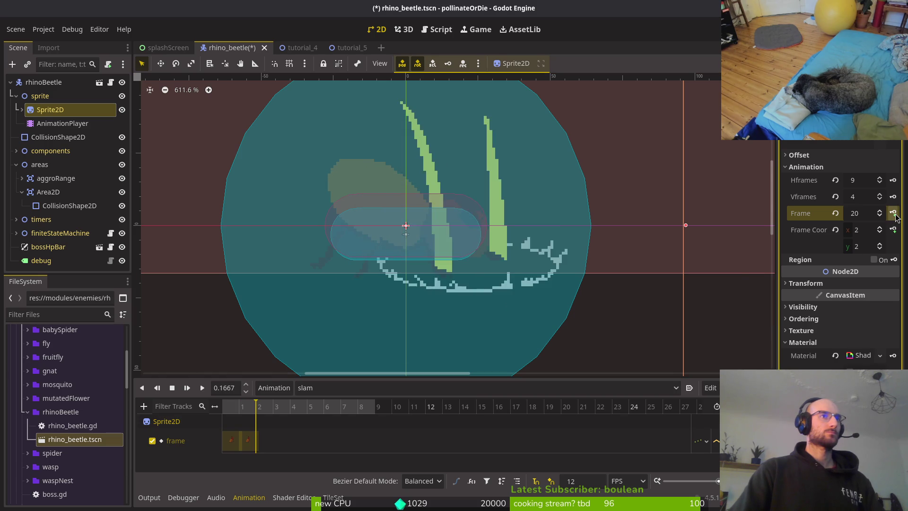
left_click(894, 213)
left_click(894, 213)
left_click(894, 213)
left_click(893, 214)
left_click(893, 213)
left_click(893, 214)
left_click(893, 213)
scroll(469, 216, "down", 3)
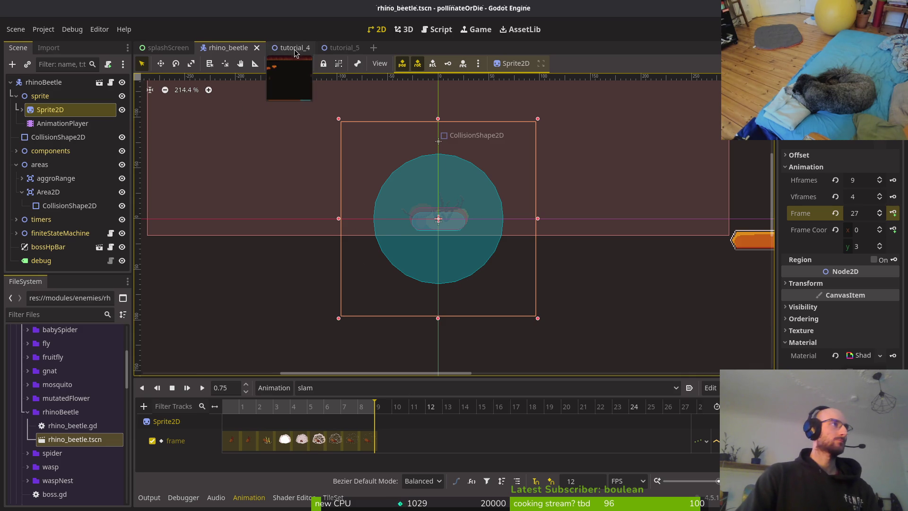
left_click(16, 95)
left_click(16, 136)
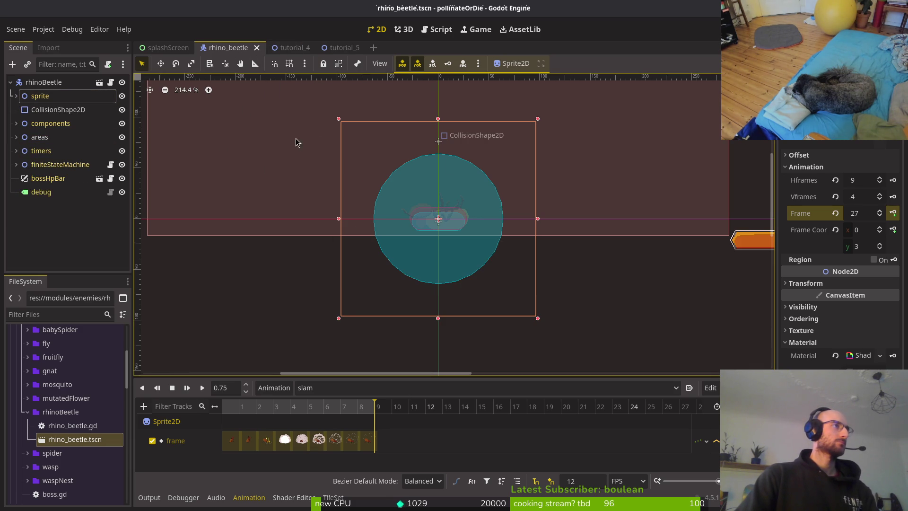
Check the beetle in tutorial_5, then preview the slam animation in rhino_beetle.
left_click(337, 48)
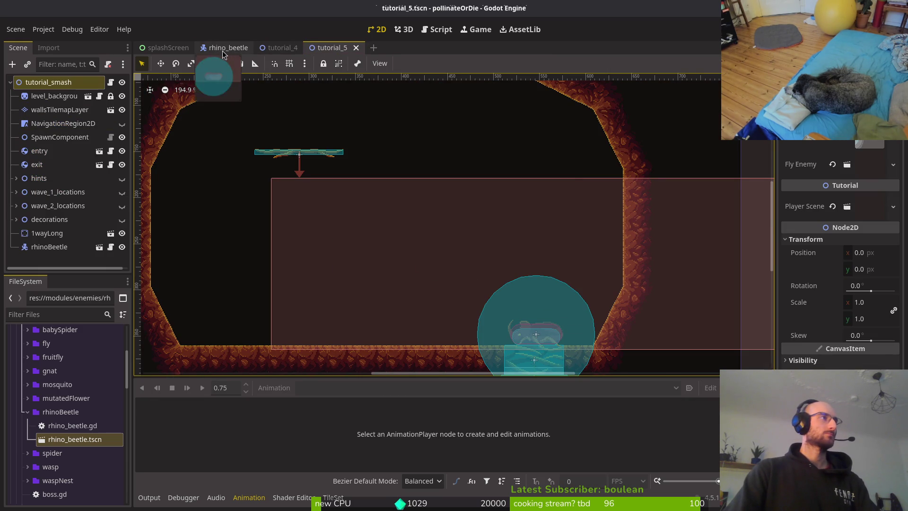
left_click(222, 48)
left_click(62, 123)
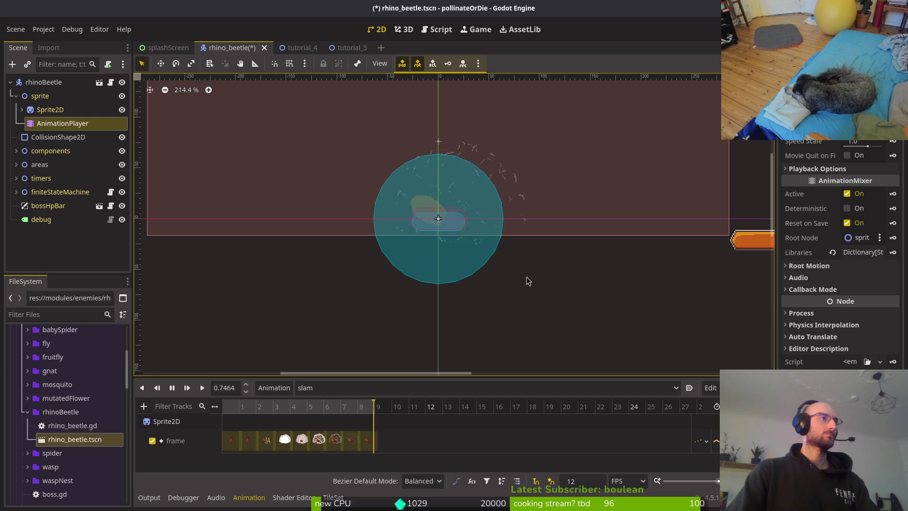
Move the circular area shape 10 px right and 9 px up over the slam splash.
left_click(440, 274)
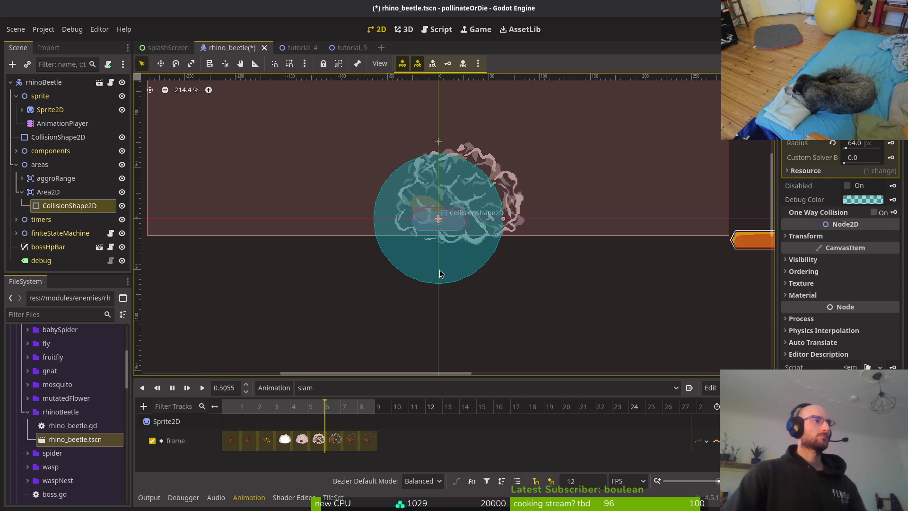
scroll(439, 213, "up", 2)
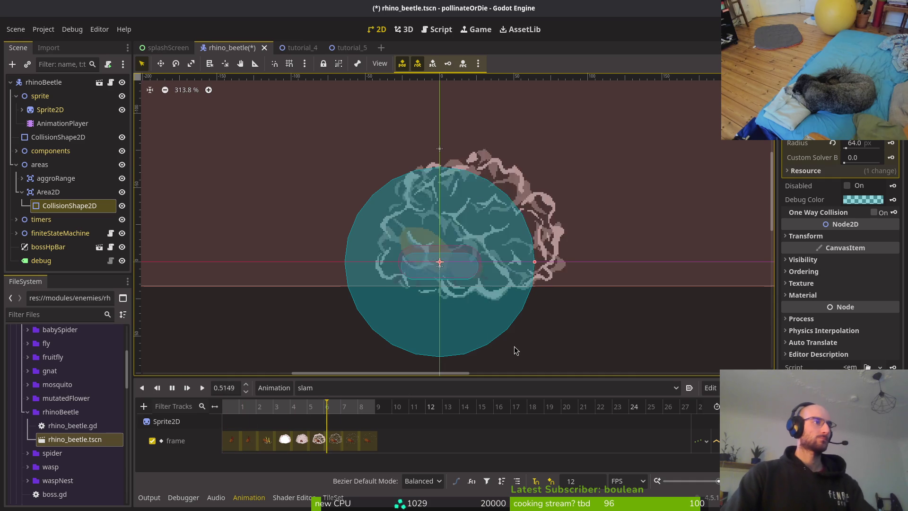
mouse_move(470, 325)
left_mouse_down()
mouse_move(500, 350)
mouse_move(441, 308)
mouse_move(482, 313)
mouse_move(506, 302)
mouse_move(475, 310)
left_mouse_up()
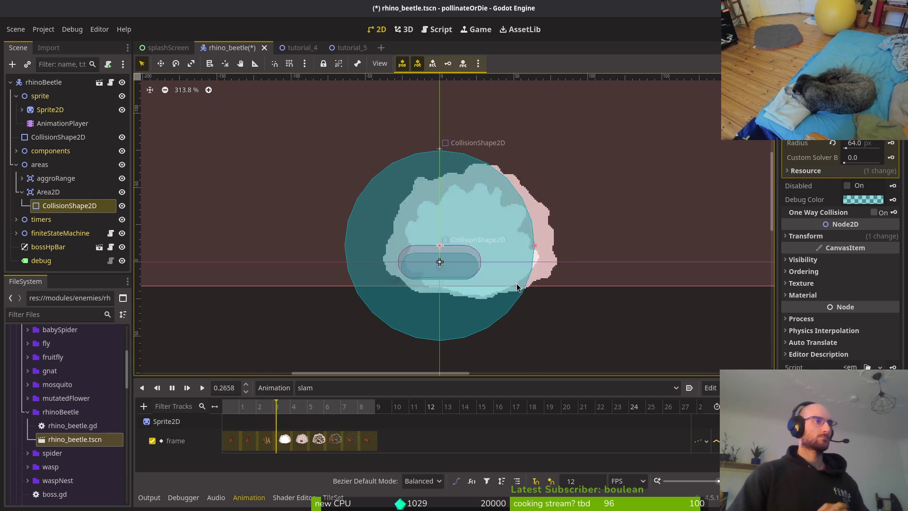
scroll(517, 293, "down", 2)
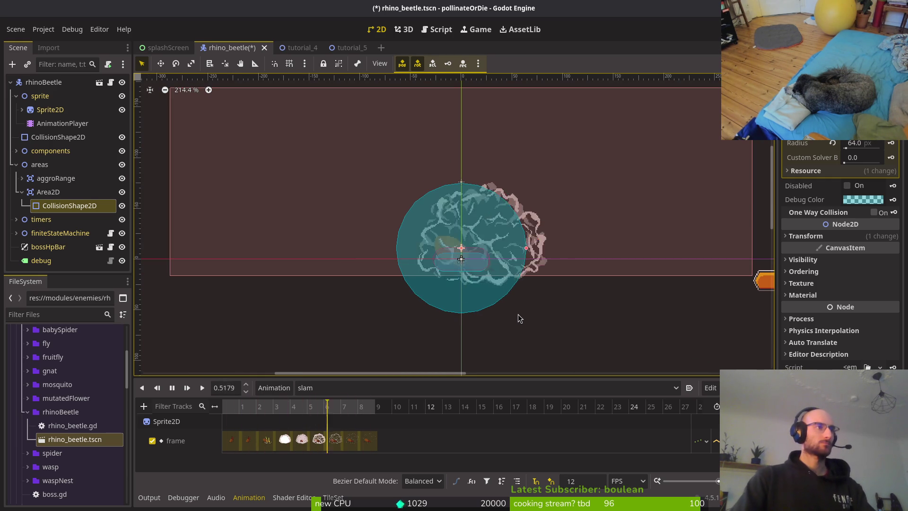
scroll(478, 285, "up", 4)
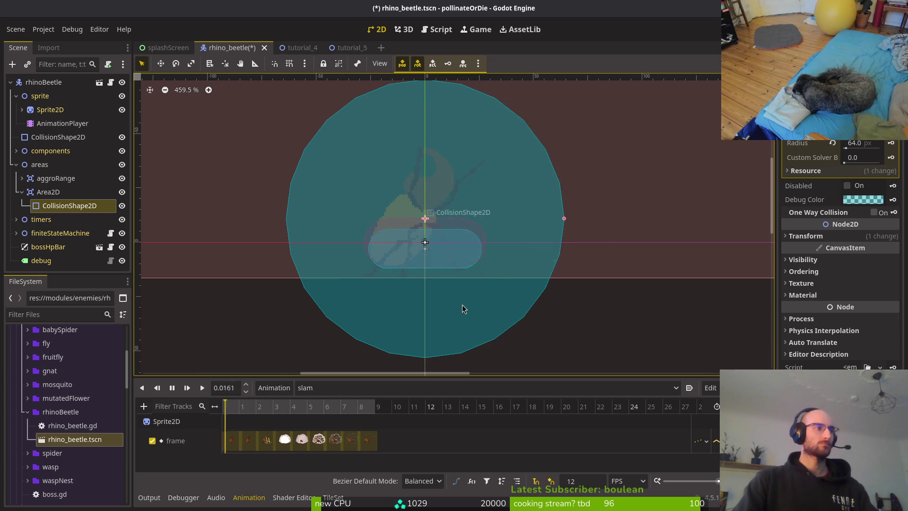
scroll(470, 274, "down", 3)
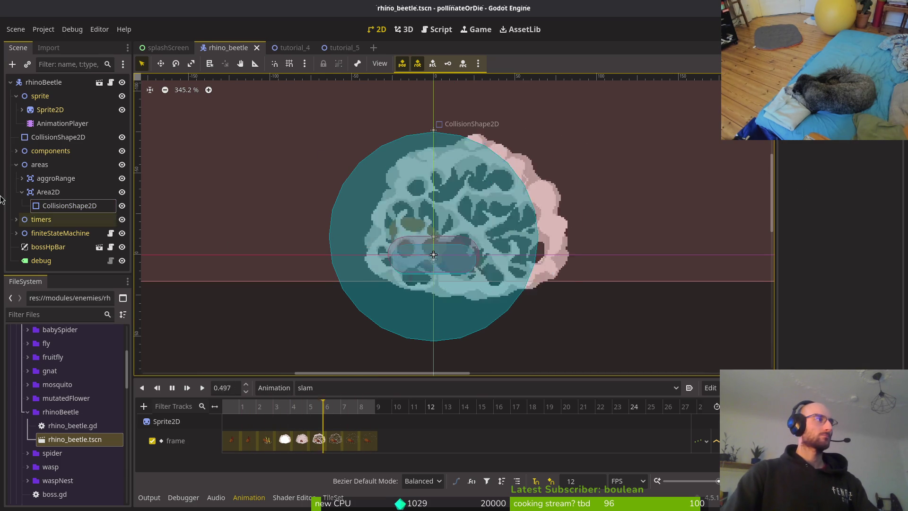
left_click(21, 191)
left_click(16, 164)
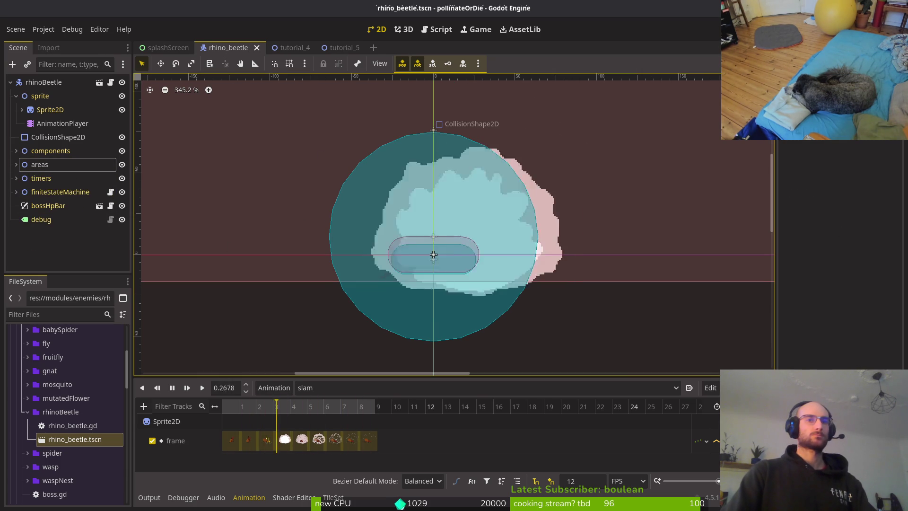
In Vim, find and open rhino_beetle.gd by searching 'rhi'.
key("alt+Tab")
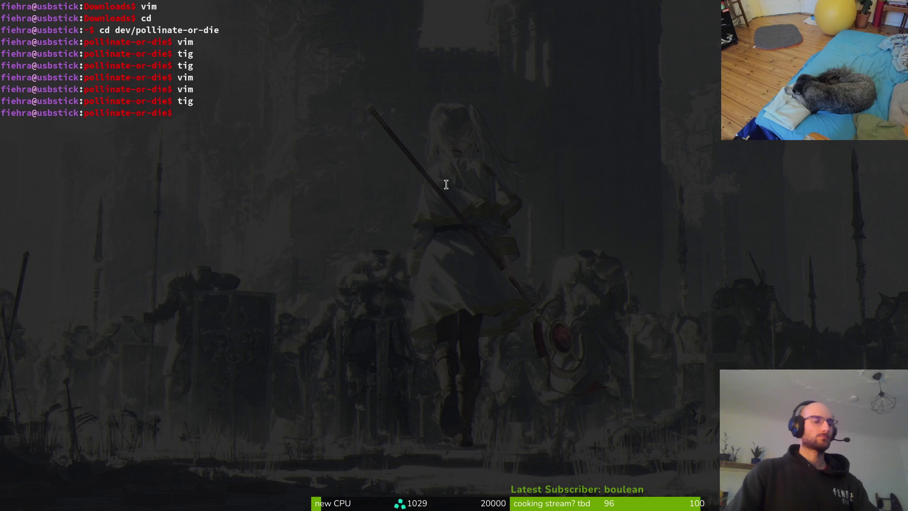
key("Return")
key("ctrl+p")
type("rhi")
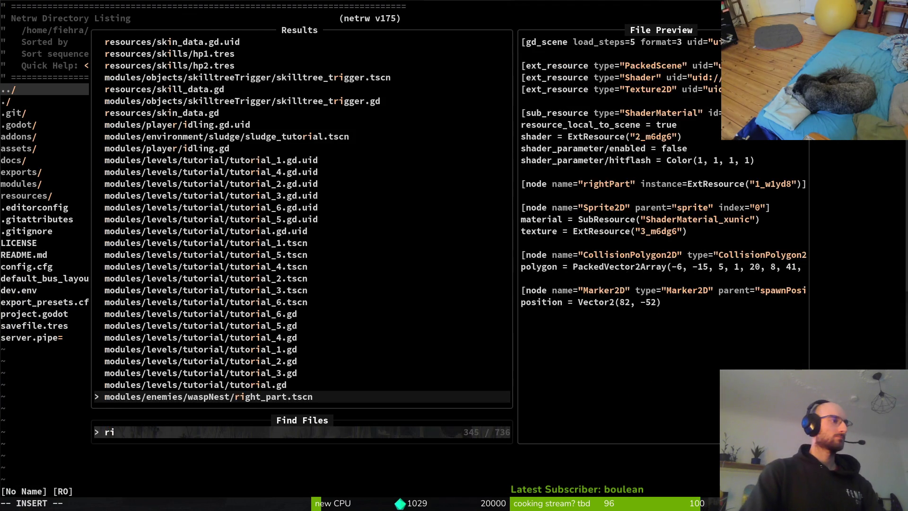
key("Return")
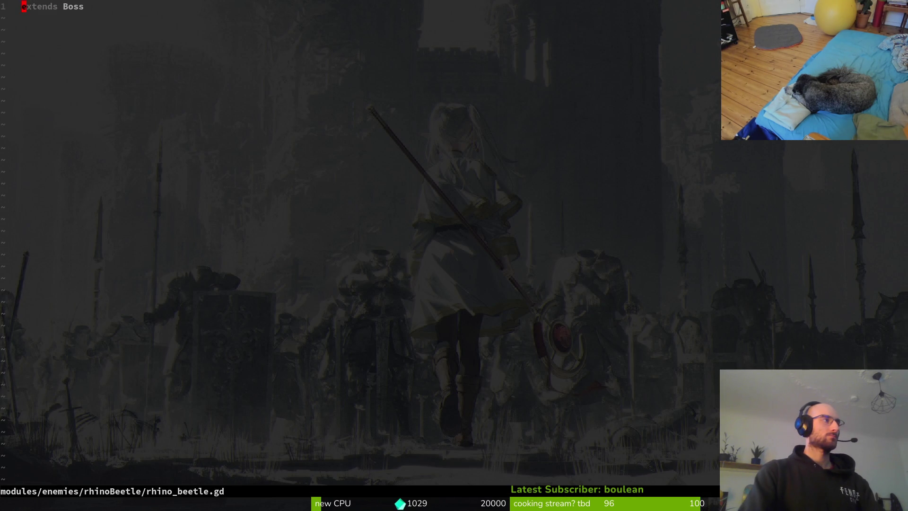
List the rhinoBeetle folder, then back in Godot expand the finiteStateMachine states.
key("space")
key("p")
key("v")
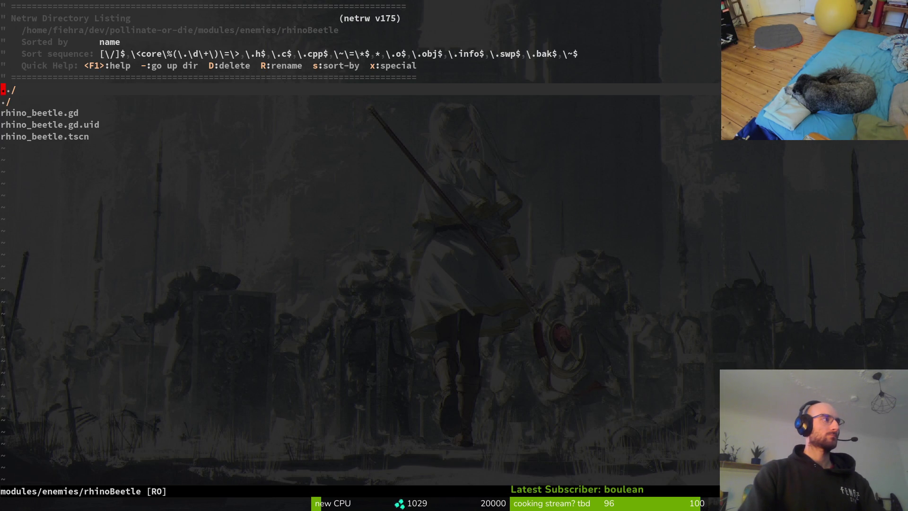
key("alt+Tab")
left_click(15, 192)
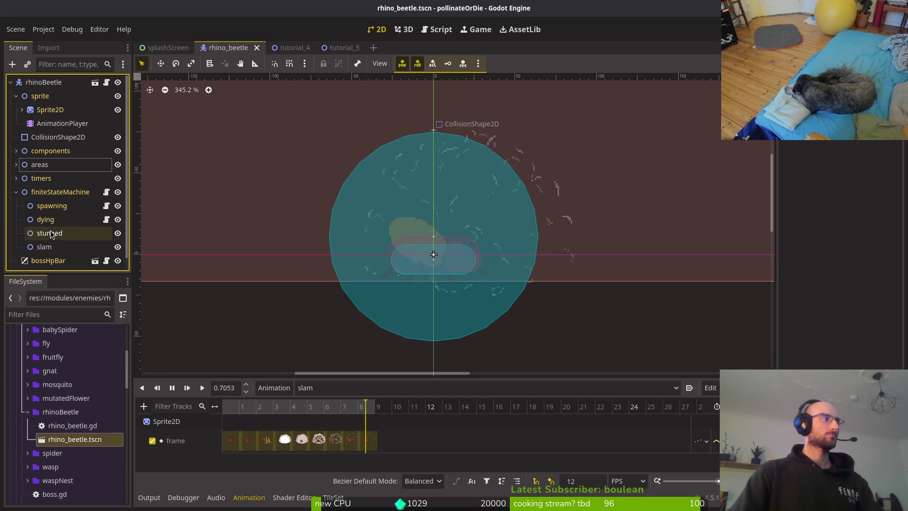
Attach the shared state.gd from res://modules/core/state to the stunned state node.
left_click(65, 234)
key("ctrl+a")
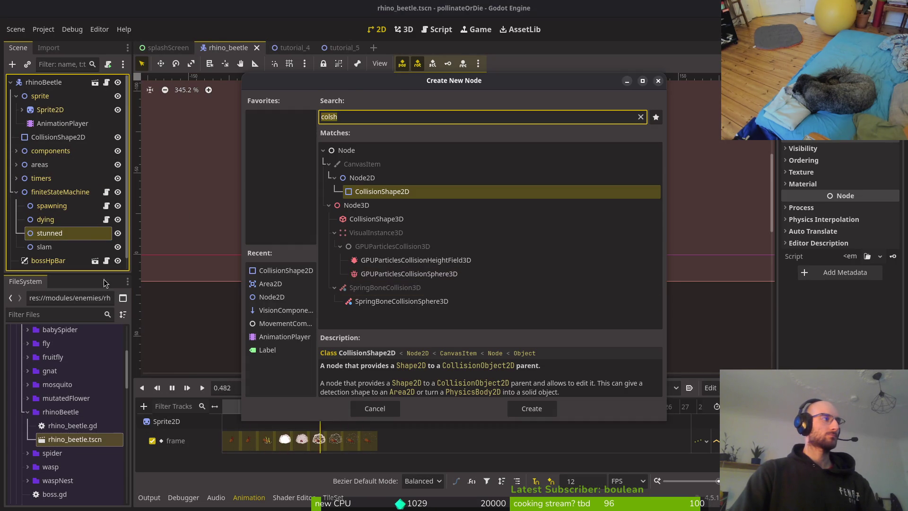
key("Escape")
right_click(85, 236)
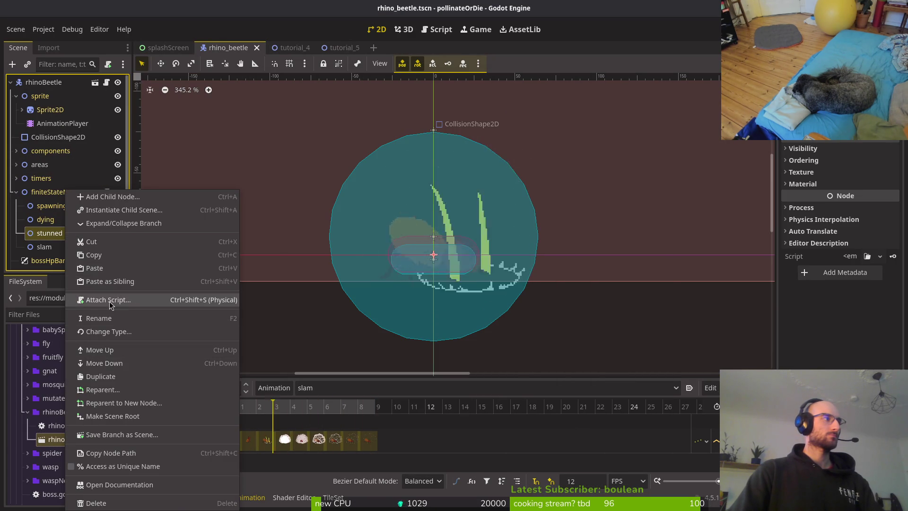
left_click(118, 300)
left_click(555, 243)
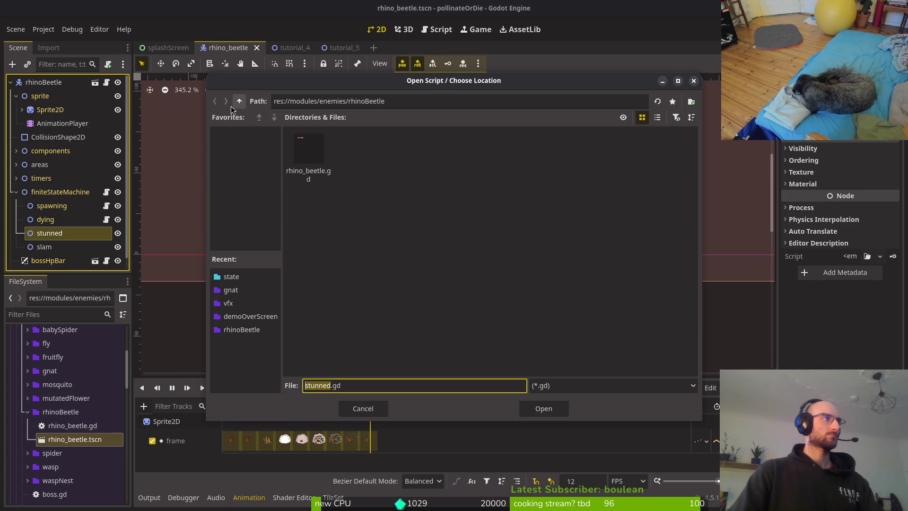
left_click(244, 103)
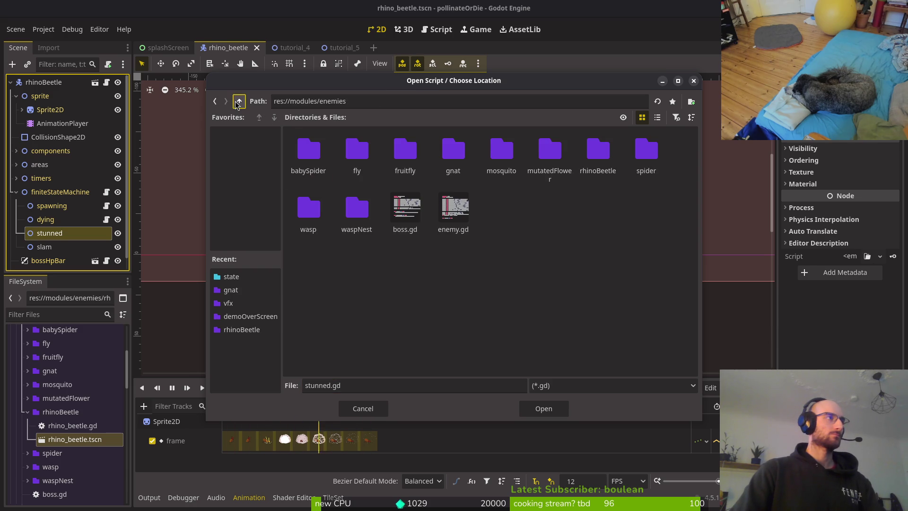
left_click(244, 103)
double_click(309, 156)
double_click(548, 150)
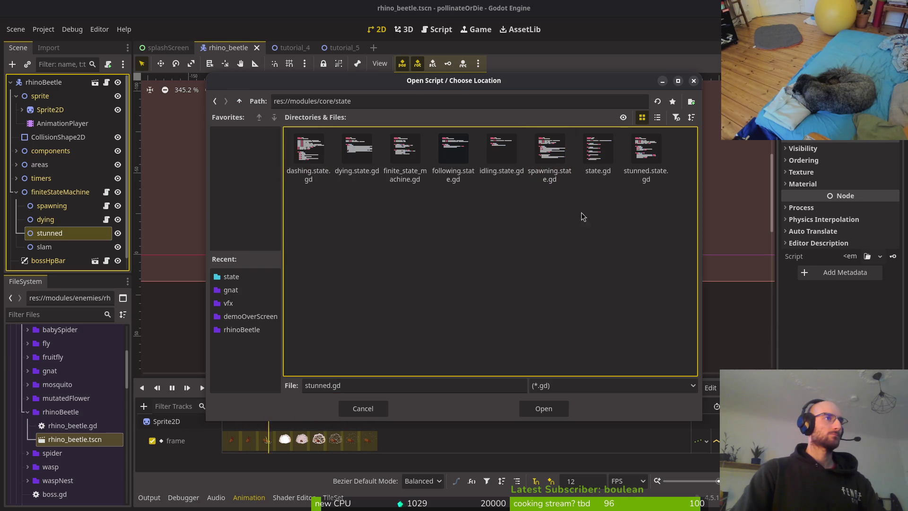
left_click(587, 146)
left_click(543, 408)
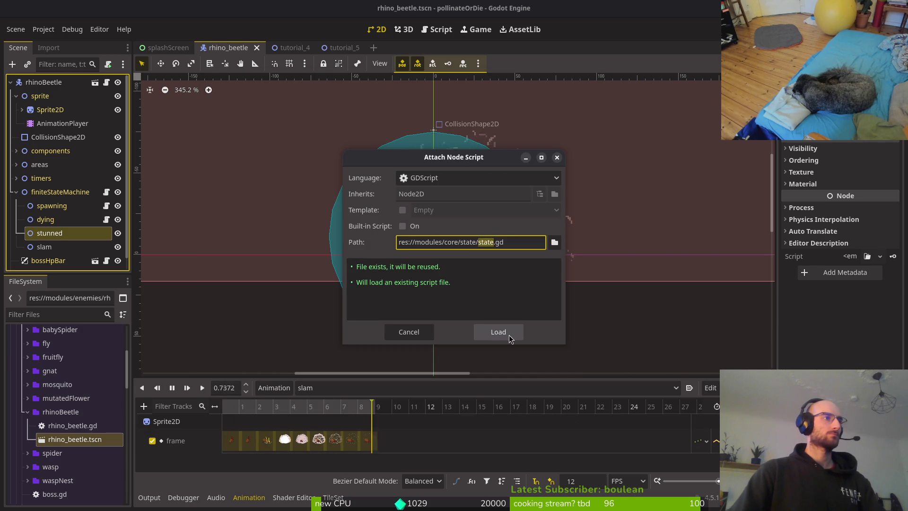
left_click(497, 331)
Attach the same core/state/state.gd script to the slam state node.
right_click(52, 246)
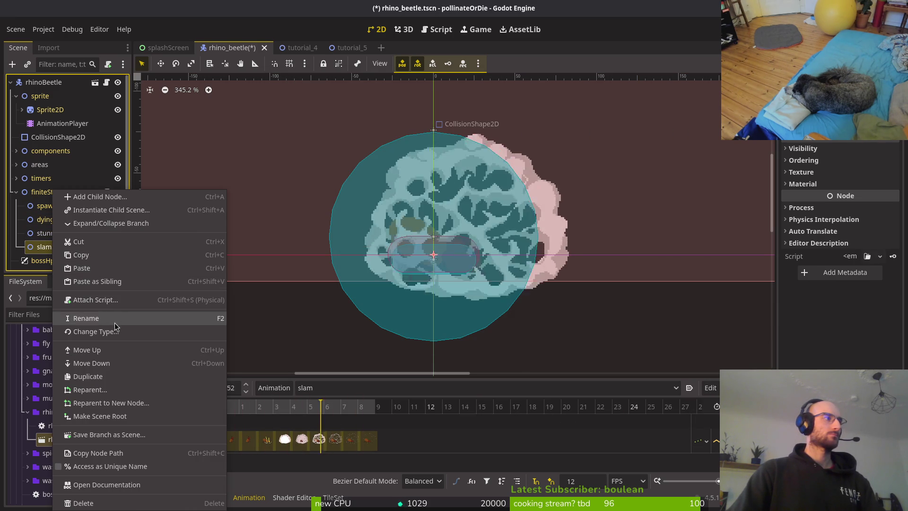
left_click(198, 312)
left_click(554, 242)
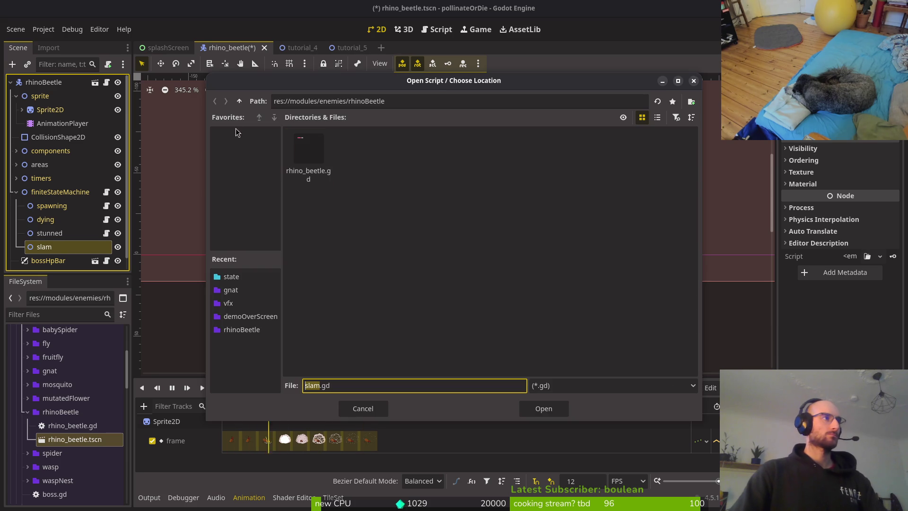
double_click(240, 101)
double_click(309, 148)
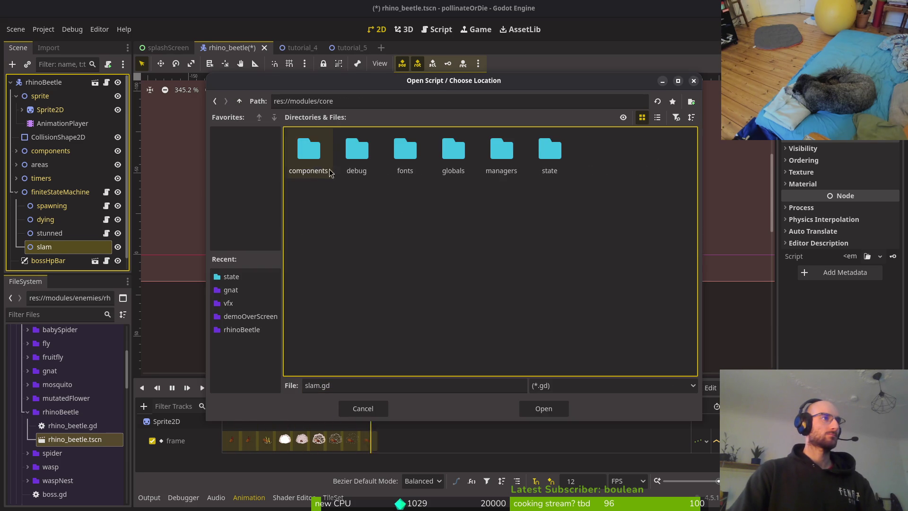
double_click(548, 152)
left_click(614, 182)
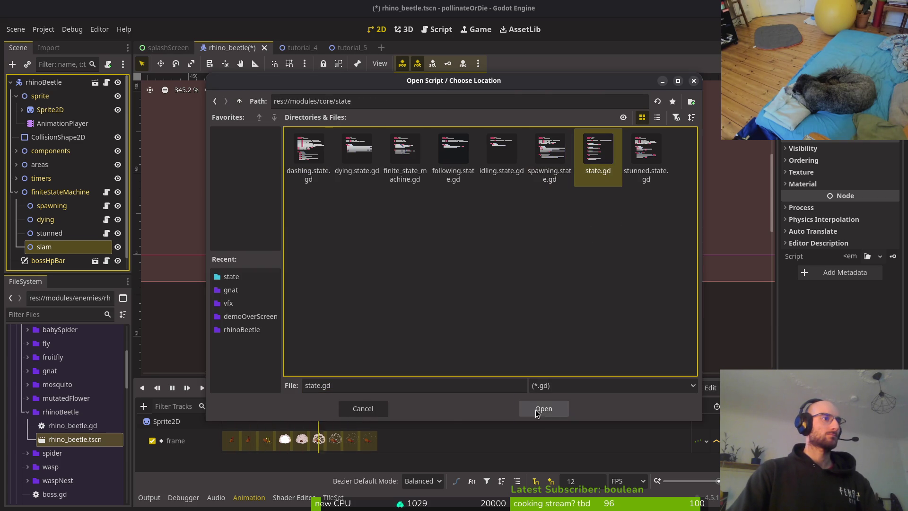
left_click(538, 410)
left_click(498, 332)
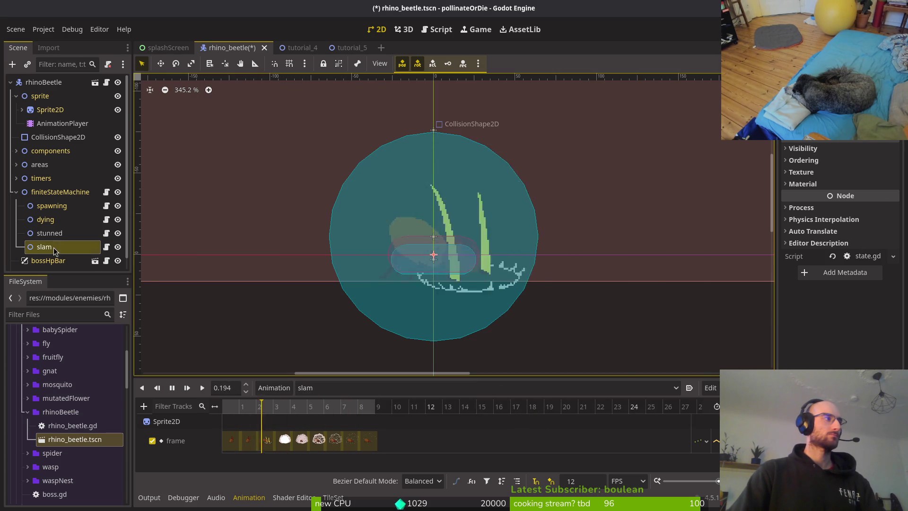
right_click(53, 233)
Give the stunned node the existing core/state/stunned.state.gd script instead.
left_click(90, 273)
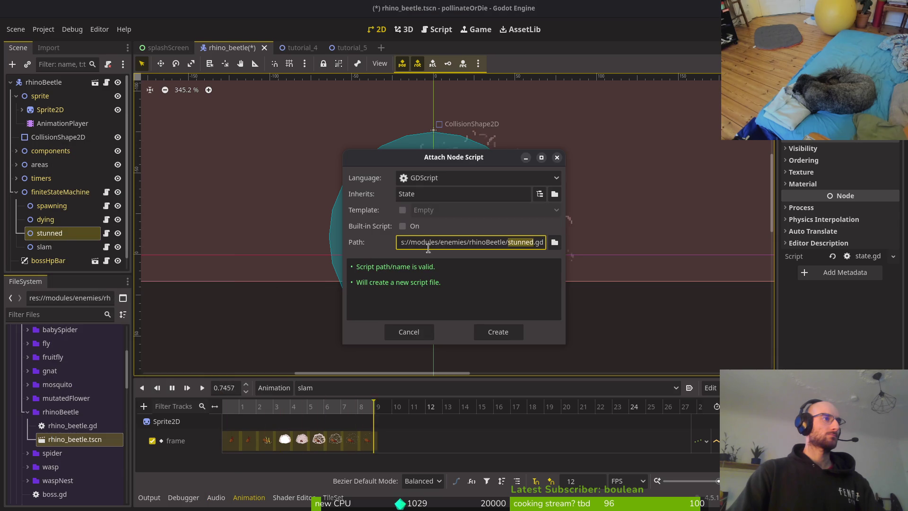
left_click(498, 332)
right_click(54, 240)
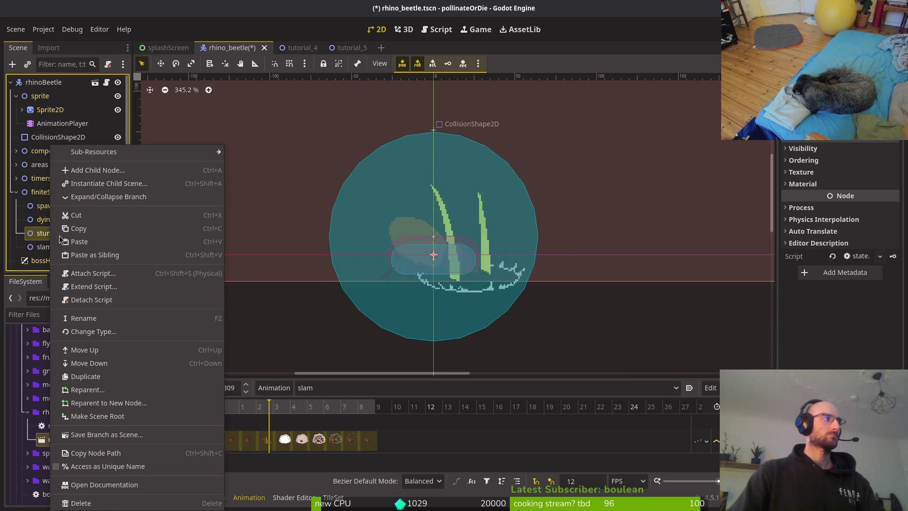
left_click(109, 286)
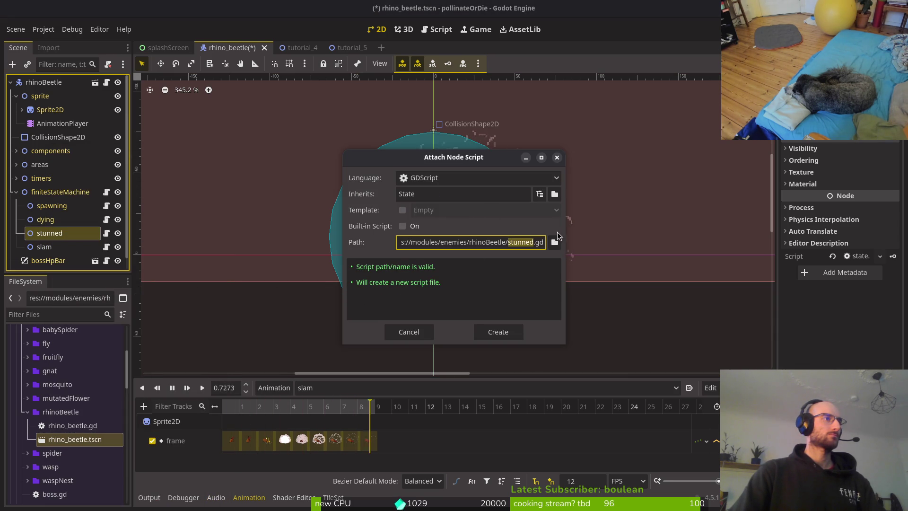
left_click(554, 242)
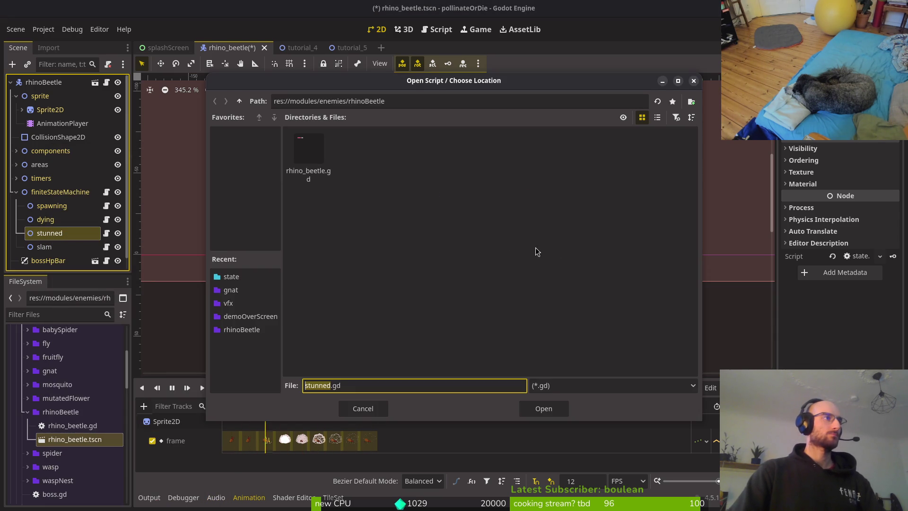
left_click(240, 102)
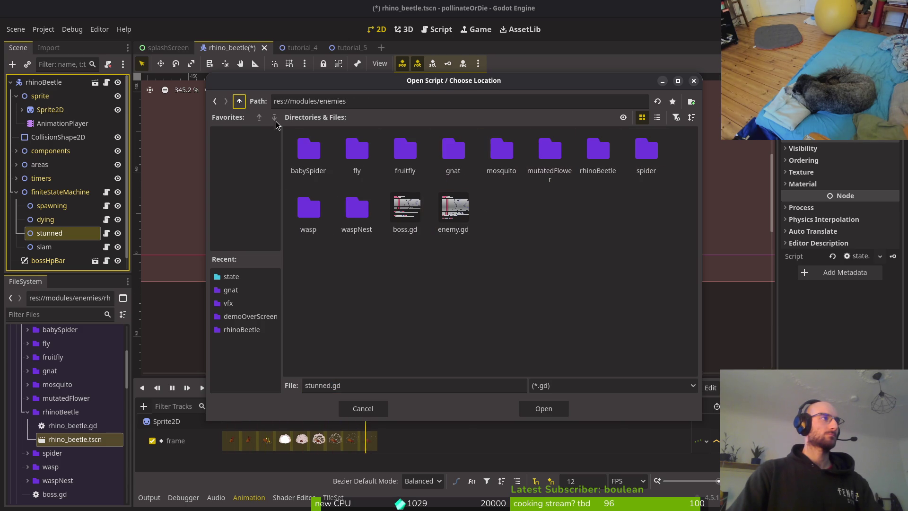
left_click(239, 100)
left_click(319, 159)
double_click(320, 159)
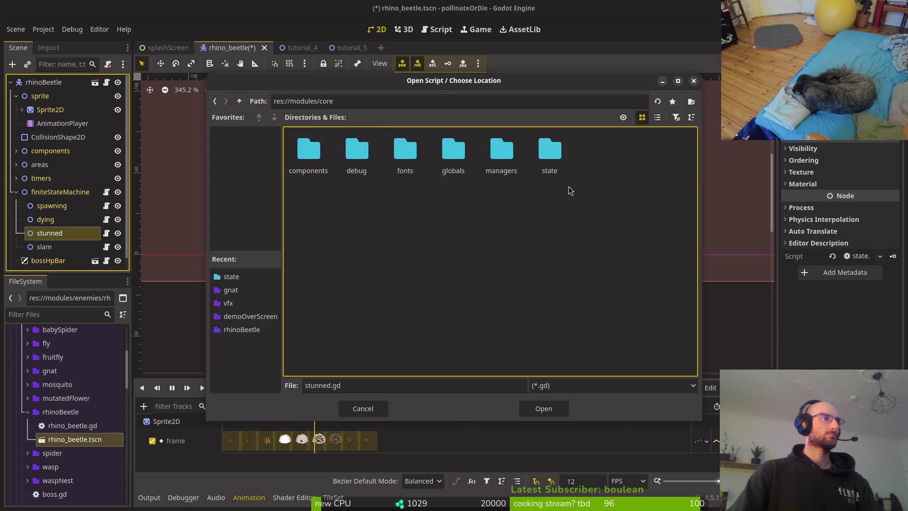
double_click(549, 150)
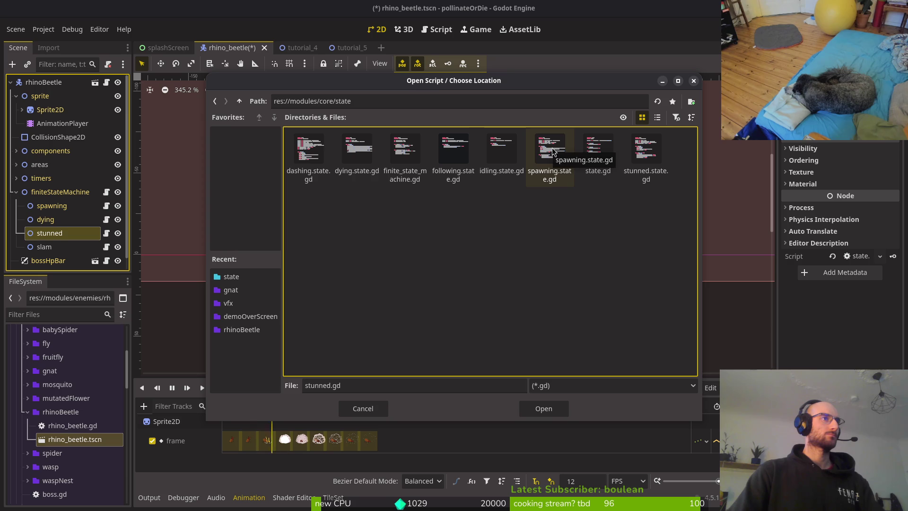
left_click(644, 171)
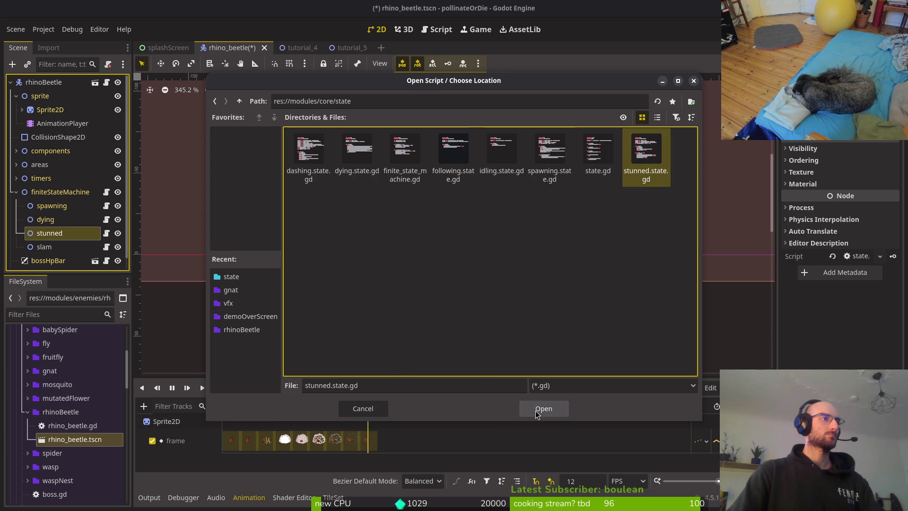
left_click(536, 412)
left_click(498, 332)
Create and attach a new slam.gd to the slam node, then save the rhino_beetle scene.
left_click(44, 247)
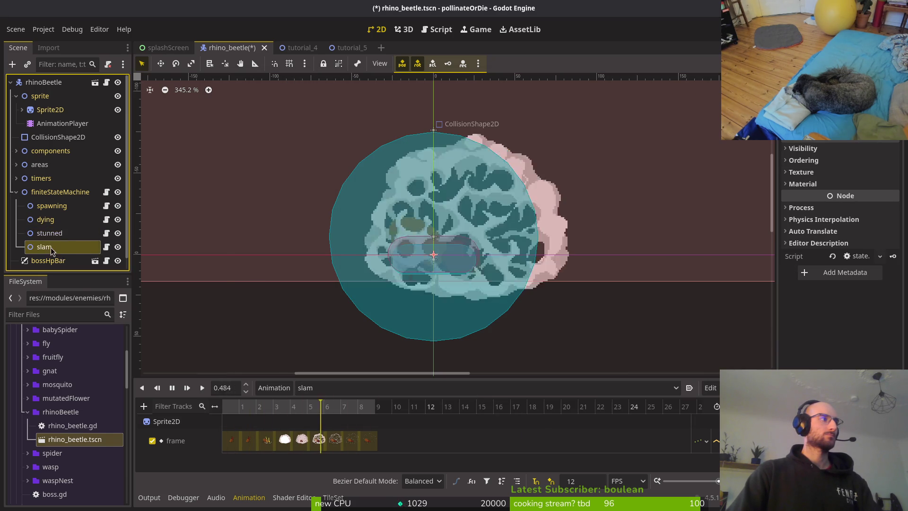
right_click(44, 246)
left_click(91, 275)
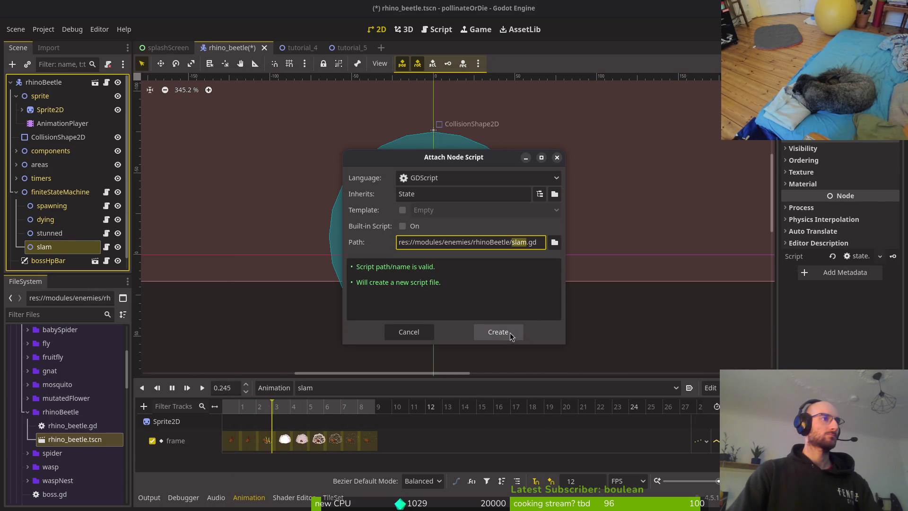
left_click(514, 336)
key("ctrl+s")
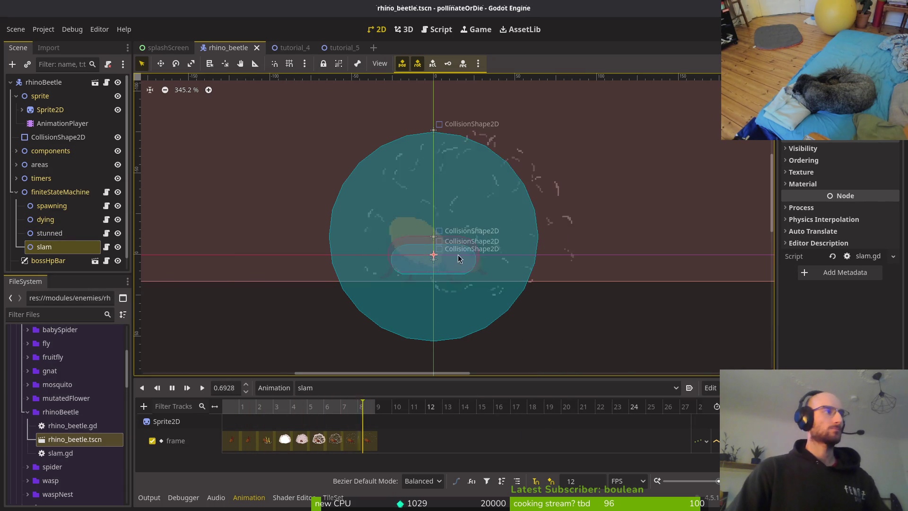
key("ctrl+s")
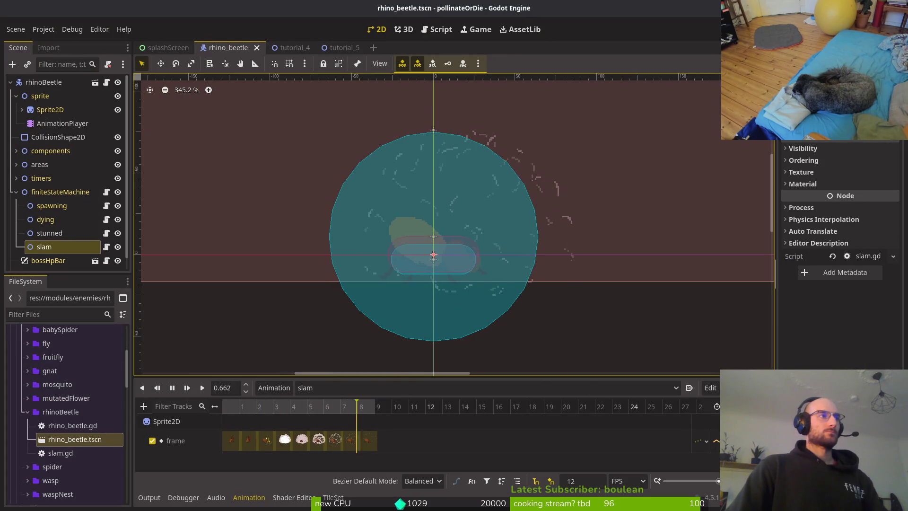
key("ctrl+s")
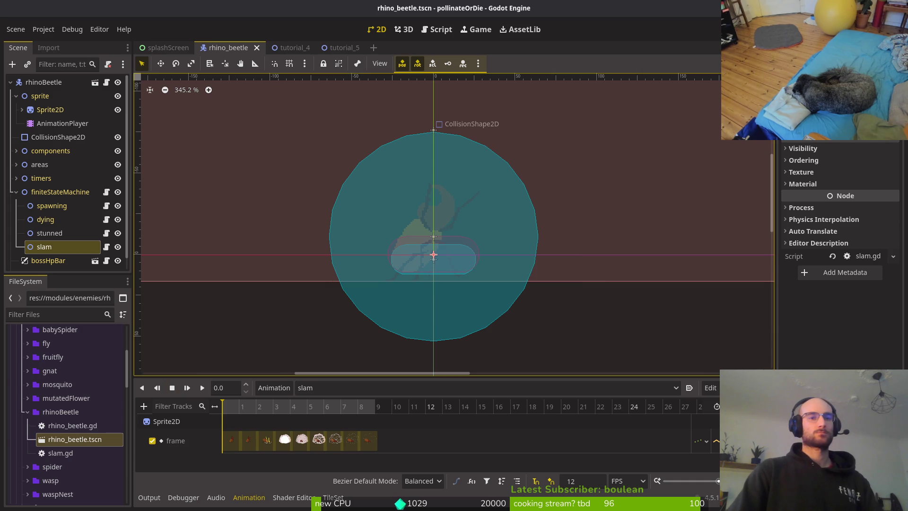
key("alt+Tab")
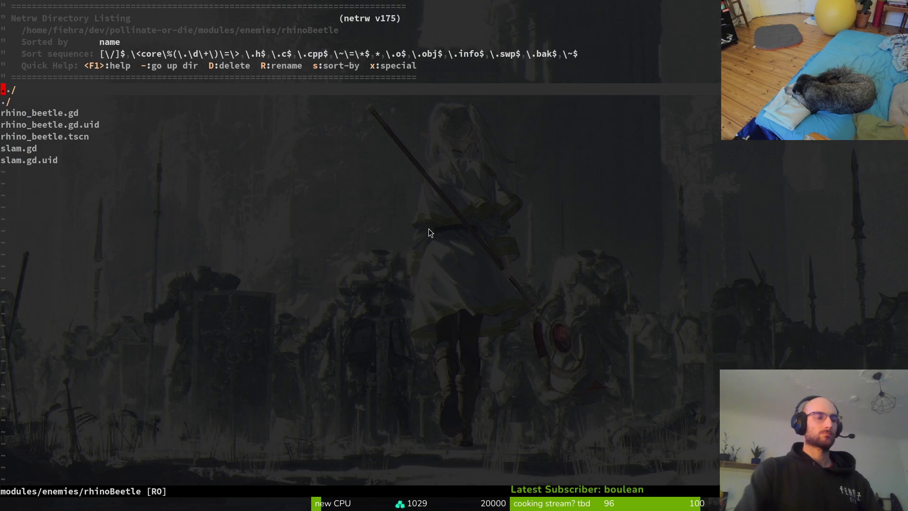
Open the rhino beetle's slam.gd in Vim with the file finder.
key("space")
key("f")
key("f")
type("slasm")
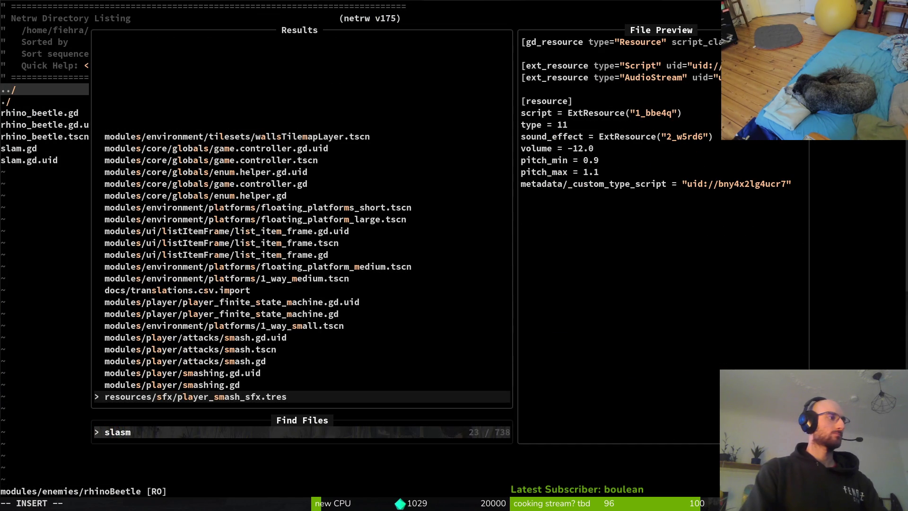
key("BackSpace")
type("m")
key("Return")
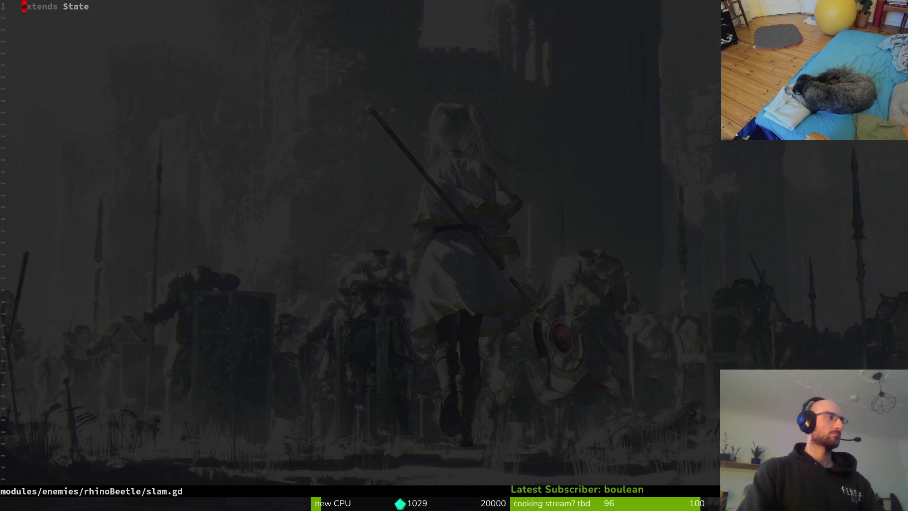
Paste the full contents of the wasp's shooting.gd into slam.gd.
key("space")
key("f")
key("f")
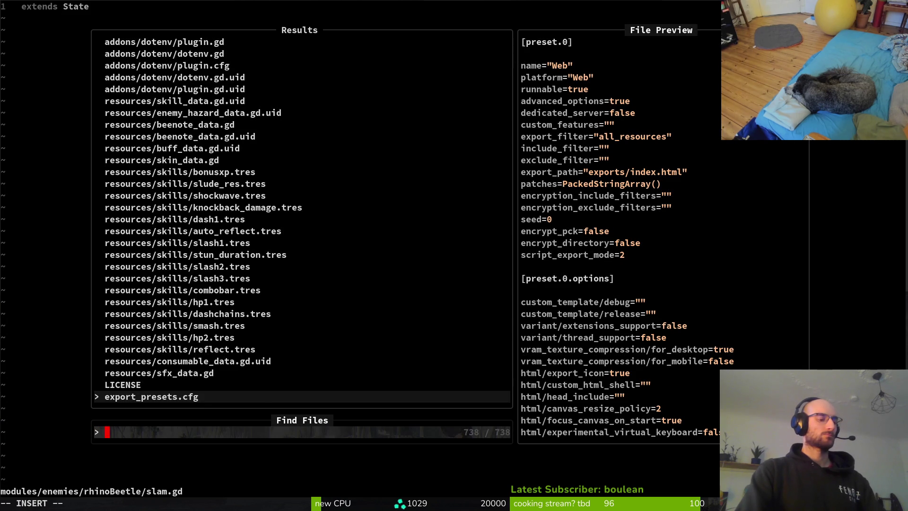
type("shoot")
key("ctrl+v")
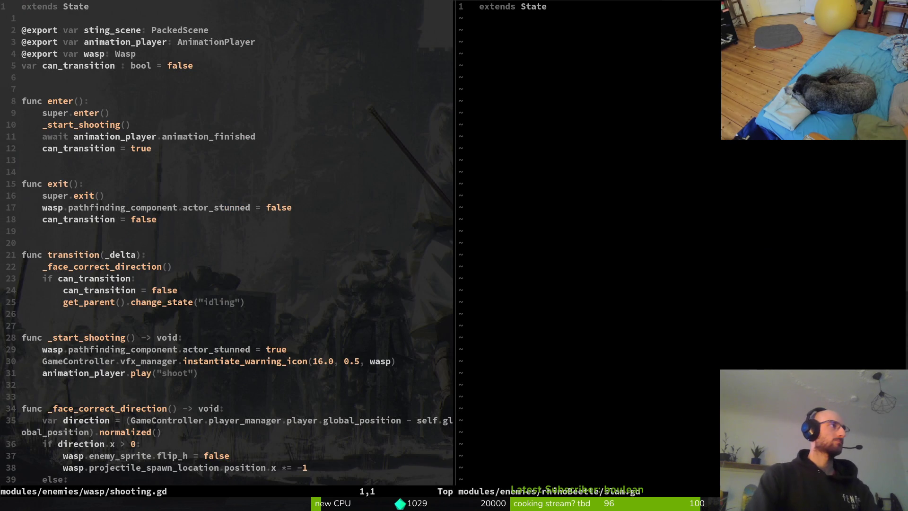
key("y")
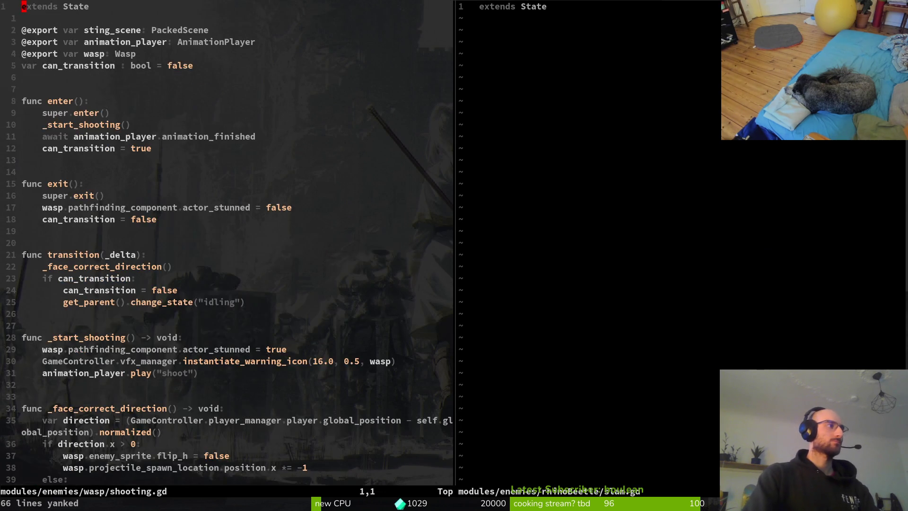
key("ctrl+w")
key("l")
key("V")
key("p")
Rename the exported wasp variable to rhino_beetle and begin retyping its Wasp type.
key("j")
key("j")
key("j")
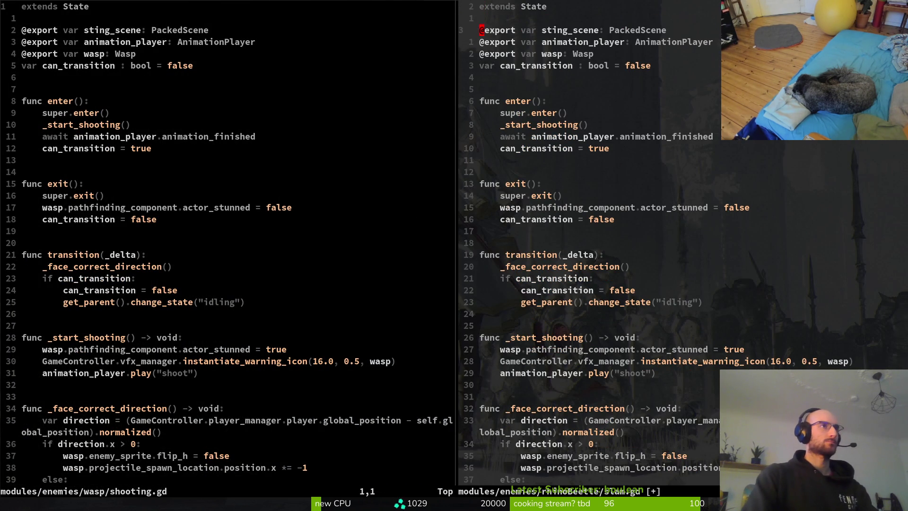
key("w")
key("w")
key("w")
type("cwrhino_")
type("beetle")
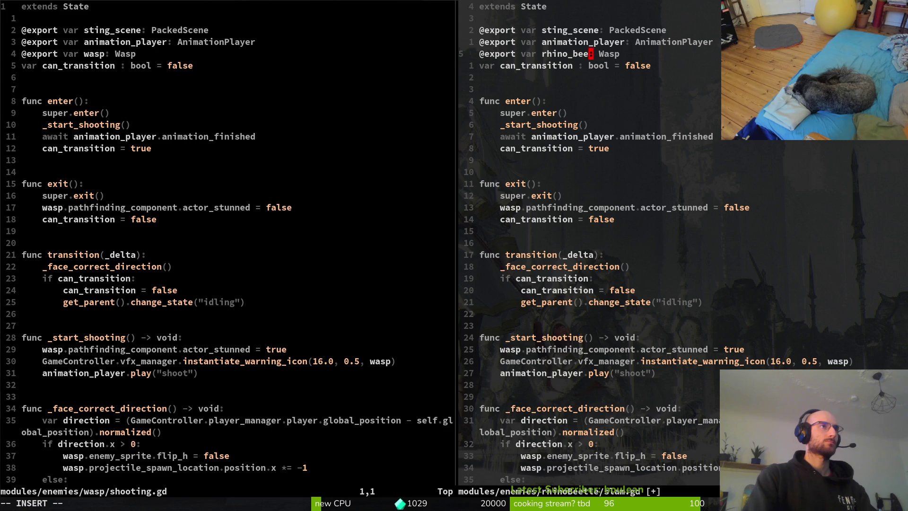
key("Escape")
key("w")
key("w")
type("cwRHi")
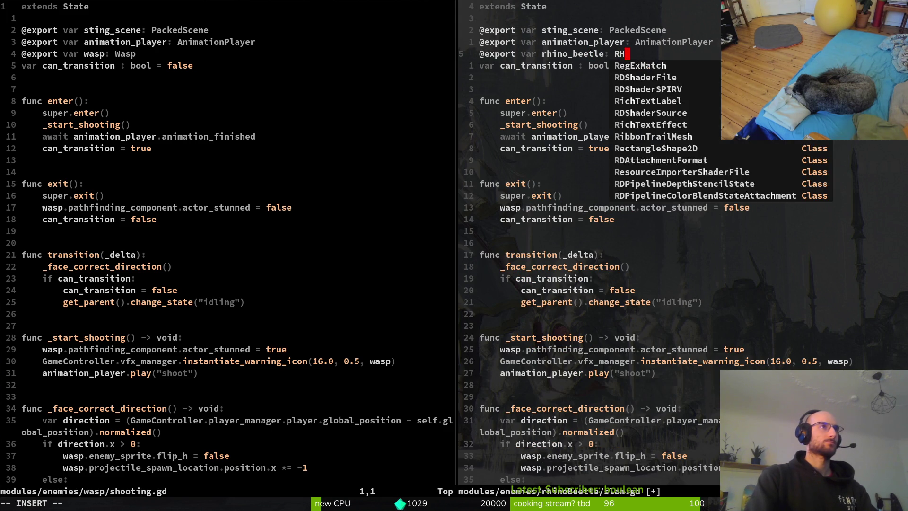
key("Escape")
Add class_name RhinoBeetle to rhino_beetle.gd and save it.
key("space")
key("f")
key("f")
type("rhsl")
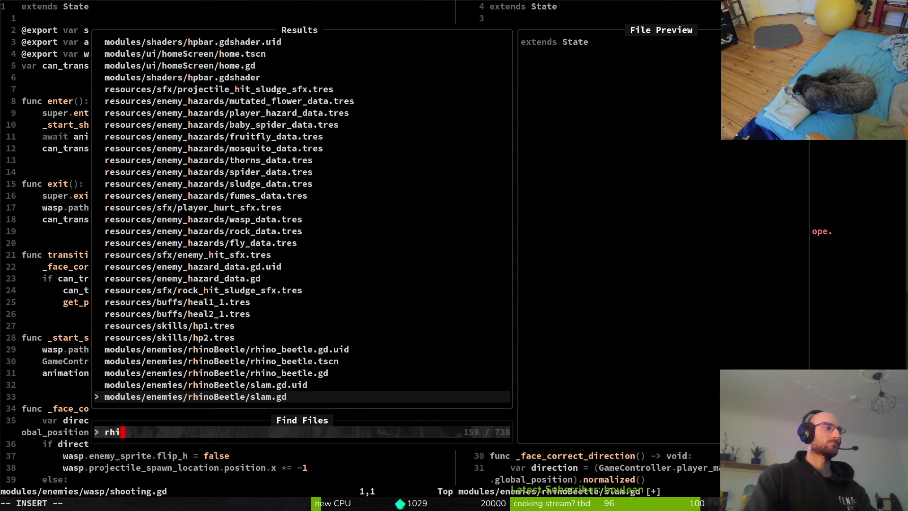
key("Return")
key("space")
key("f")
key("f")
type("rhi")
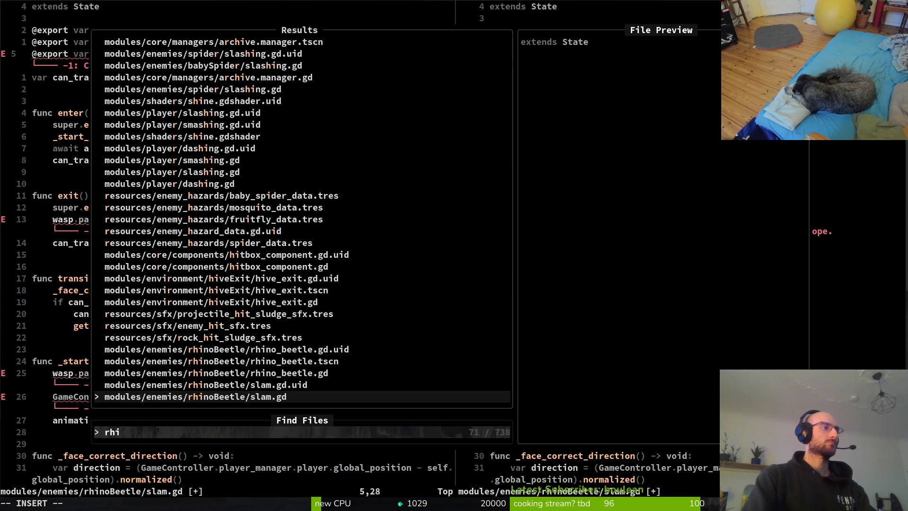
key("Up")
key("Up")
key("Return")
type("oclass_name RhinoBeetle")
key("Escape")
type(":w")
key("Return")
key("alt+Tab")
key("alt+Tab")
key("ctrl+w")
Complete the exported rhino_beetle variable's type as RhinoBeetle and save slam.gd.
type("l")
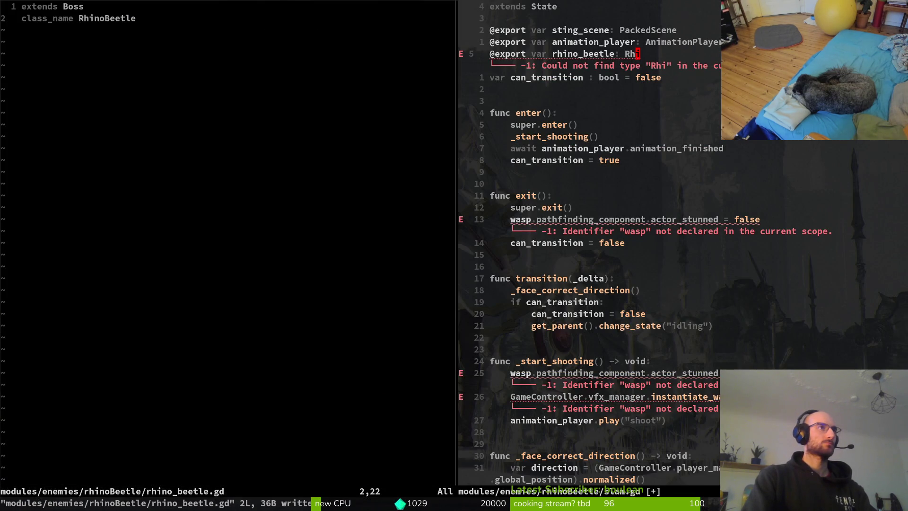
type("AnoBeetle")
key("Escape")
type(":w")
key("Return")
key("j")
Replace enter()'s _start_shooting() and await lines with animation_player.play("slam").
key("k")
key("k")
key("j")
key("j")
key("j")
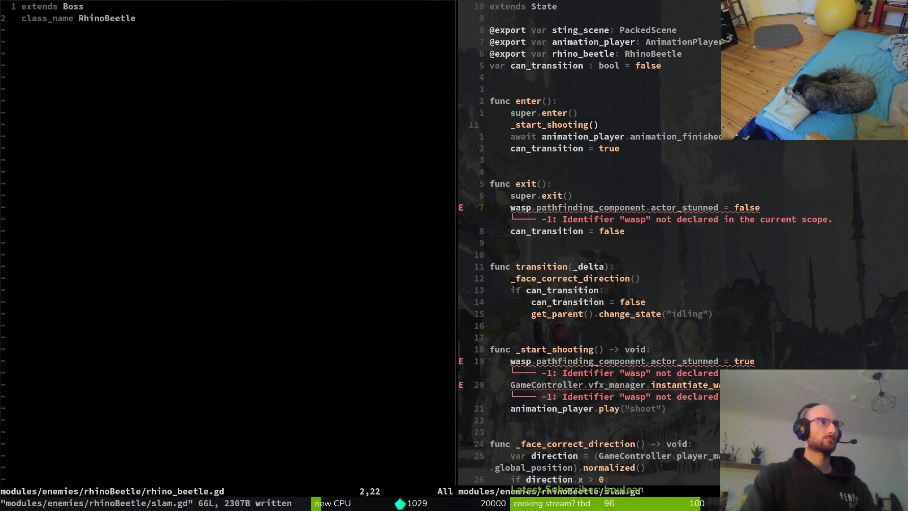
key("d")
key("d")
key("V")
key("k")
key("Escape")
key("j")
key("d")
key("d")
type("Oanimation_player.play(")
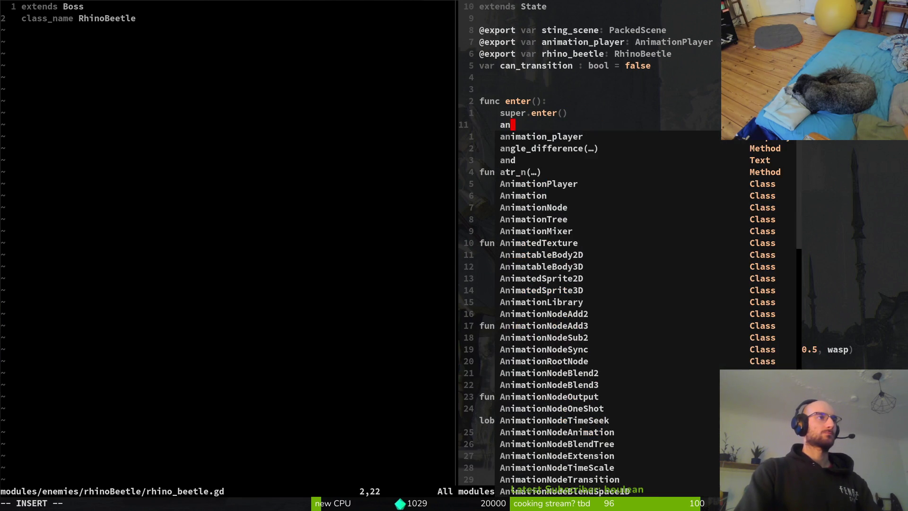
type("\"slam\"")
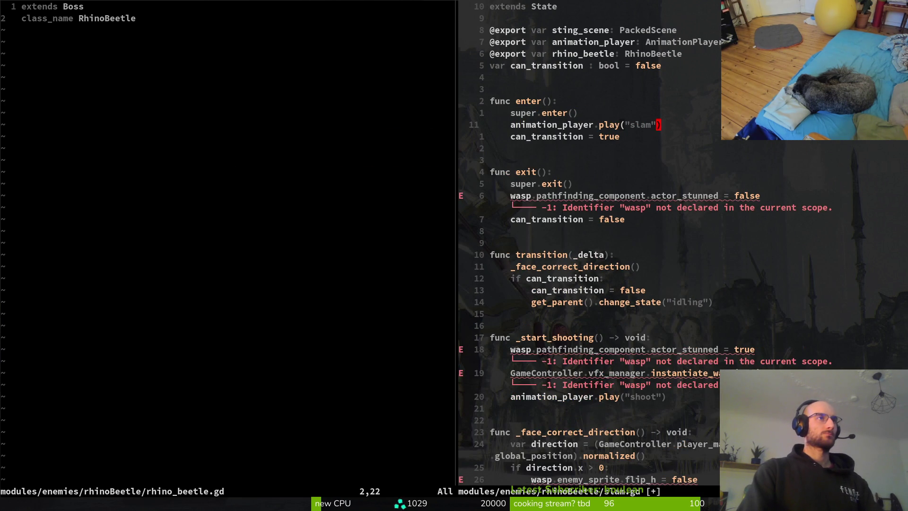
key("Escape")
type(":w")
key("Return")
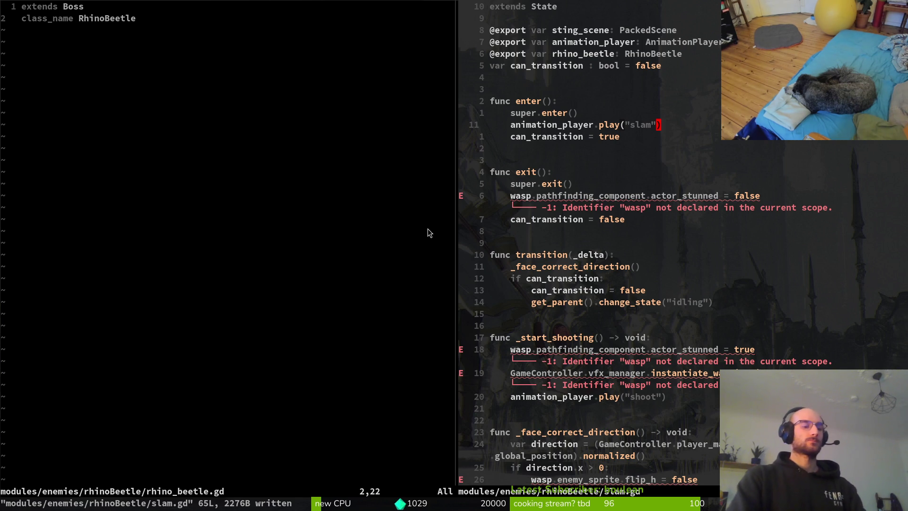
Remove the wasp reference from exit() and save slam.gd.
key("j")
key("j")
key("j")
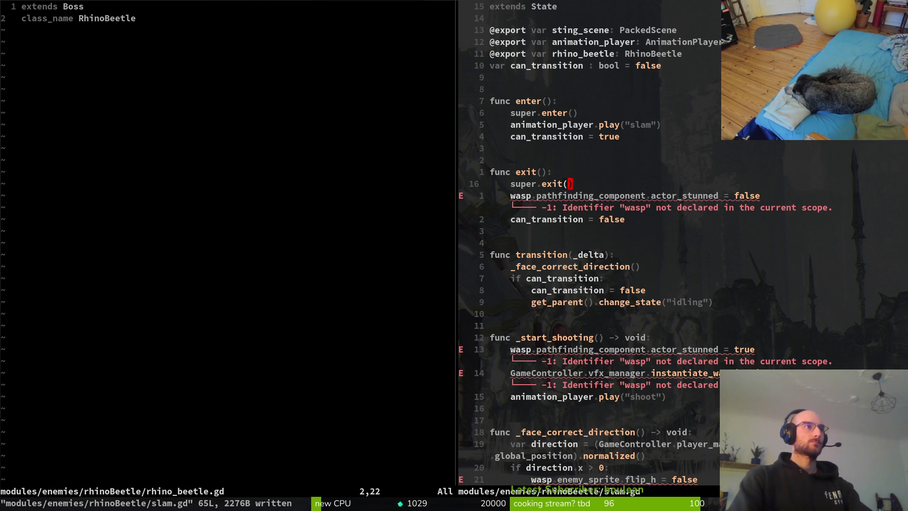
key("b")
key("b")
key("b")
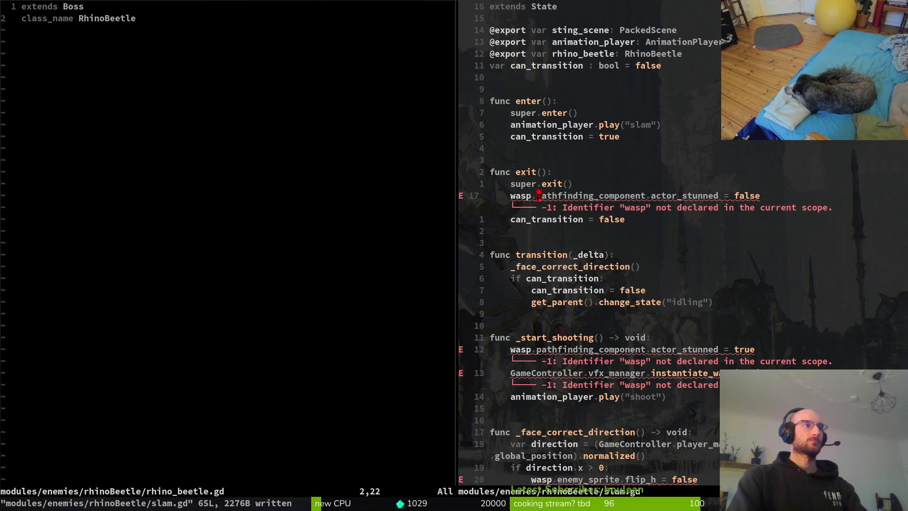
key("c")
key("w")
key("Escape")
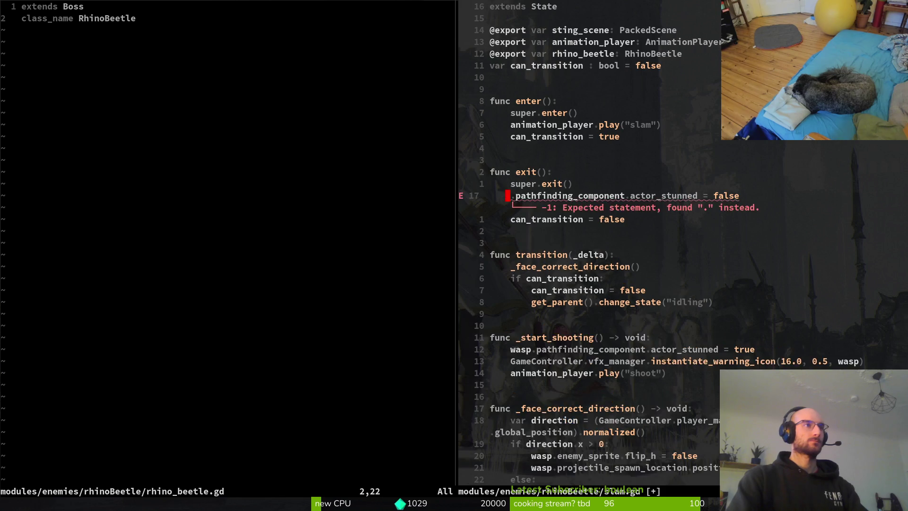
key("d")
key("d")
type(":w")
key("Return")
key("j")
key("j")
key("j")
key("alt+Tab")
Add a Node2D child named following under finiteStateMachine.
left_click(60, 192)
left_click(16, 191)
key("ctrl+a")
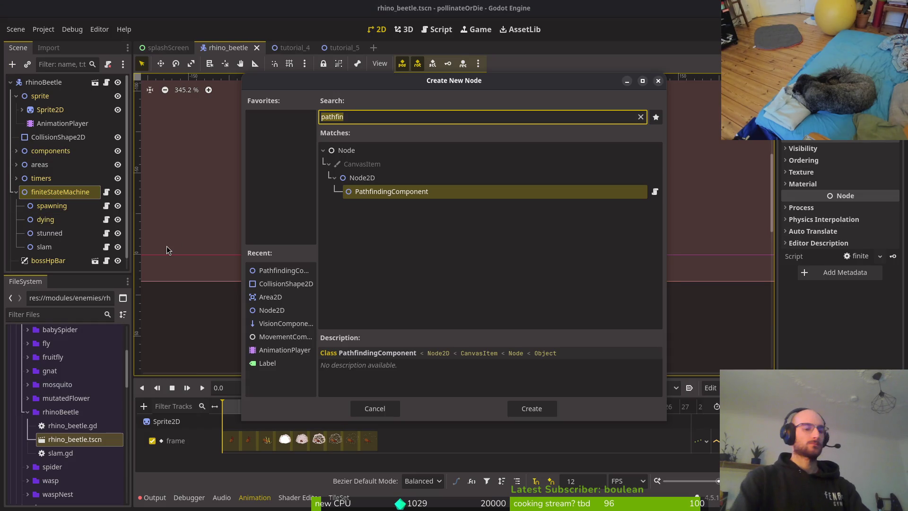
type("follow")
key("BackSpace")
key("BackSpace")
key("BackSpace")
type("nod2")
key("Return")
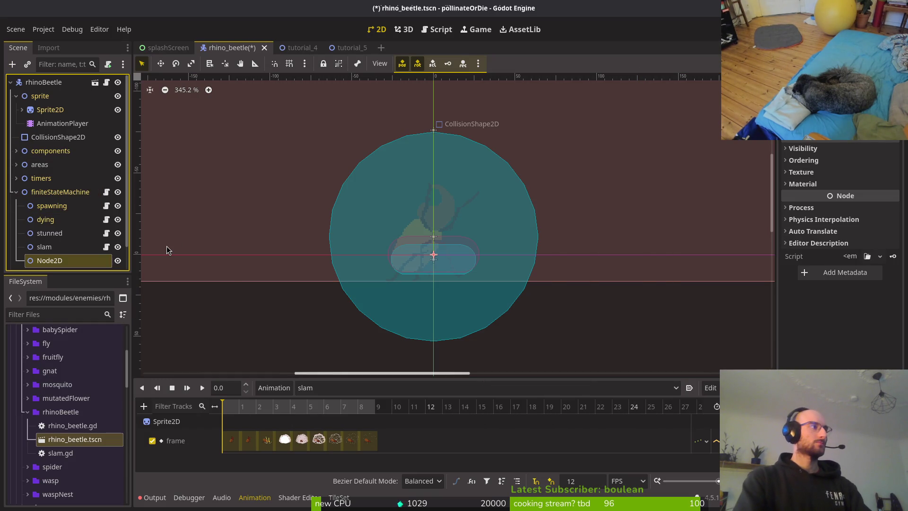
key("F2")
type("following")
key("Return")
Attach core/state/state.gd to the following node and save the rhino beetle scene.
left_click(107, 64)
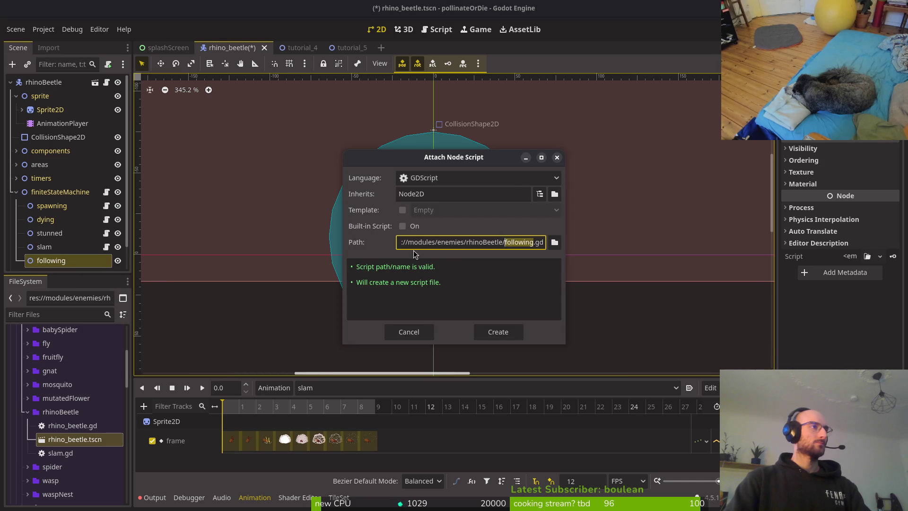
left_click(555, 242)
left_click(240, 101)
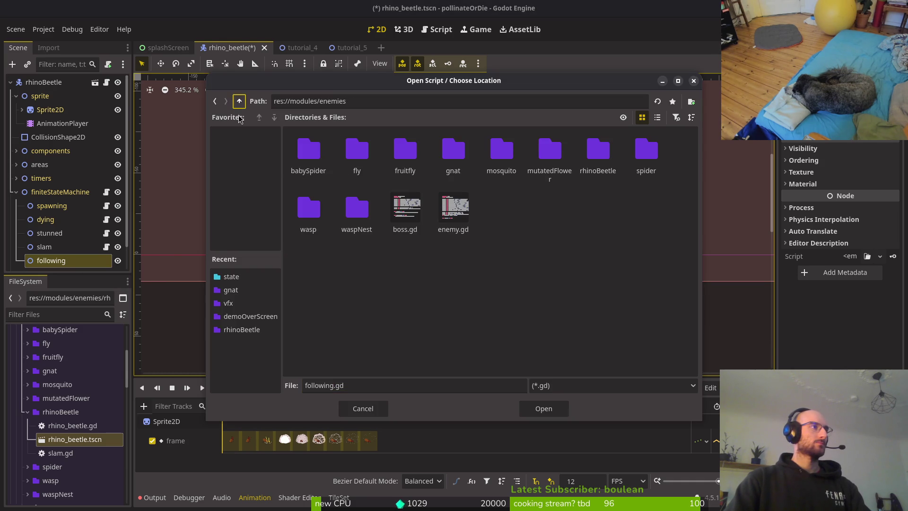
left_click(239, 100)
double_click(308, 149)
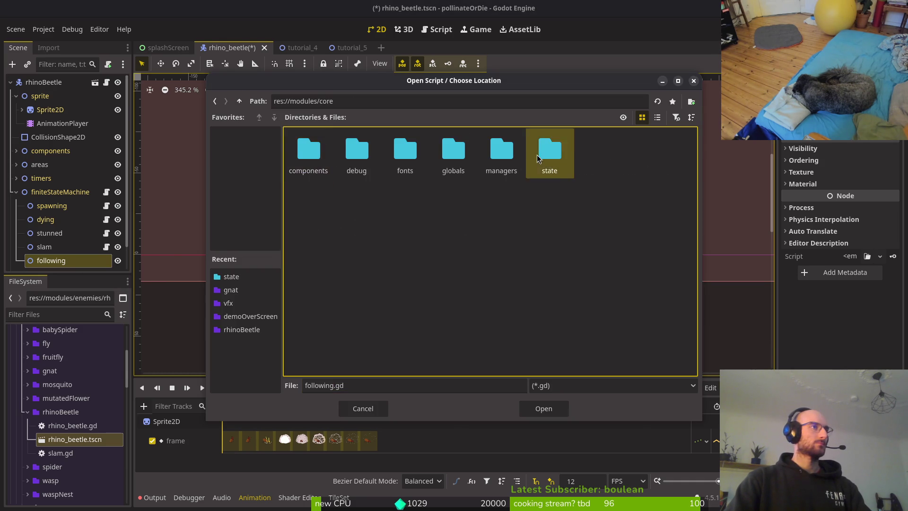
double_click(550, 149)
left_click(597, 149)
key("Return")
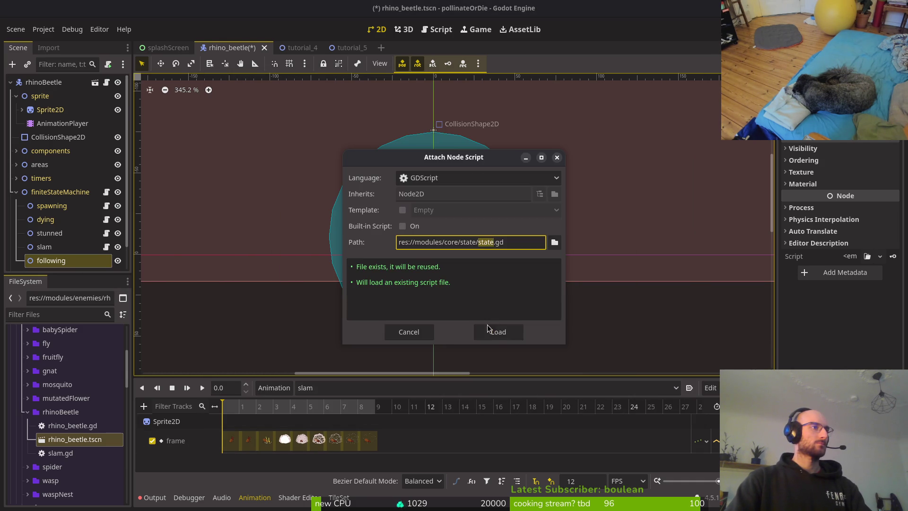
left_click(495, 331)
right_click(105, 258)
left_click(160, 291)
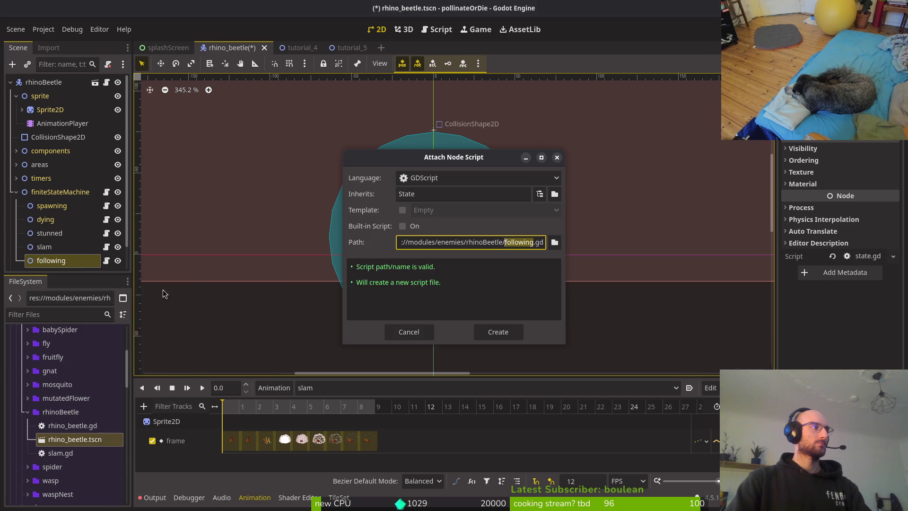
left_click(506, 333)
key("ctrl+s")
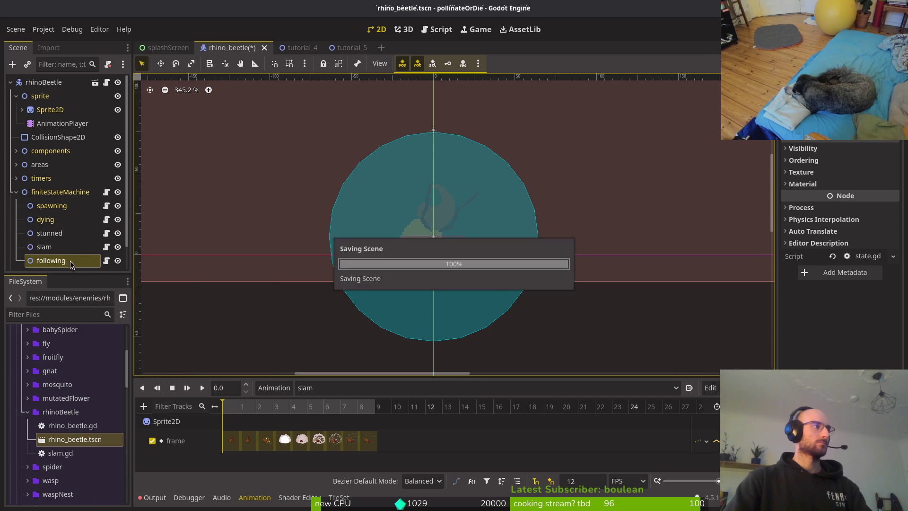
key("alt+Tab")
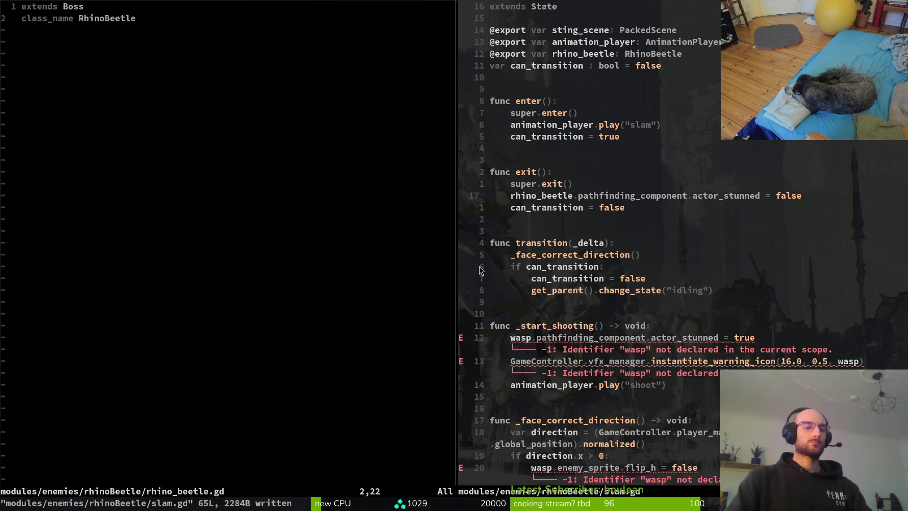
Open pathfinding_component.gd and scroll down through it.
key("ctrl+p")
type("pahtfin")
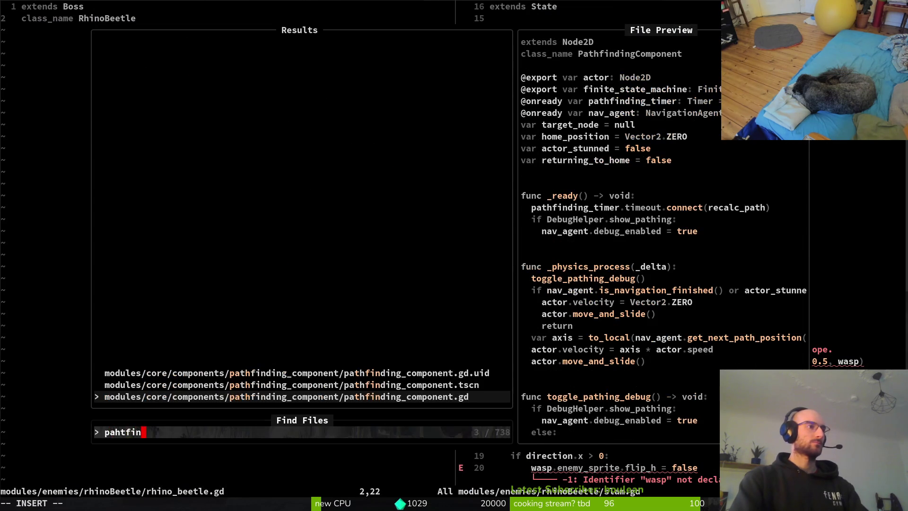
key("Return")
key("ctrl+d")
Close the pathfinding_component.gd split, leaving rhino_beetle.gd, then quit Neovim.
type(":q")
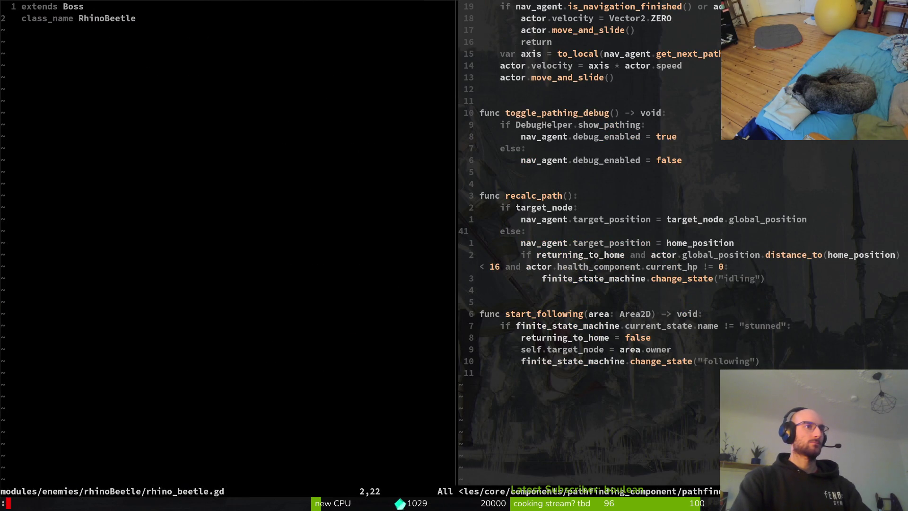
key("Return")
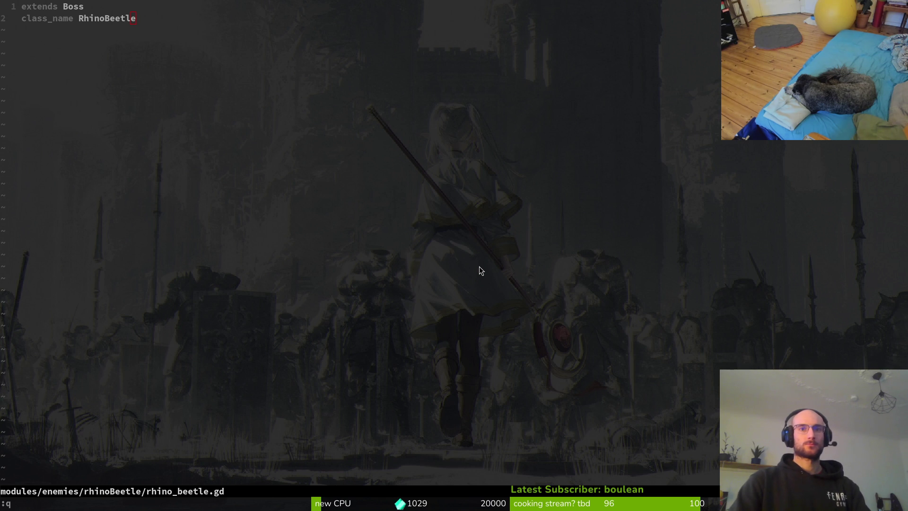
type(":q")
key("Return")
Switch the Godot viewport from rhino_beetle to the tutorial_4 level scene with its oval arena.
scroll(391, 294, "down", 2)
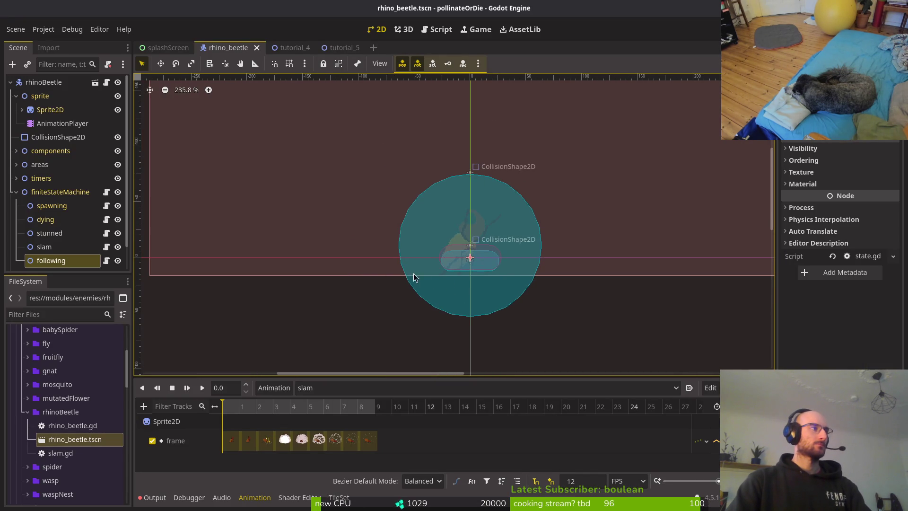
scroll(410, 279, "down", 5)
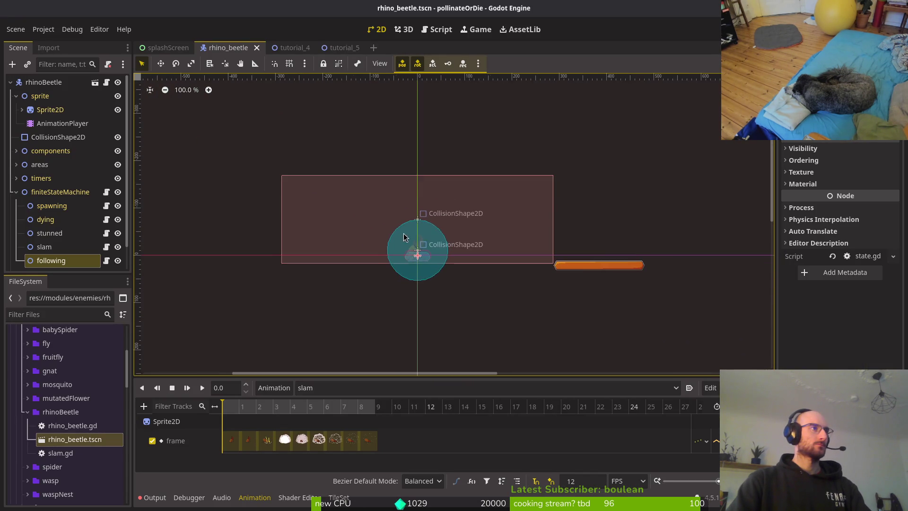
left_click(289, 47)
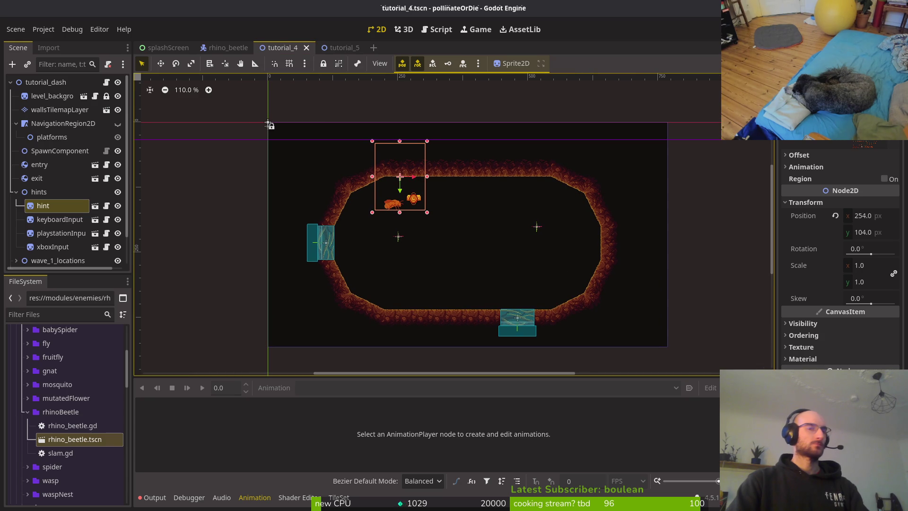
In tutorial_4.gd, change disabled_smash to disabled_dash and save.
key("alt+Tab")
key("space")
key("f")
key("f")
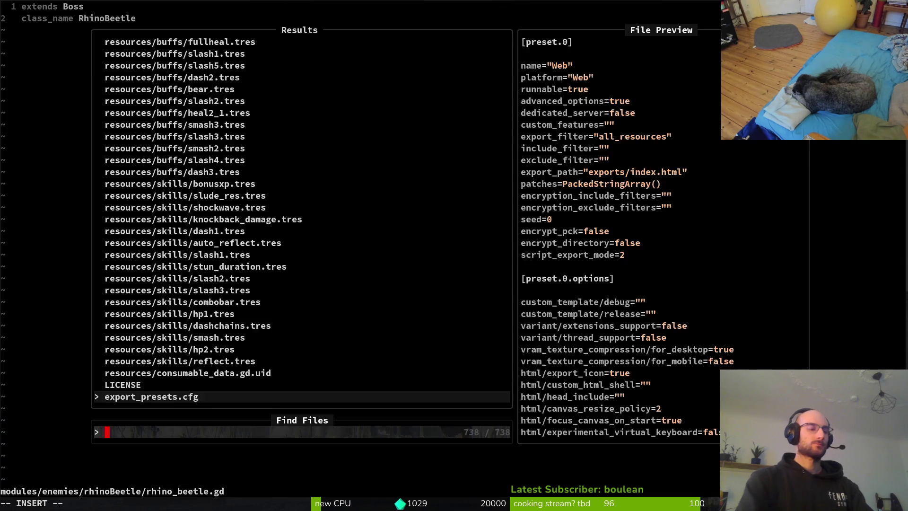
type("tut4")
key("Return")
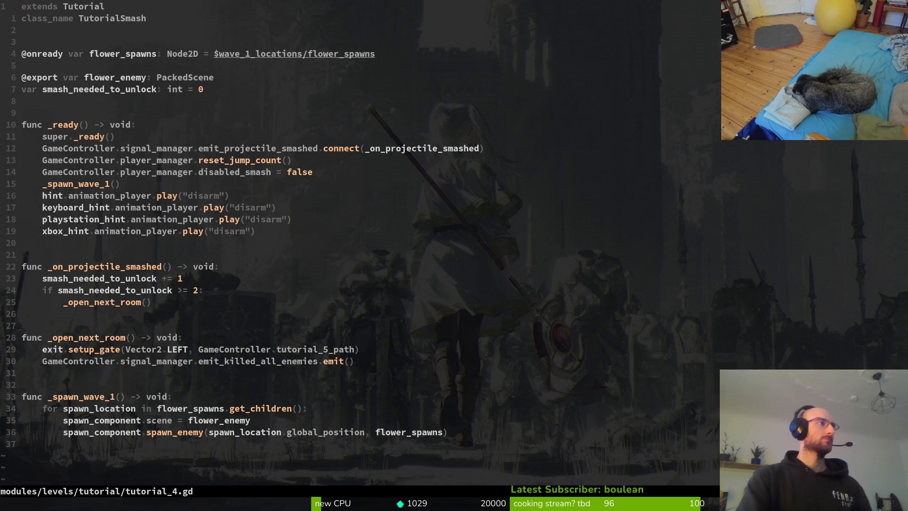
key("j")
key("j")
key("j")
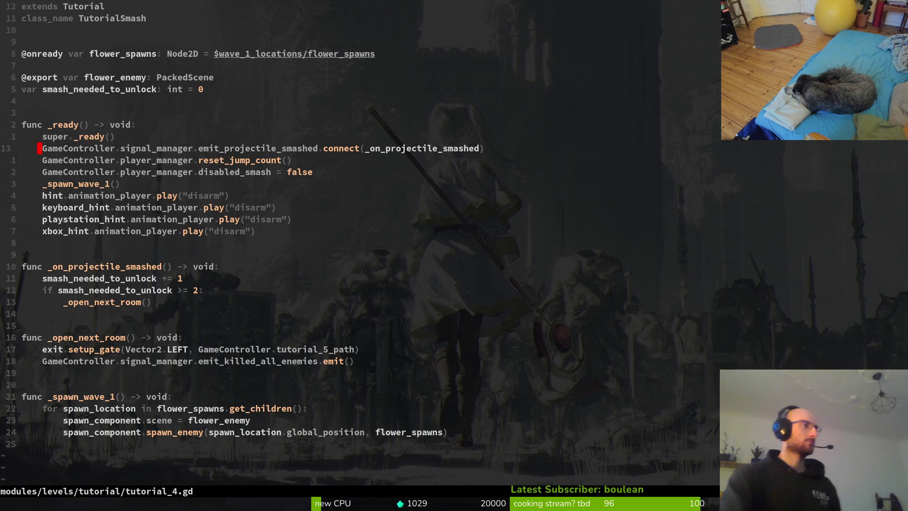
key("w")
key("w")
key("w")
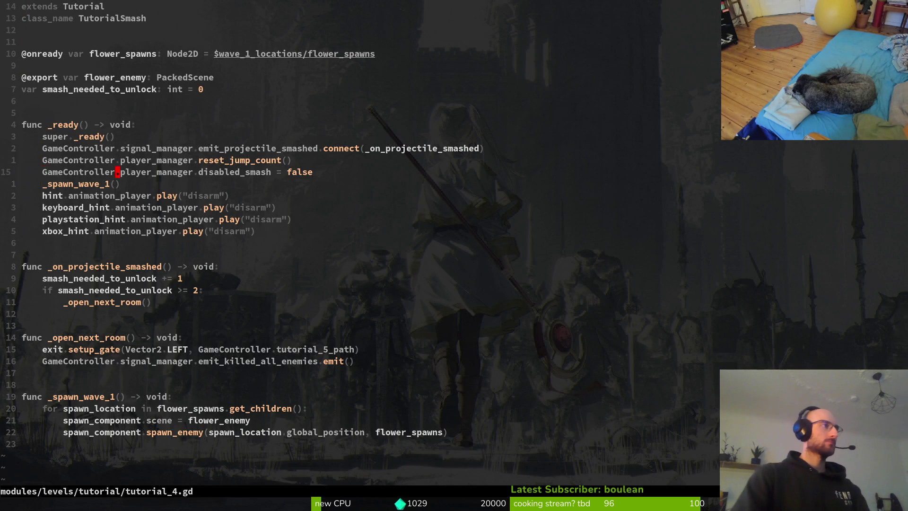
type("cwdisabled_dash")
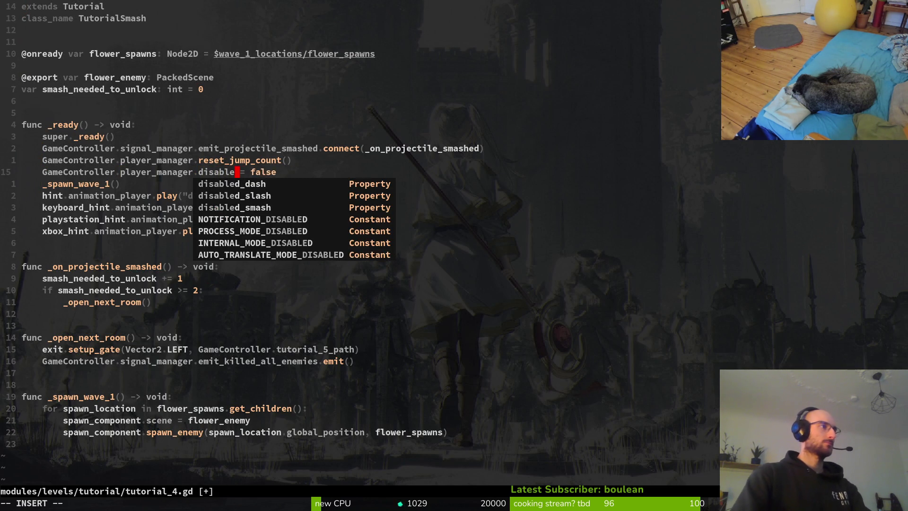
key("Escape")
type(":w")
key("Return")
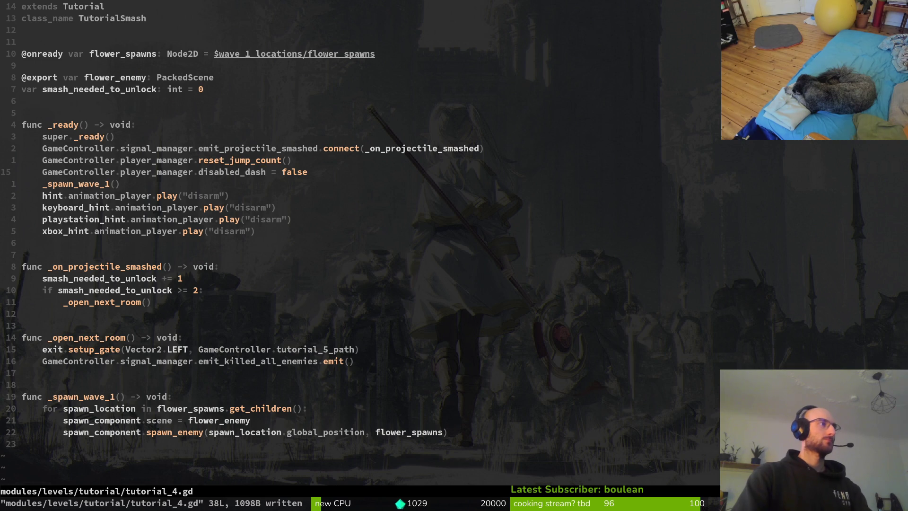
In tutorial_5.gd, change disabled_dash back to disabled_smash and save.
key("space")
key("f")
key("f")
type("tut")
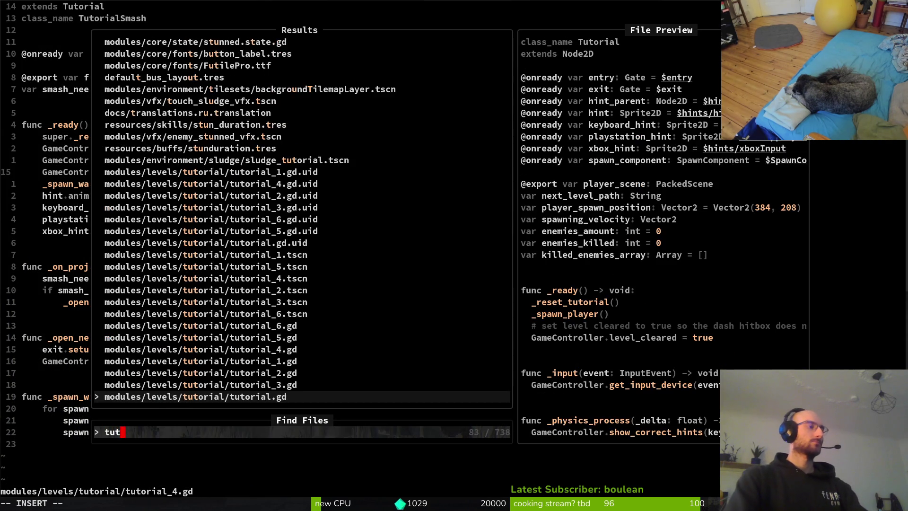
type("5")
key("BackSpace")
type("5")
key("Return")
key("1")
key("5")
key("j")
key("w")
key("w")
key("w")
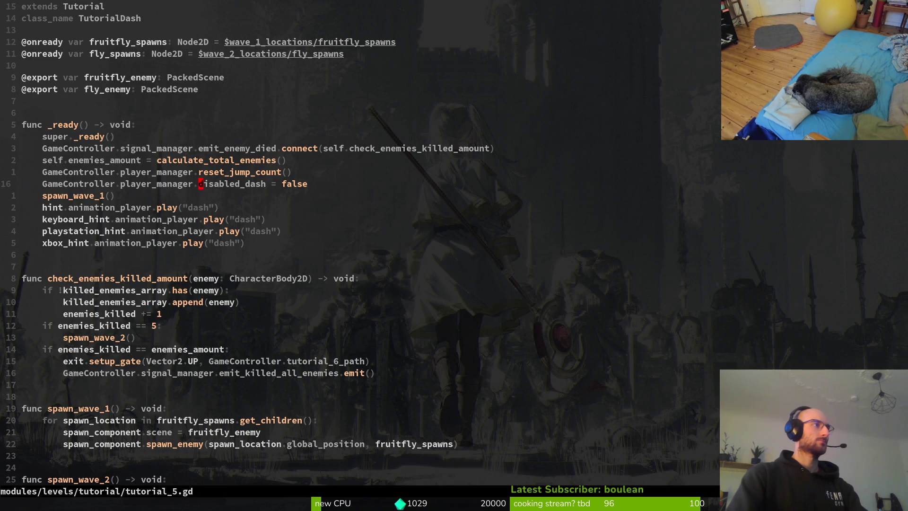
type("cwdi")
type("sm")
key("Return")
key("Escape")
type(":w")
key("Return")
Back in tutorial_4.gd, delete the projectile-smashed signal connection line and save.
key("ctrl+6")
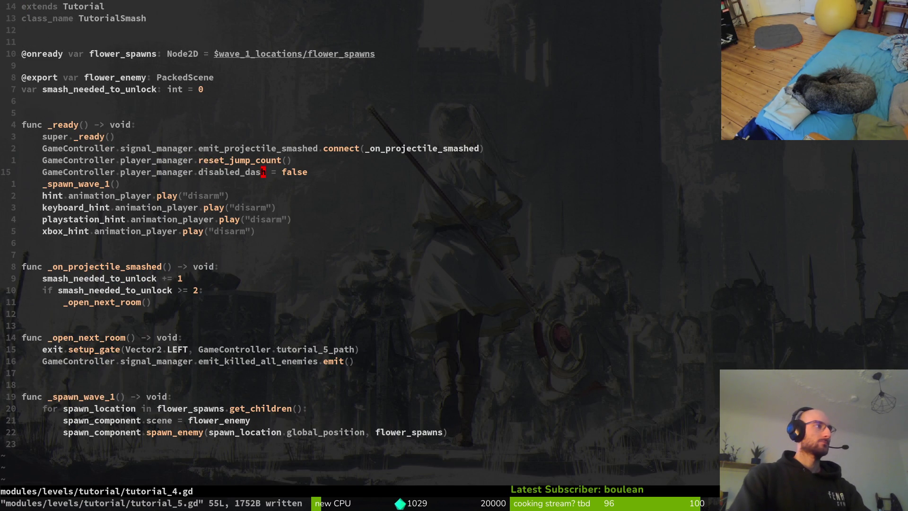
key("k")
key("k")
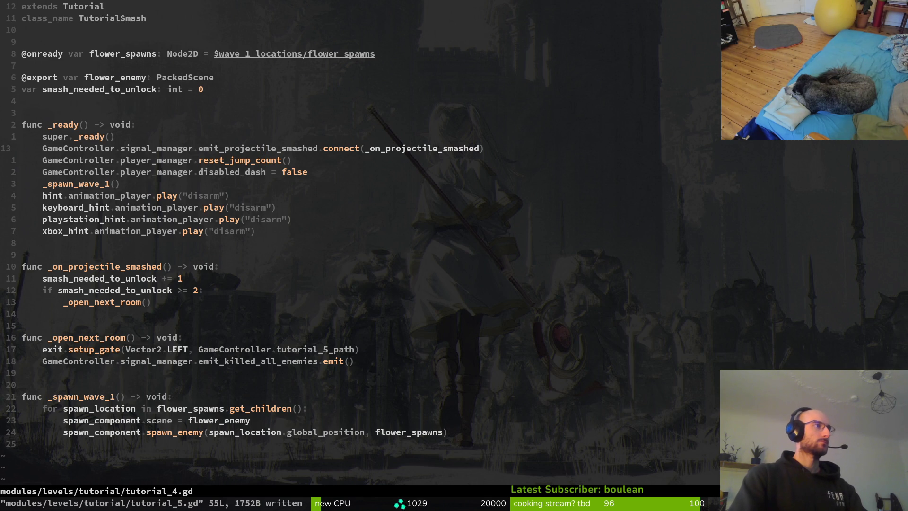
key("d")
key("d")
type(":w")
key("Return")
Delete the _on_projectile_smashed handler function and save the script.
key("1")
key("0")
key("j")
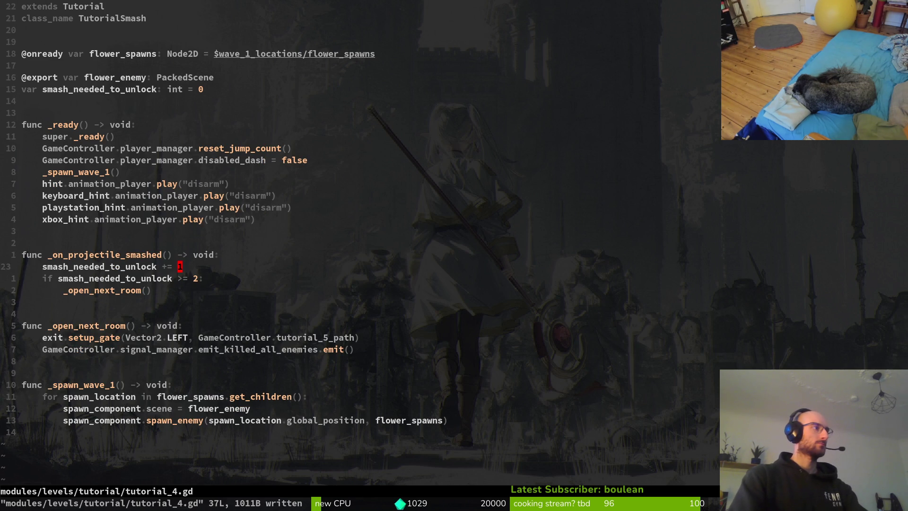
key("k")
key("V")
key("j")
key("j")
key("j")
key("j")
key("j")
type("d")
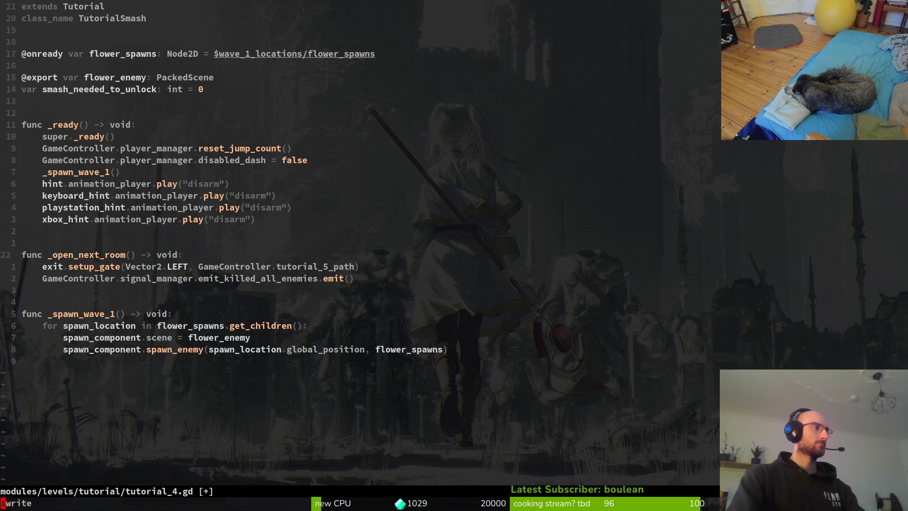
type(":w")
key("Return")
key("k")
Delete the four hint animation lines, check Godot, then restore them with undo.
key("k")
key("j")
key("k")
key("k")
key("k")
key("V")
key("j")
key("j")
key("j")
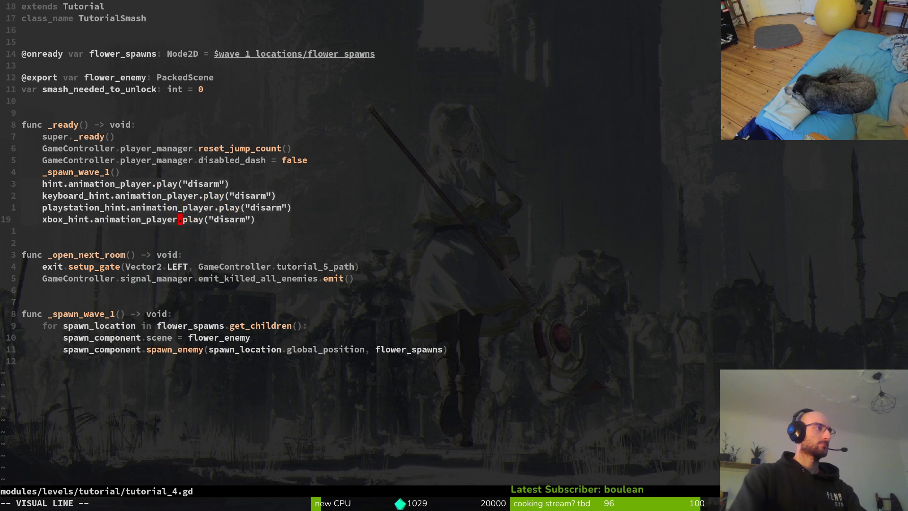
type("d:w")
key("Return")
key("alt+Tab")
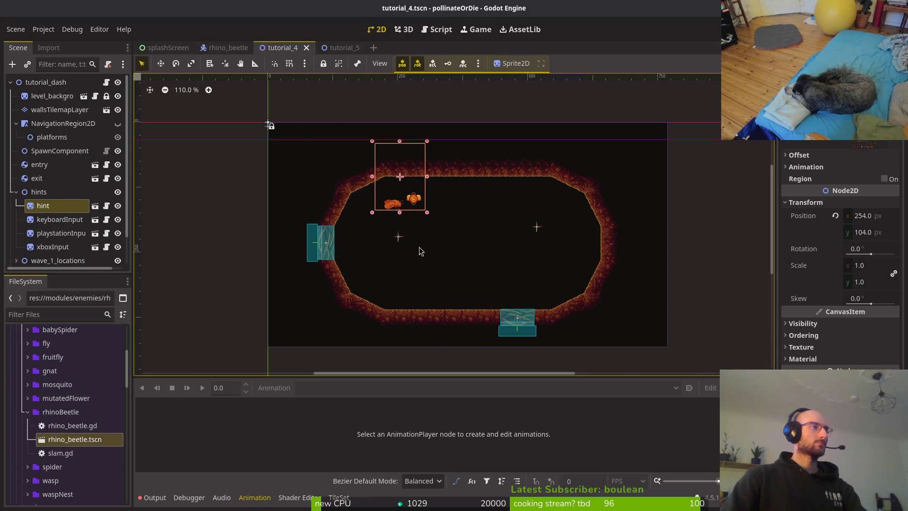
key("alt+Tab")
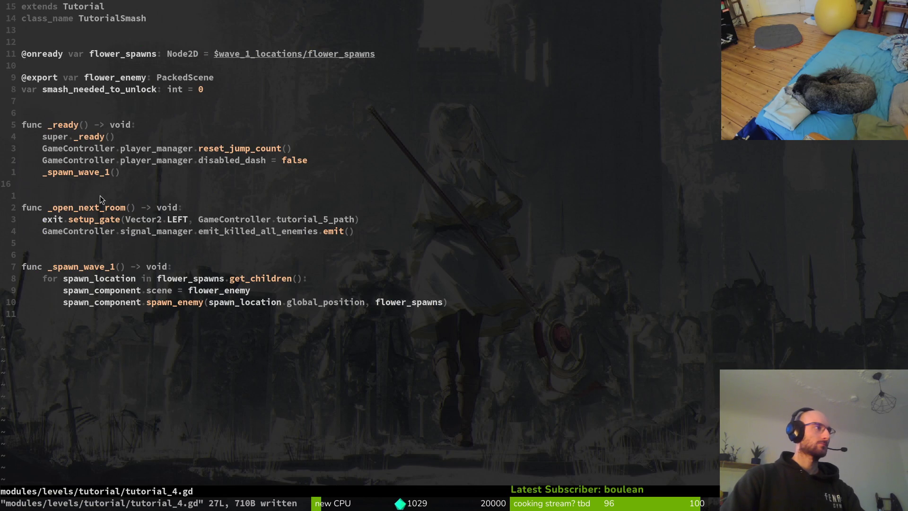
key("u")
key("j")
Change the hint animation name and the keyboard hint from disarm to "dash".
key("k")
key("w")
key("w")
key("w")
key("w")
key("w")
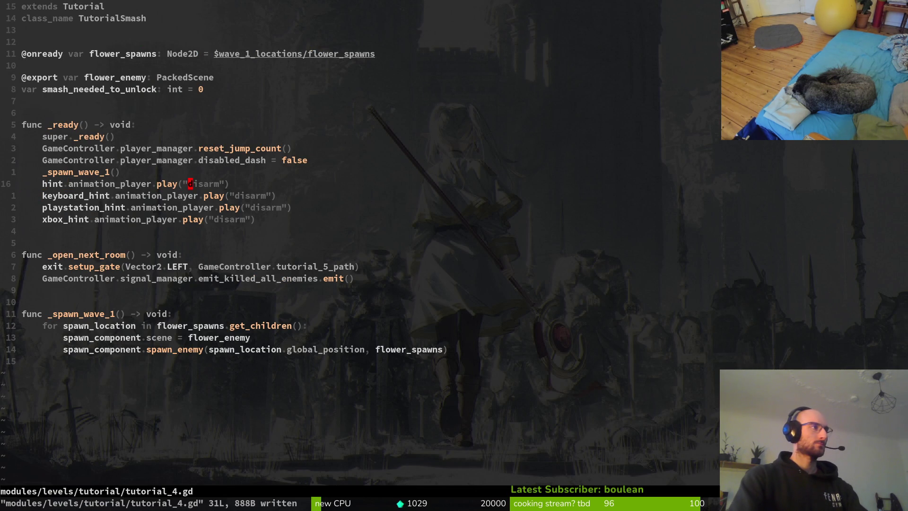
type("ciwdash")
key("Escape")
key("j")
key("w")
key("w")
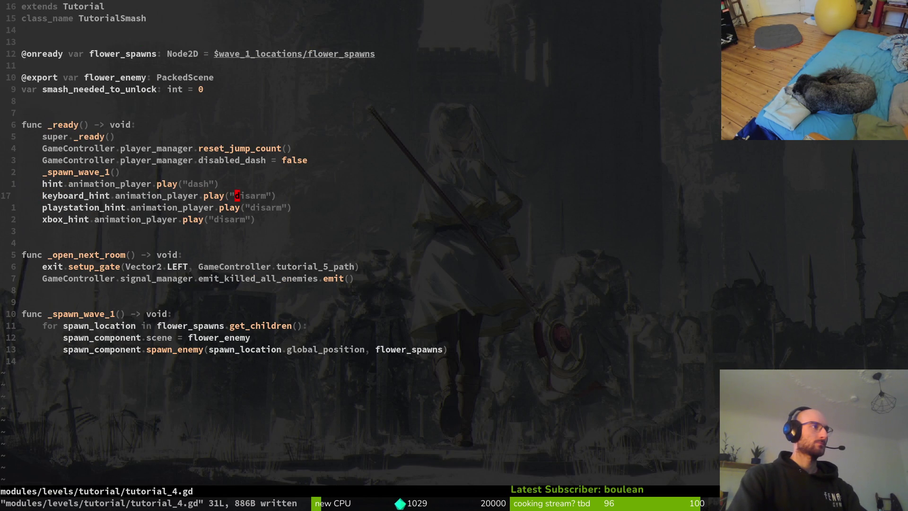
type("cbdas")
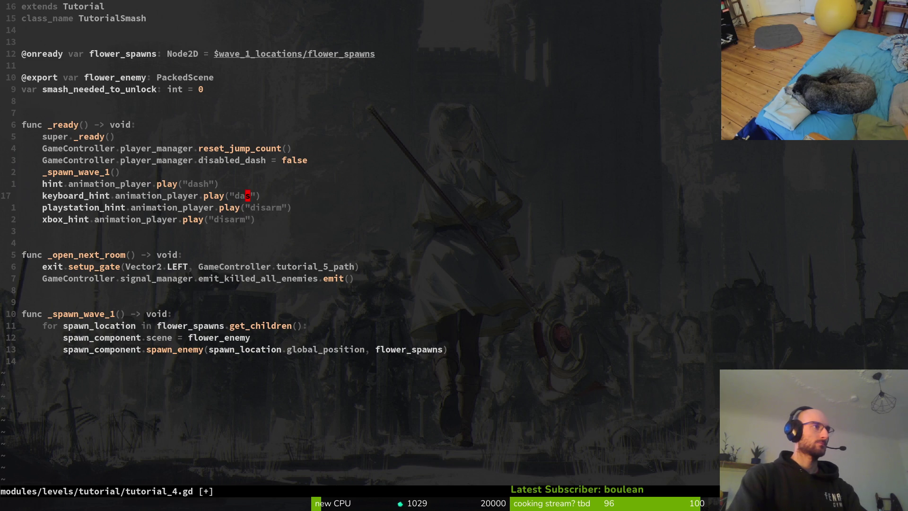
type("h")
key("Escape")
key("j")
Change the PlayStation and Xbox hint animations to "dash" and save.
key("d")
key("i")
key("quotedbl")
key("P")
key("j")
key("v")
key("i")
key("quotedbl")
type("p:w")
key("Return")
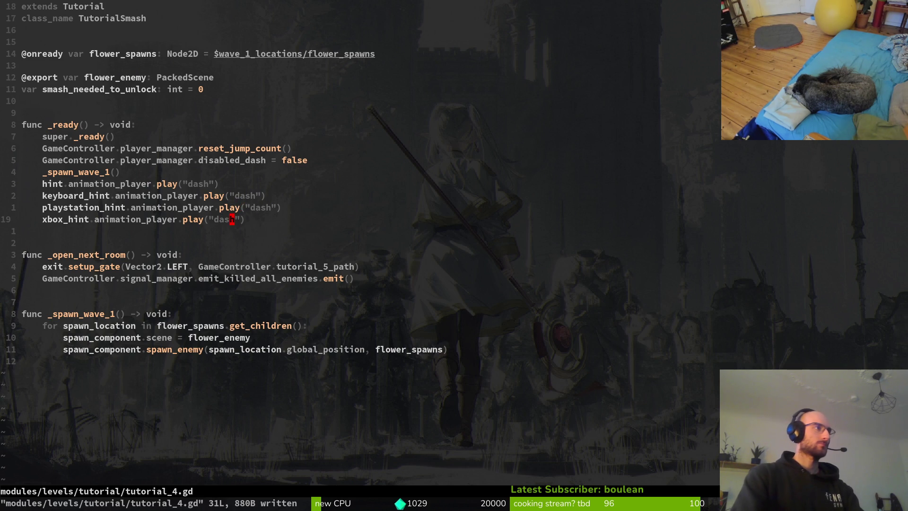
Delete the killed_all_enemies emit line from _open_next_room() and save.
key("j")
key("j")
key("j")
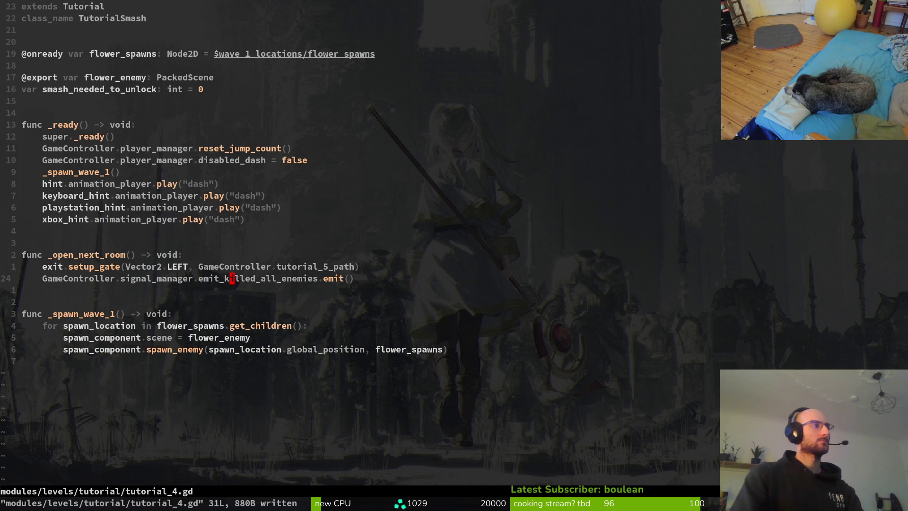
key("d")
key("d")
type(":w")
key("Return")
key("k")
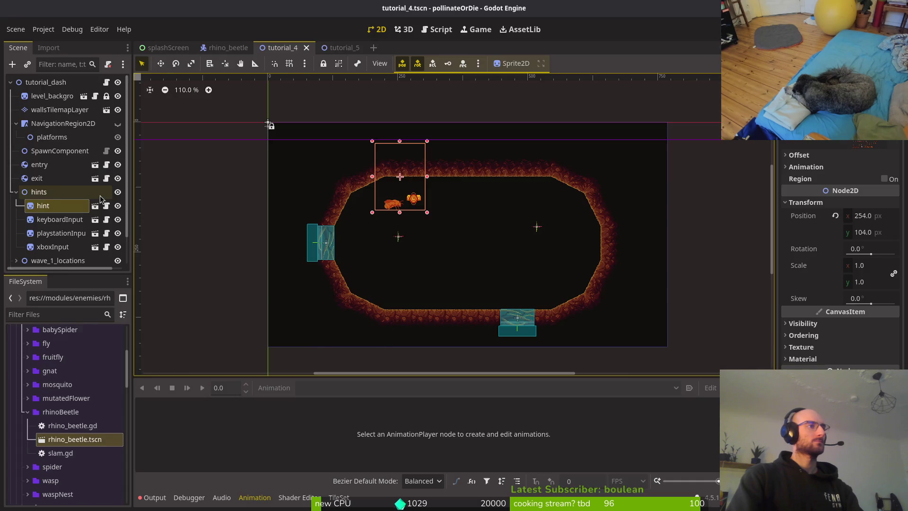
Change the exit.setup_gate direction from LEFT to UP and save.
key("w")
key("w")
key("w")
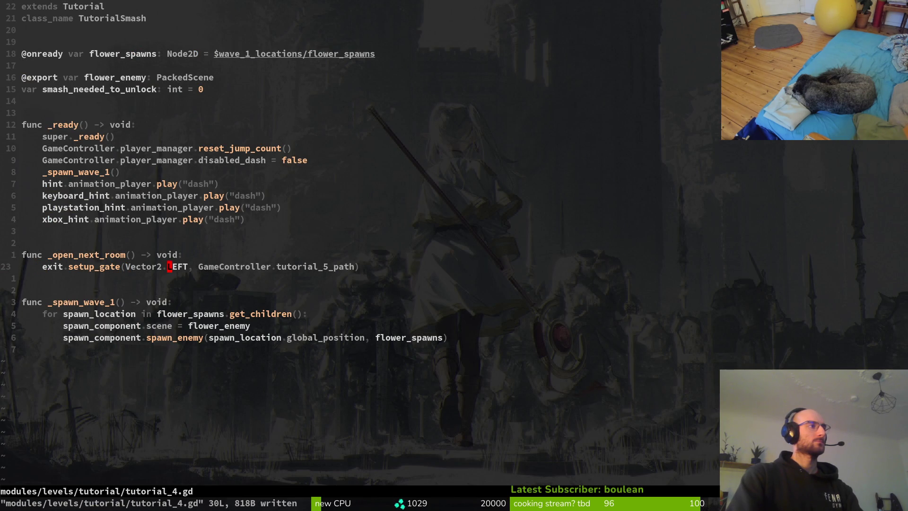
type("cw")
type("UP")
key("Escape")
type(":w")
key("Return")
Delete and then restore the flower_spawns declaration, leaving tutorial_4.gd at 30 lines.
key("j")
key("j")
key("j")
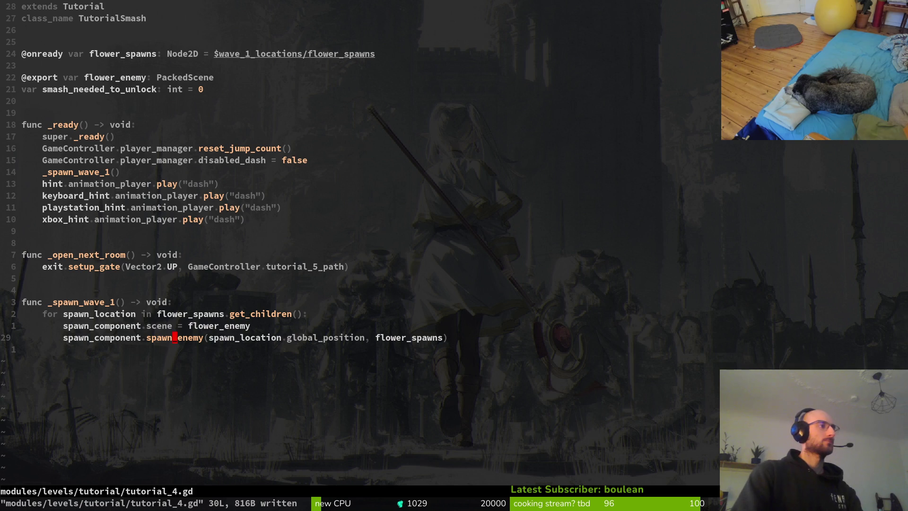
key("k")
key("k")
key("j")
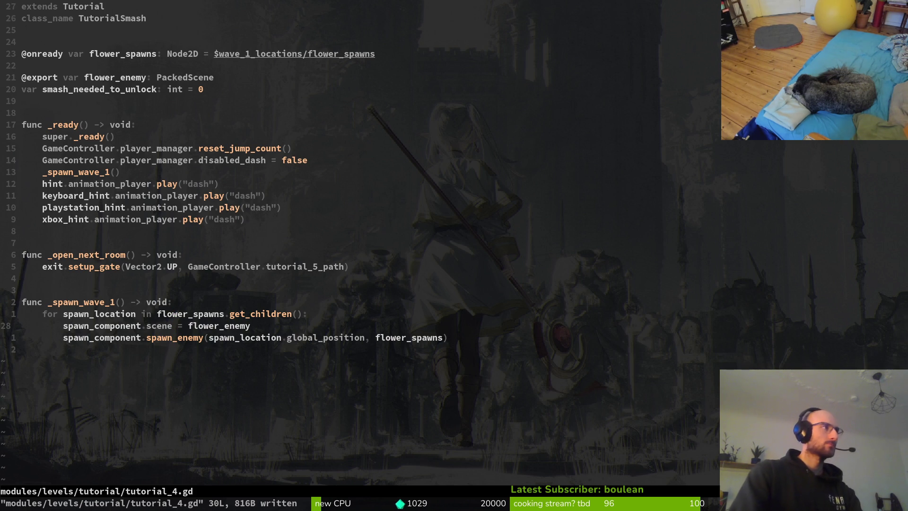
key("2")
key("3")
key("k")
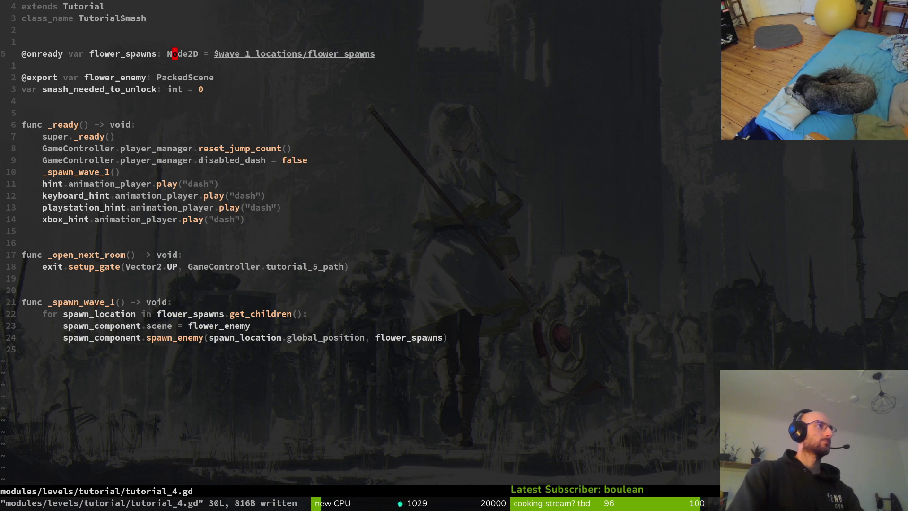
key("d")
key("d")
key("j")
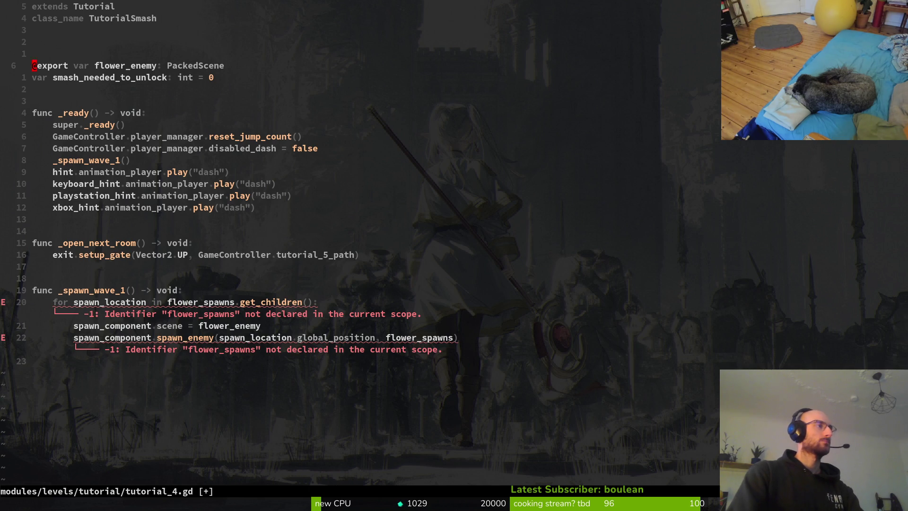
key("u")
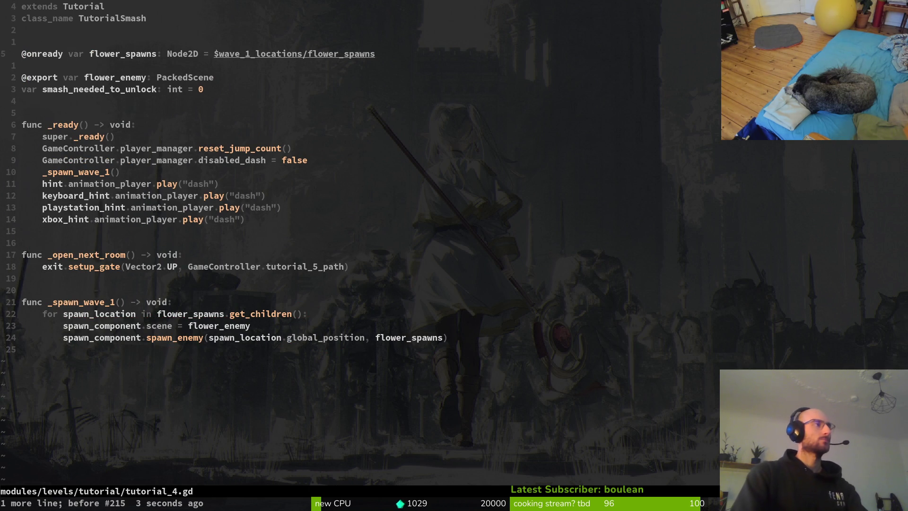
key("alt+Tab")
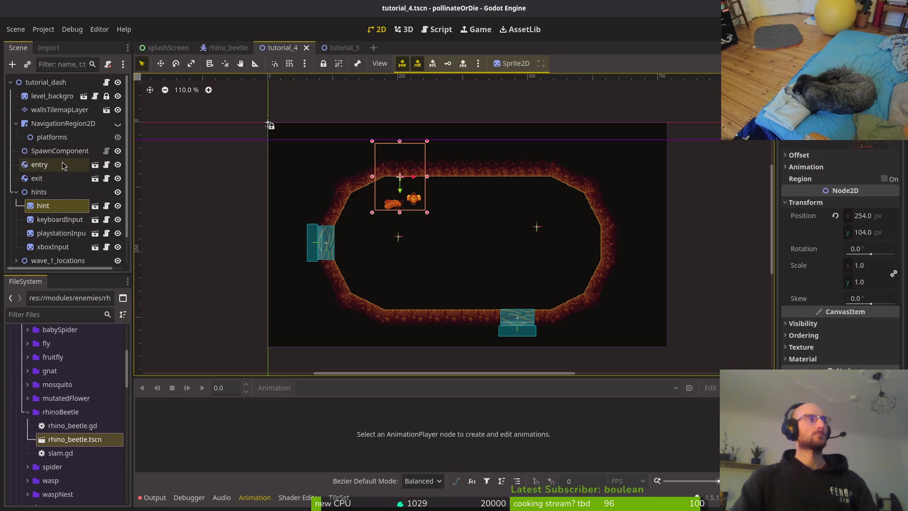
key("alt+Tab")
key("ctrl+p")
Find and open tutorial_4.gd in the project file finder.
type("tut")
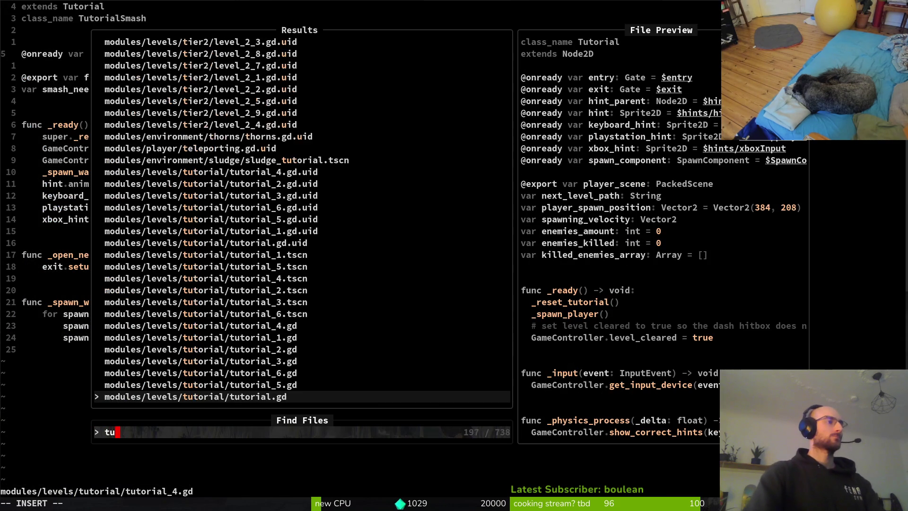
key("Return")
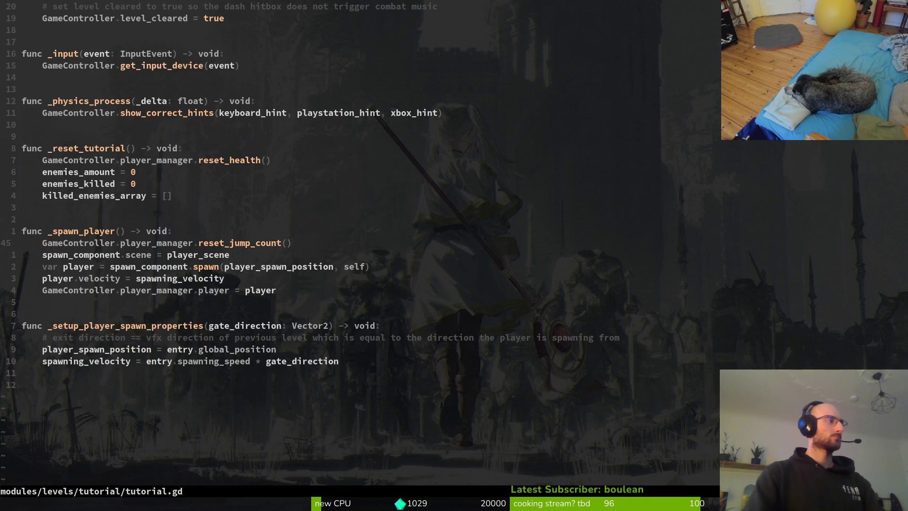
key("ctrl+p")
type("4")
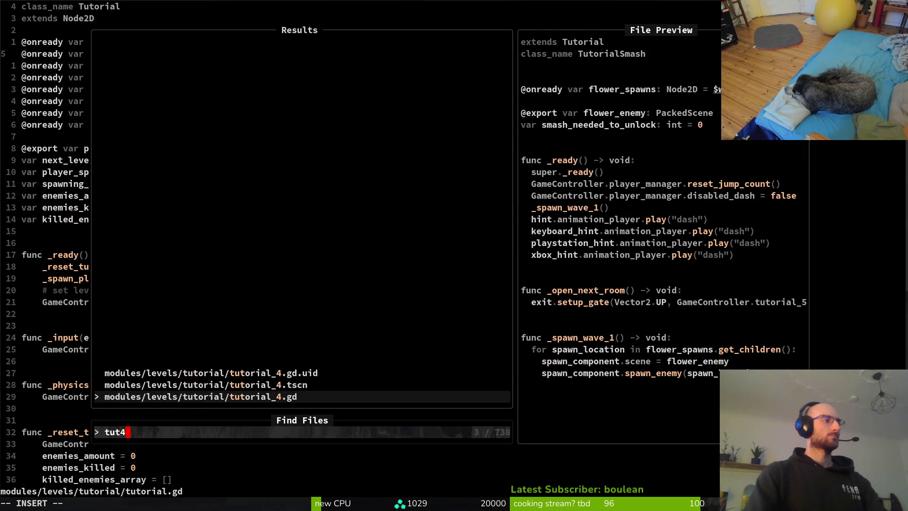
key("Return")
key("j")
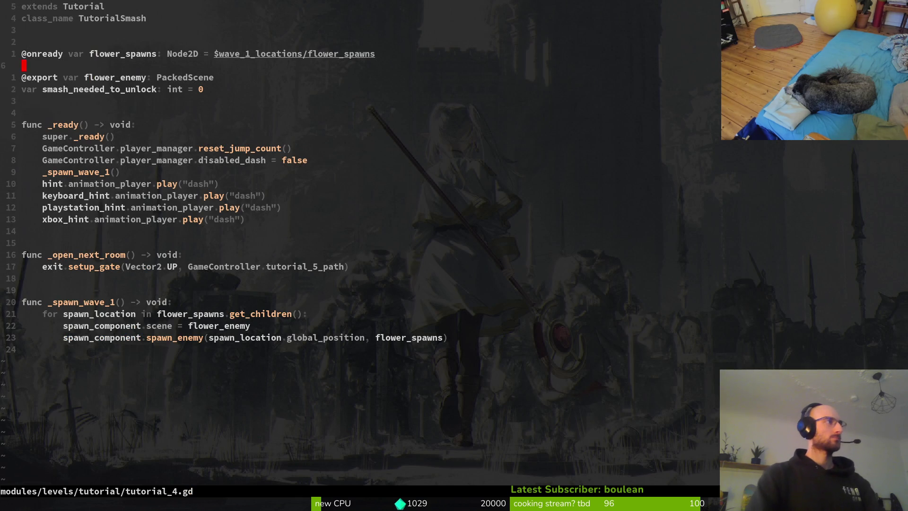
key("k")
key("w")
key("w")
key("w")
key("c")
key("i")
key("w")
key("Escape")
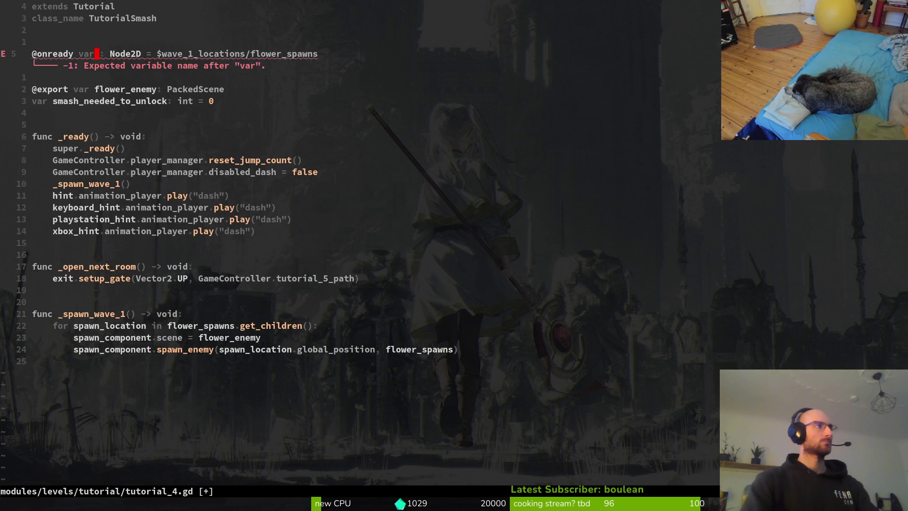
key("d")
key("d")
type(":w")
key("Return")
key("u")
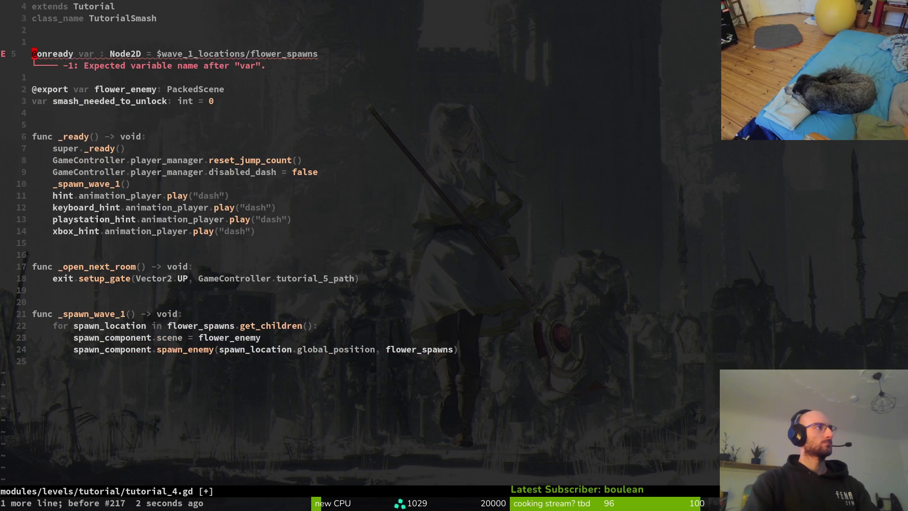
Rename flower_spawns to spawn_locations and trim /flower_spawns from its node path.
key("space")
key("f")
key("f")
type("tut")
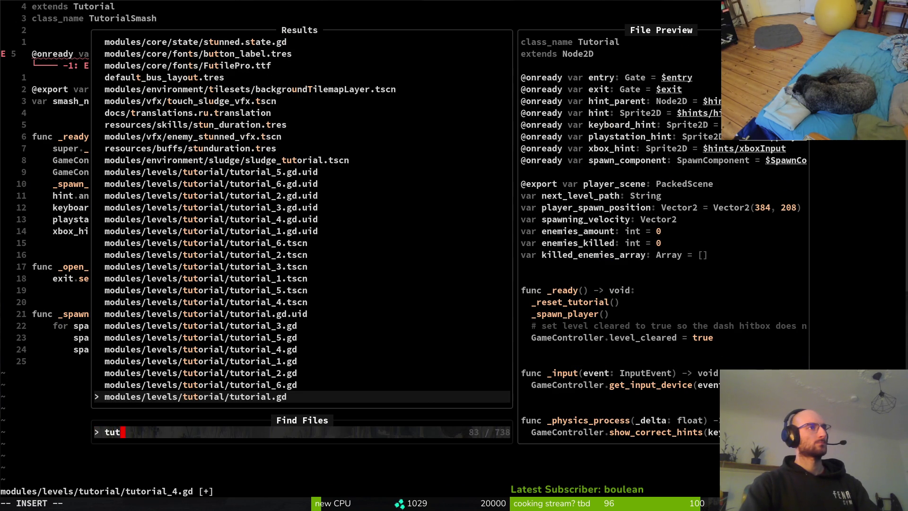
key("Escape")
key("Escape")
type("wwispawn")
key("Tab")
type("s")
key("Escape")
key("w")
key("w")
key("w")
key("w")
key("w")
key("h")
key("shift+d")
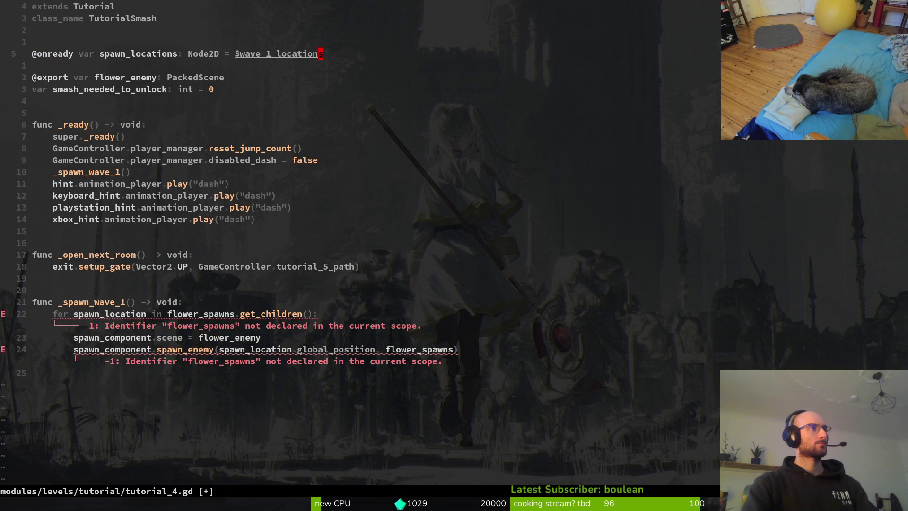
Replace flower_spawns with spawn_locations in the for loop and save tutorial_4.gd.
type(":w")
key("Return")
key("2")
key("2")
key("j")
key("b")
key("b")
key("b")
type("ciwspawn_locations")
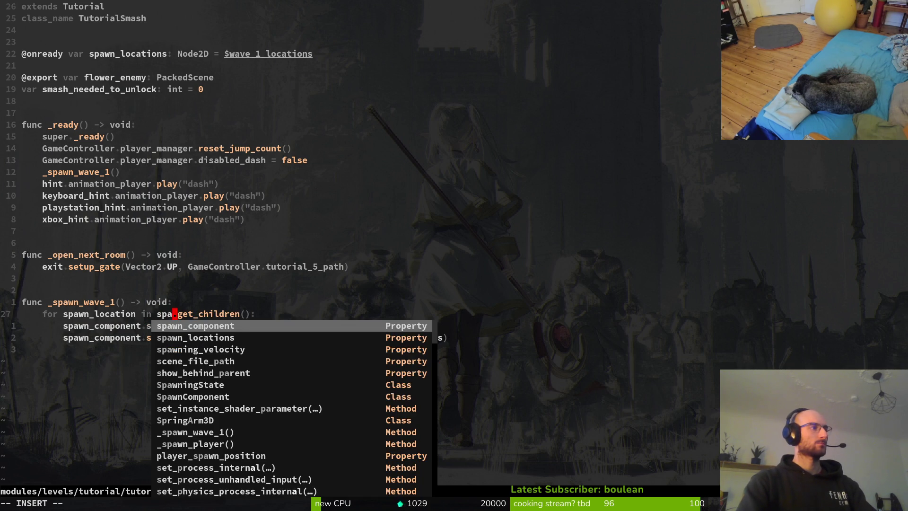
key("Escape")
type(":w")
key("Return")
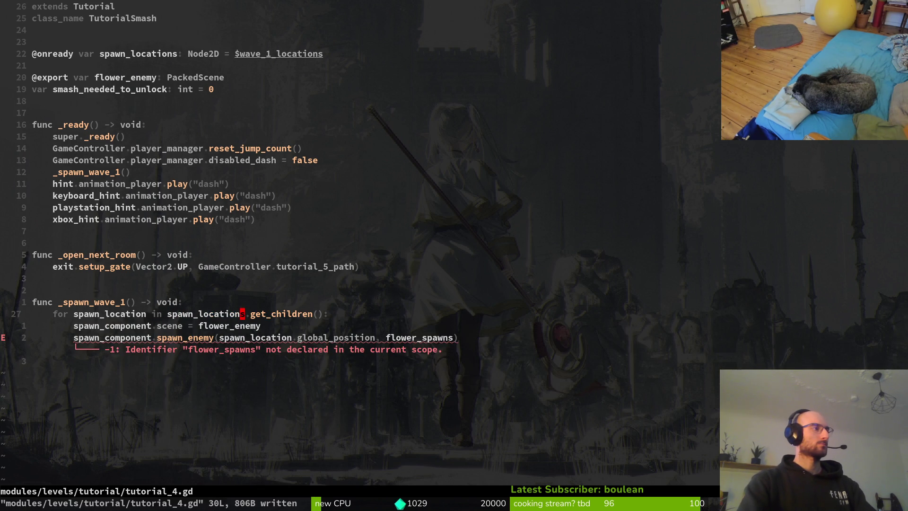
Change the spawn_enemy line's scene from flower_enemy to gnat_enemy and save.
key("j")
key("j")
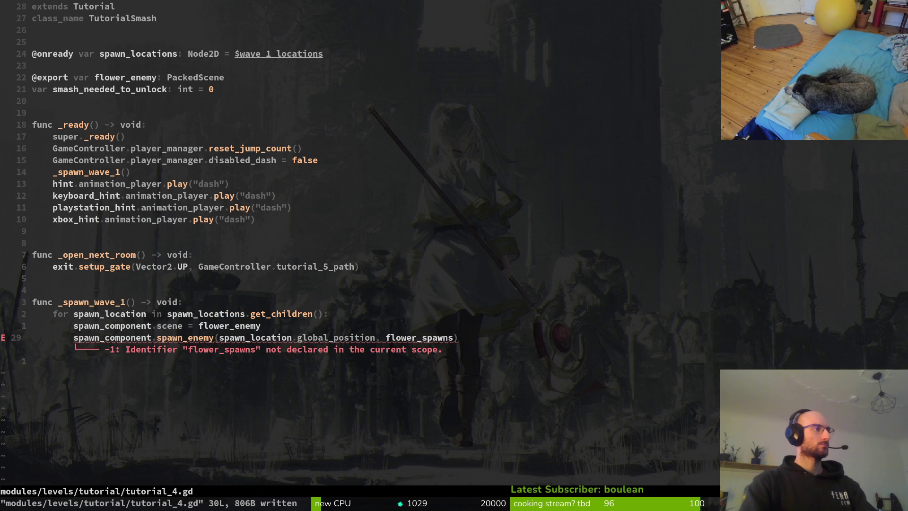
type("k")
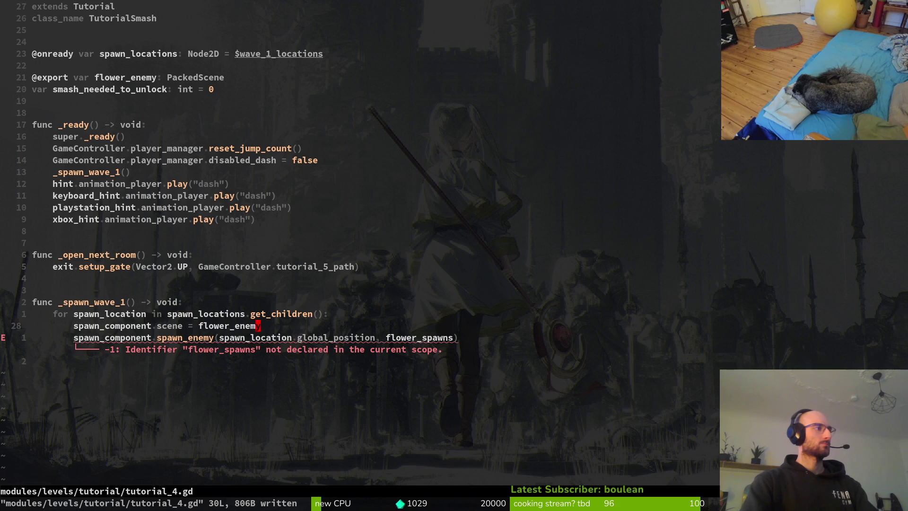
type("ciwgnat_")
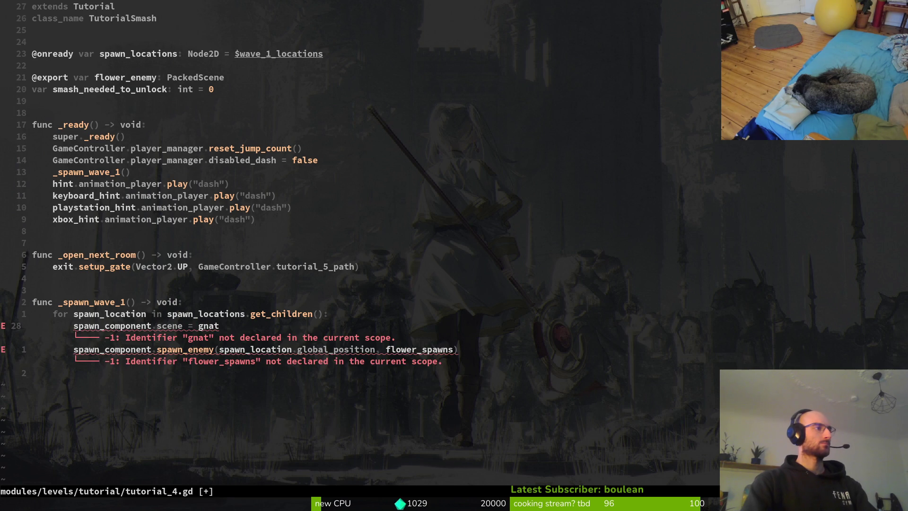
type("enemy")
key("Escape")
type(":w")
key("Return")
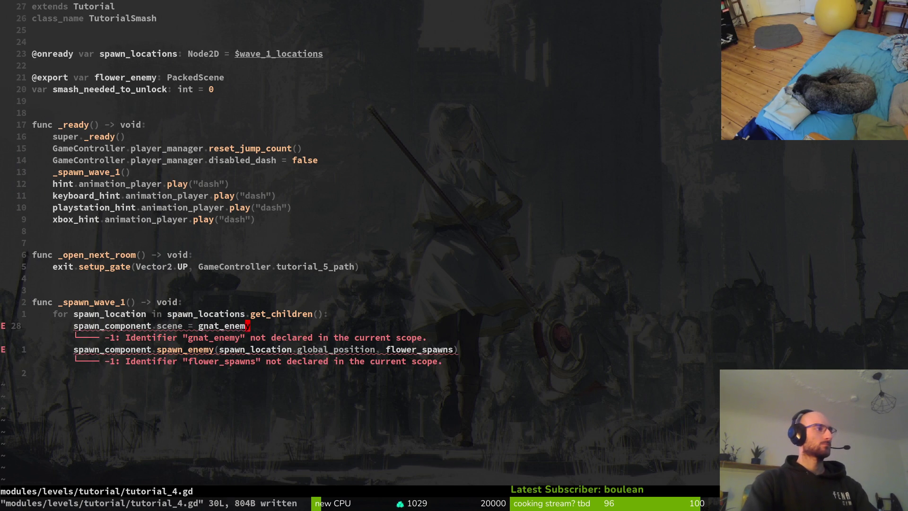
Rename the exported flower_enemy variable to gnat_enemy and save.
key("j")
key("k")
key("{")
key("{")
key("{")
key("j")
key("$")
key("b")
key("b")
key("b")
type("ciwgnat_enemy")
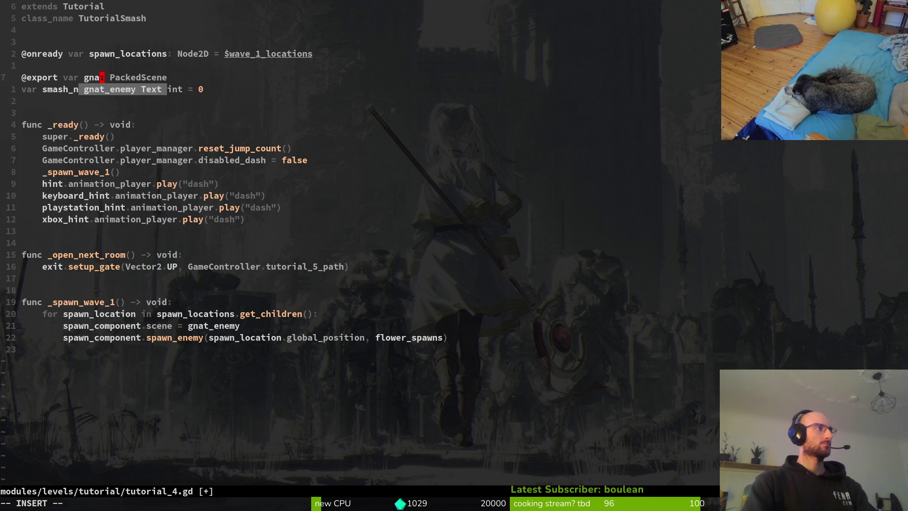
key("Escape")
type(":w")
key("Return")
Open level.gd from the file finder in a vertical split beside tutorial_4.gd.
type("22j")
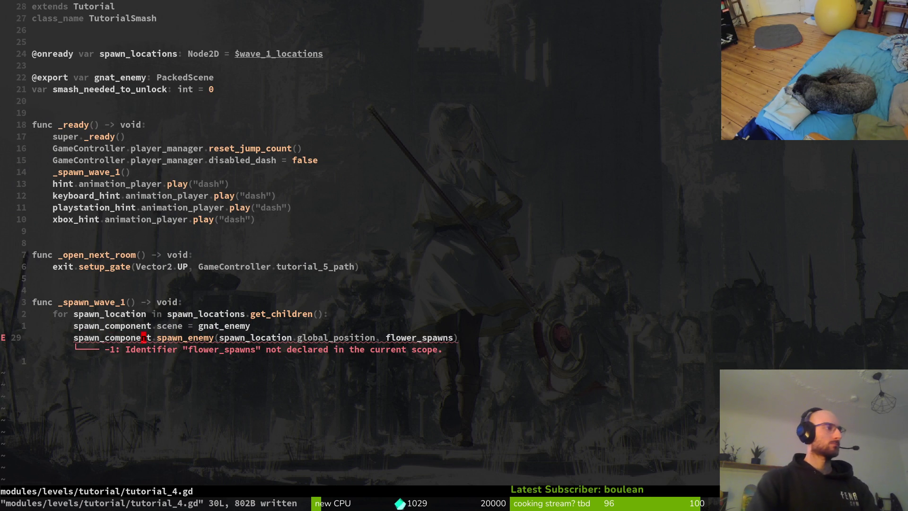
key("k")
key("k")
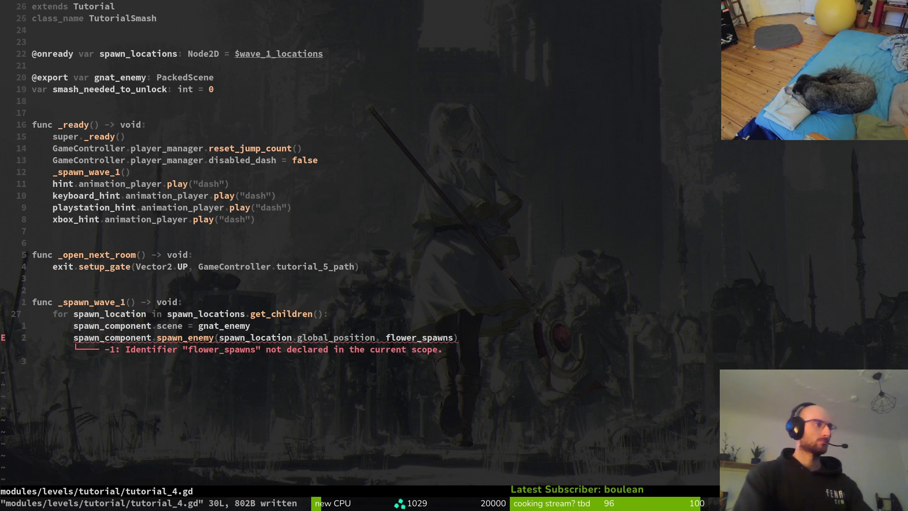
key("space")
key("f")
key("f")
type("level")
key("ctrl+v")
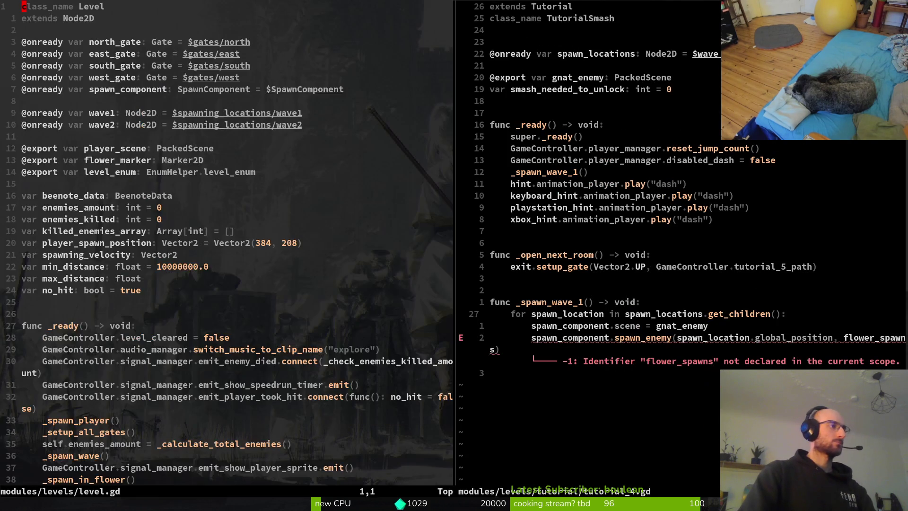
Scroll through level.gd and go to the _spawn_wave call in _ready.
key("ctrl+d")
key("ctrl+d")
key("ctrl+d")
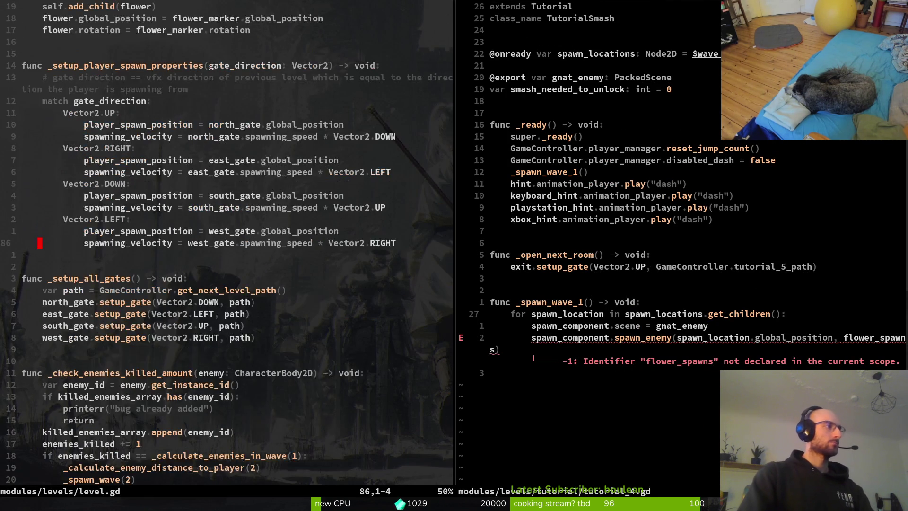
key("ctrl+d")
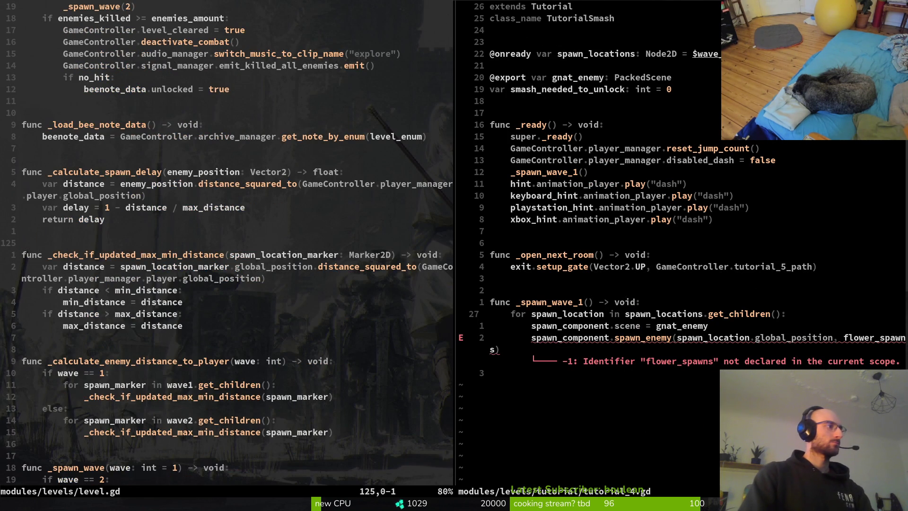
key("ctrl+d")
key("ctrl+d")
key("ctrl+u")
key("ctrl+u")
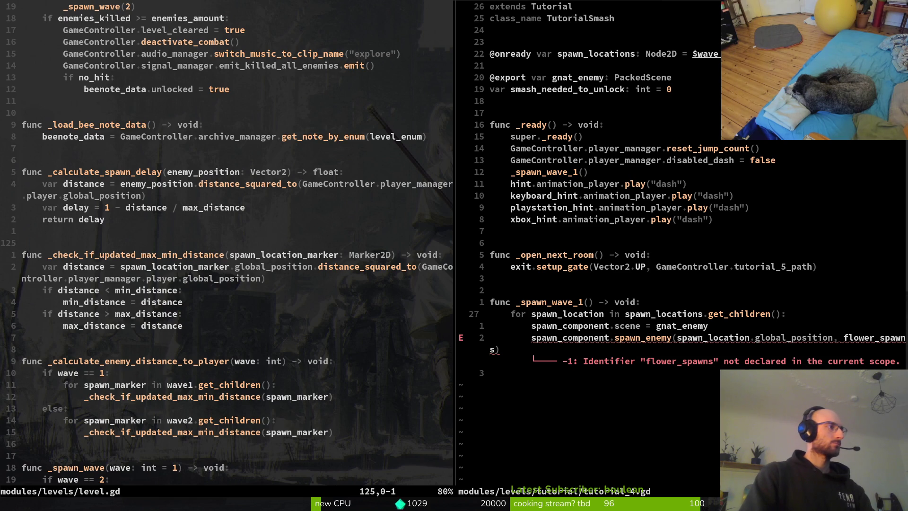
key("ctrl+u")
key("ctrl+u")
key("ctrl+u")
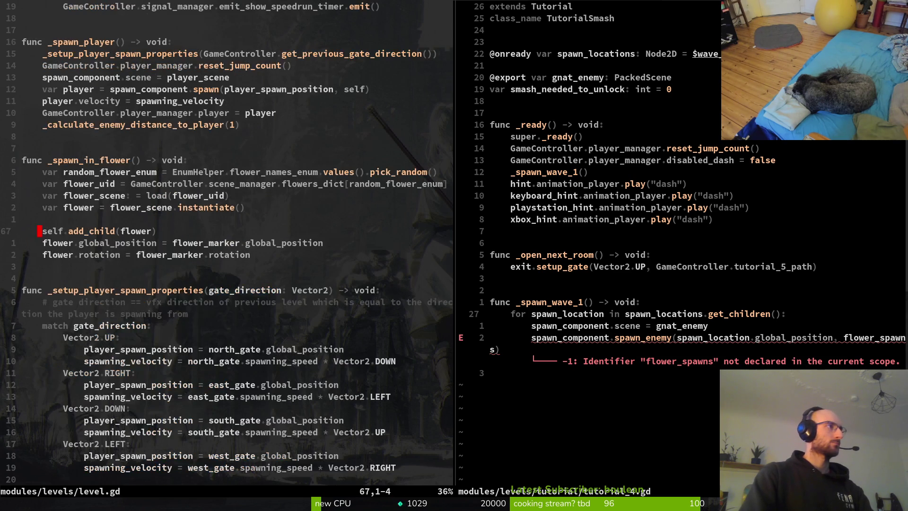
key("ctrl+u")
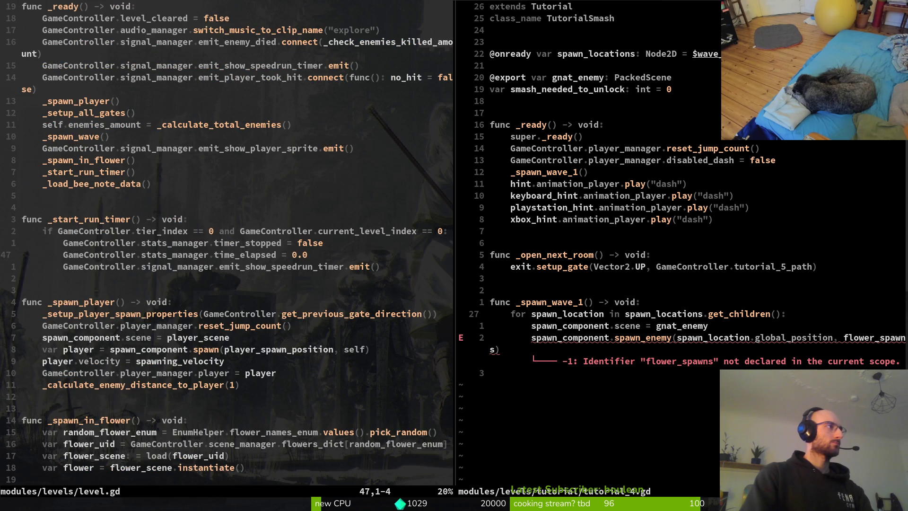
key("ctrl+u")
key("j")
key("j")
key("j")
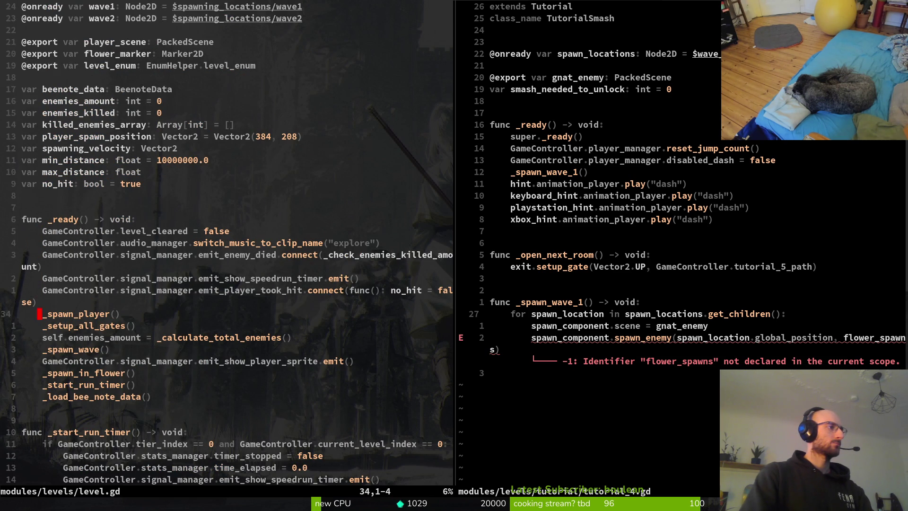
key("k")
key("k")
key("k")
key("j")
key("j")
key("j")
key("l")
Search the project for _spawn_wave usages and jump to the call in level.gd.
key("space")
key("f")
key("w")
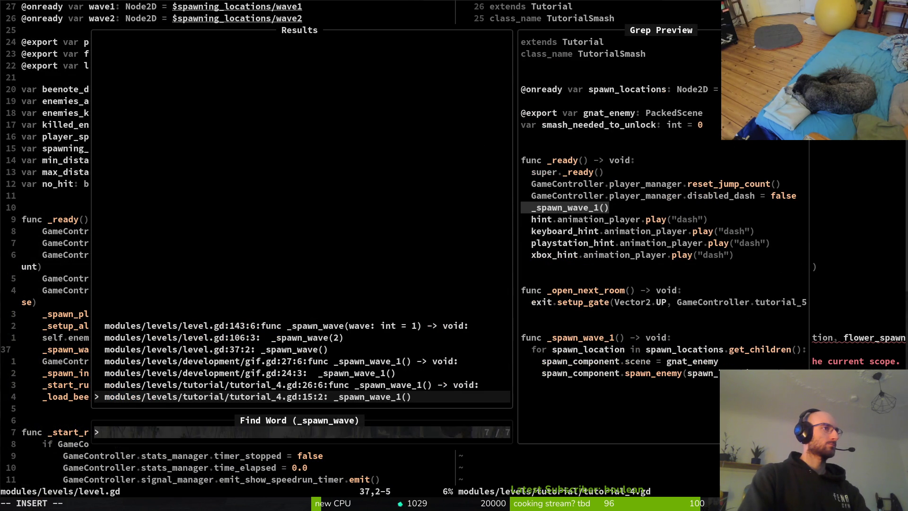
key("Up")
key("Up")
key("Down")
key("Up")
key("Up")
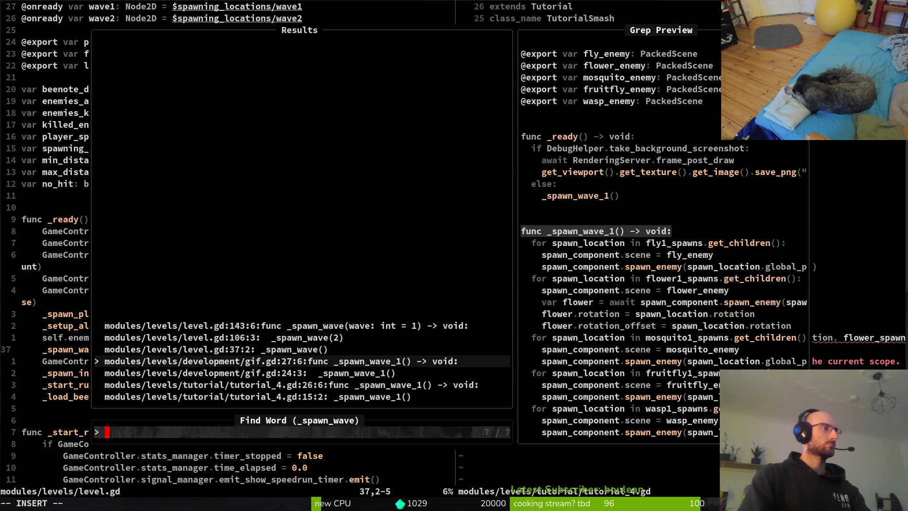
key("Up")
key("Return")
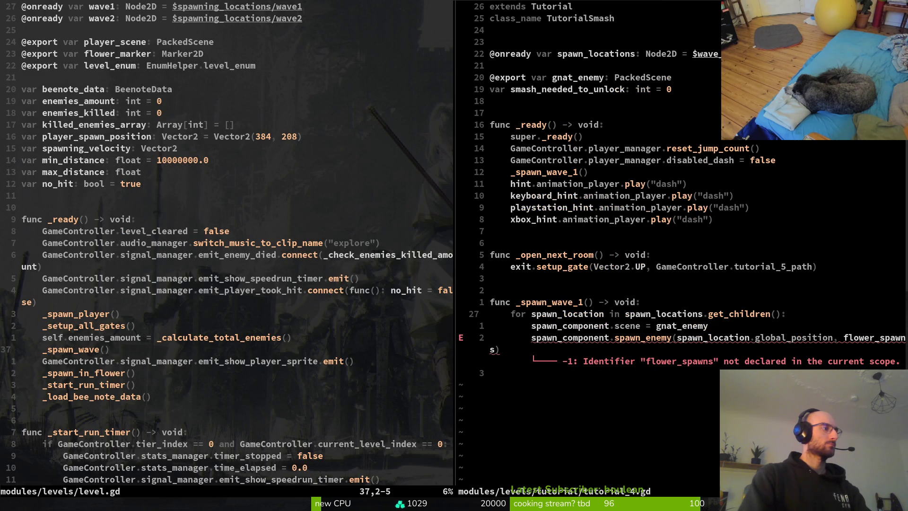
Copy the wave spawning loop lines from level.gd's _spawn_wave.
key("ctrl+d")
key("ctrl+d")
key("ctrl+d")
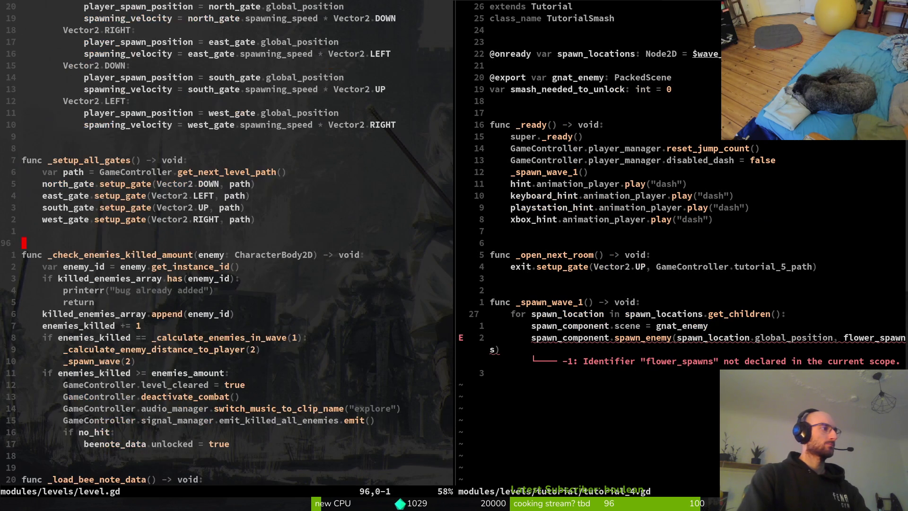
key("ctrl+d")
key("ctrl+d")
key("ctrl+d")
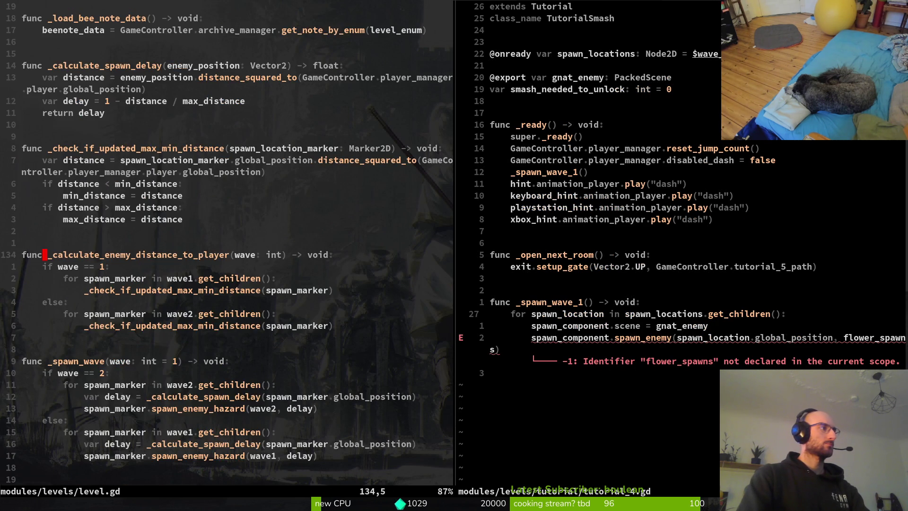
key("k")
key("k")
key("5")
Paste the copied spawning loop into _spawn_wave_1 in tutorial_4.gd.
key("k")
key("2")
key("k")
key("V")
key("j")
key("j")
key("y")
key("ctrl+w")
key("l")
key("j")
key("j")
key("k")
key("p")
key("k")
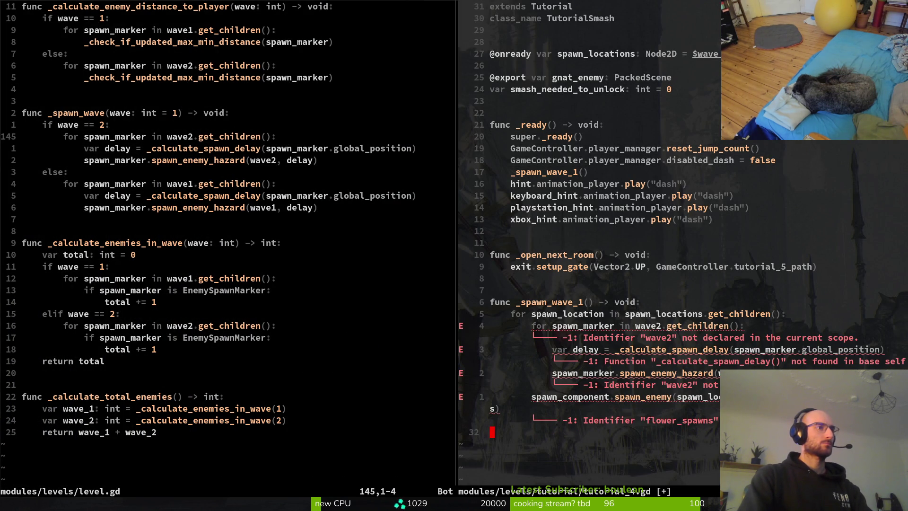
Delete the SpawnComponent node from the scene in Godot.
key("alt+Tab")
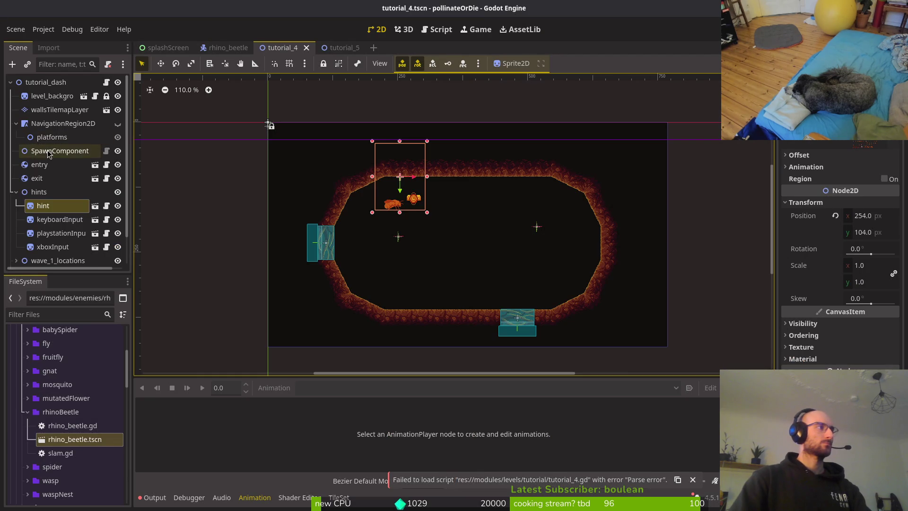
left_click(57, 150)
key("Delete")
key("Return")
key("alt+Tab")
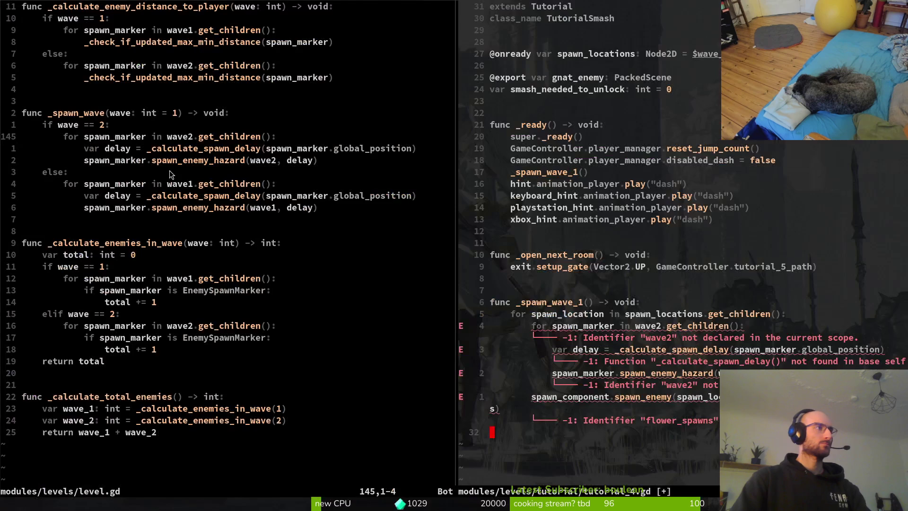
Search the file finder for 'tutu', then close it without opening anything.
left_click(24, 231)
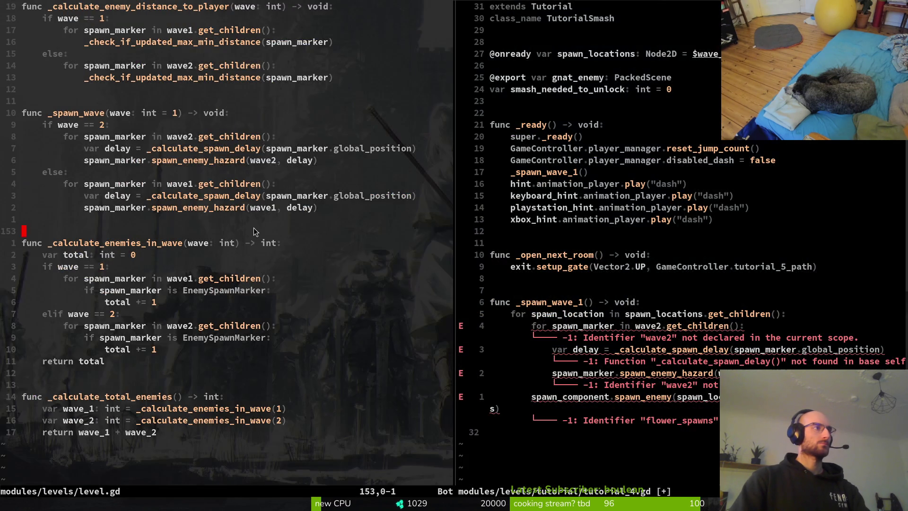
key("ctrl+p")
type("tutu")
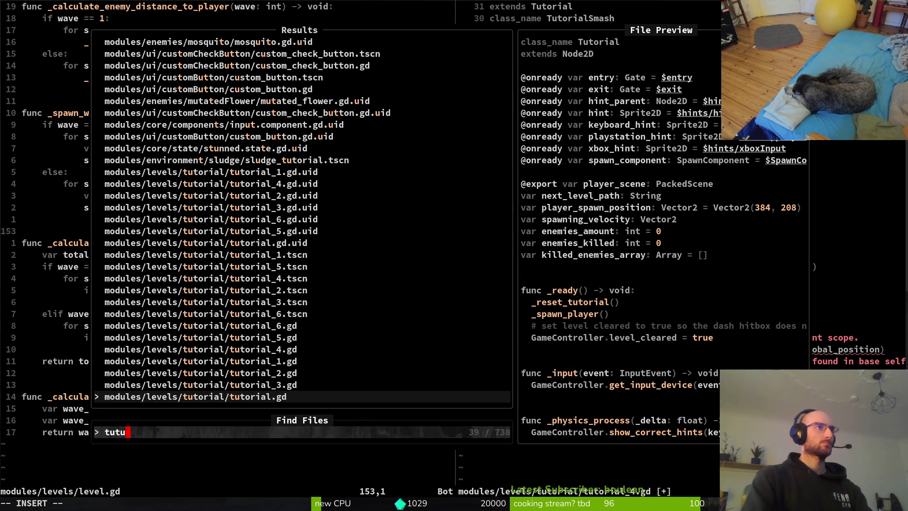
key("Escape")
key("alt+Tab")
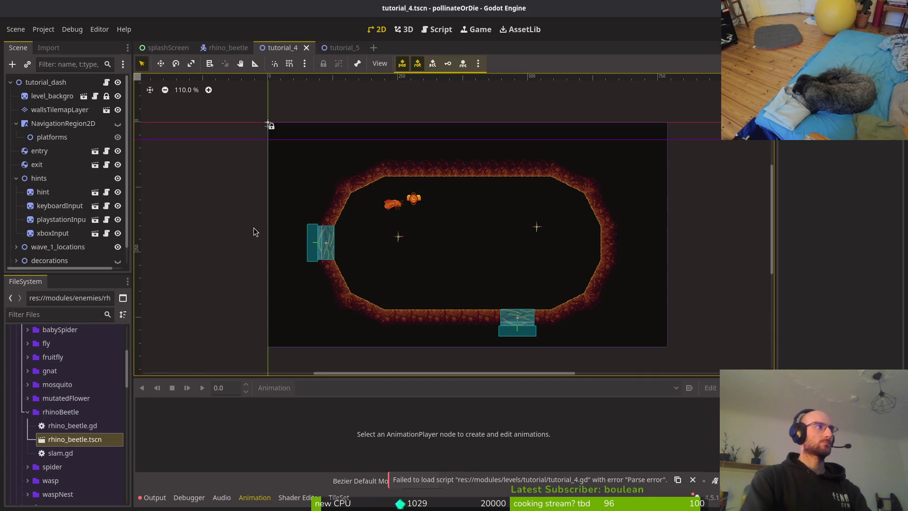
key("alt+Tab")
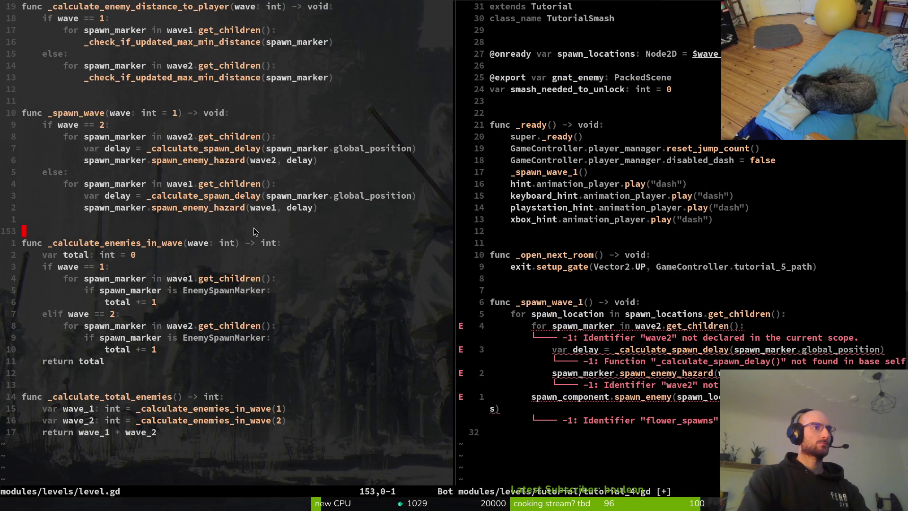
Undo the pasted wave2 lines and put the gnat_enemy scene line back under _spawn_wave_1.
key("ctrl+w")
key("l")
key("k")
key("k")
key("k")
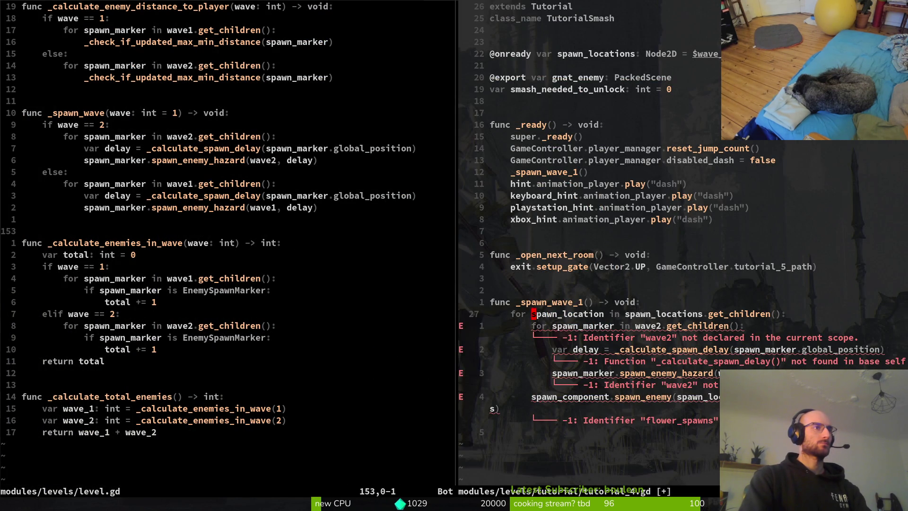
key("j")
key("j")
key("u")
key("u")
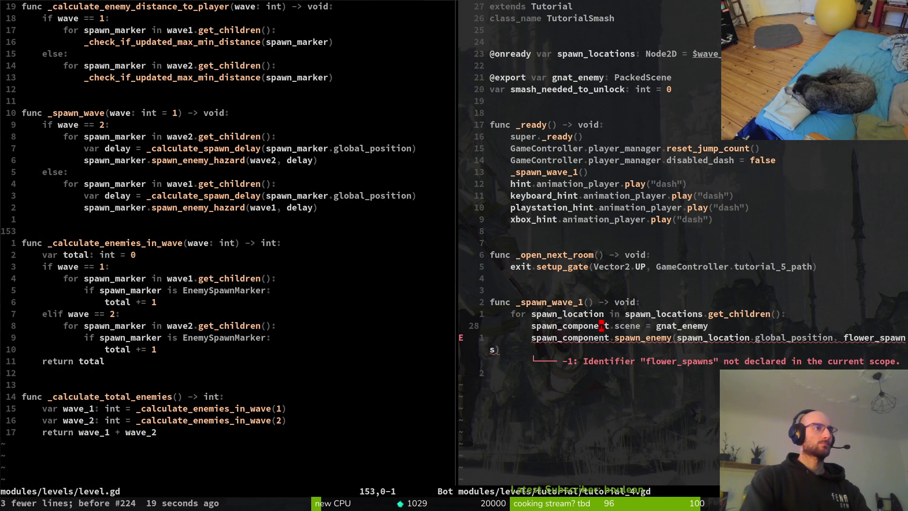
key("k")
key("k")
key("o")
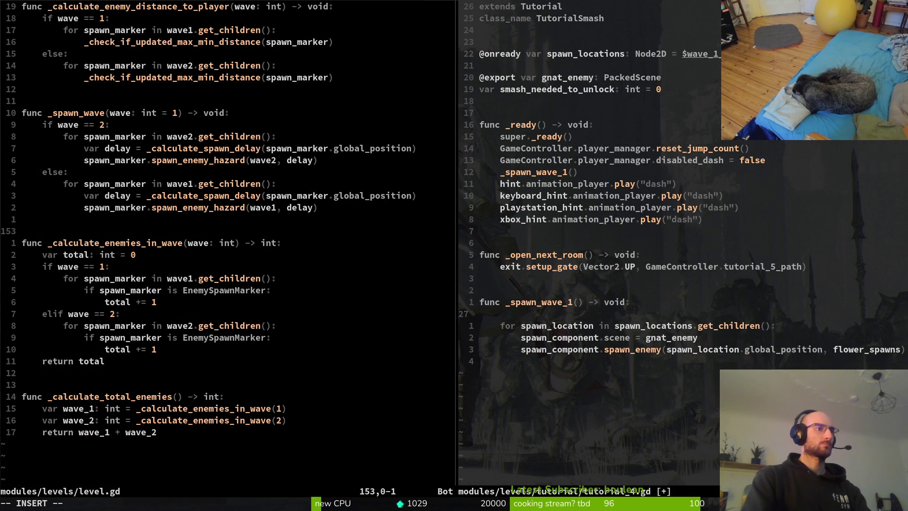
key("Escape")
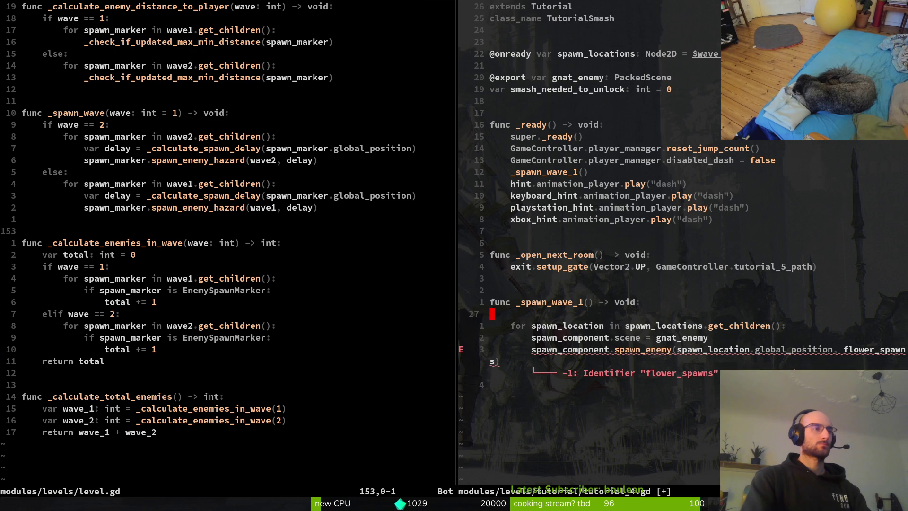
key("p")
Paste the wave2 spawn loop from clipboard history, delete the duplicate gnat_enemy line, and save.
key("super+v")
key("Down")
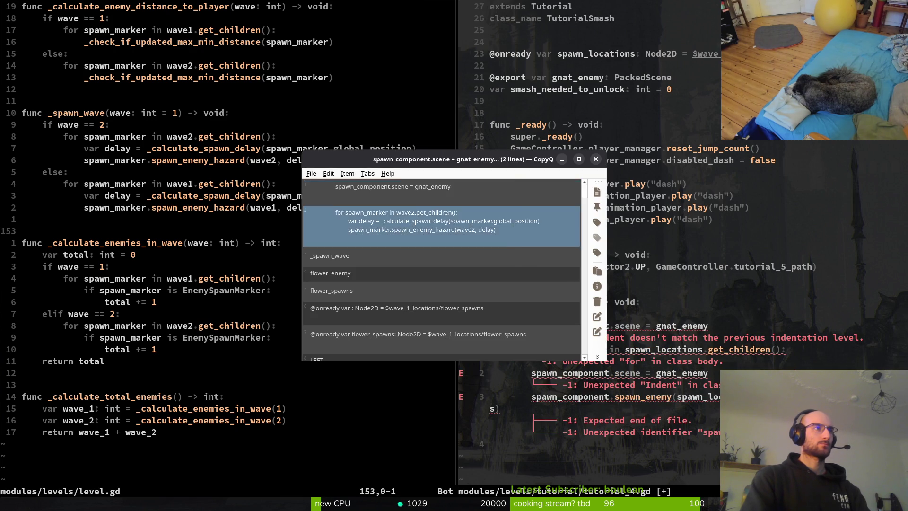
key("Return")
key("shift+p")
key("j")
key("j")
key("V")
key("Escape")
type("jVd:w")
key("Return")
Remove the var delay line from the pasted loop, keeping spawn_enemy_hazard, and save.
key("k")
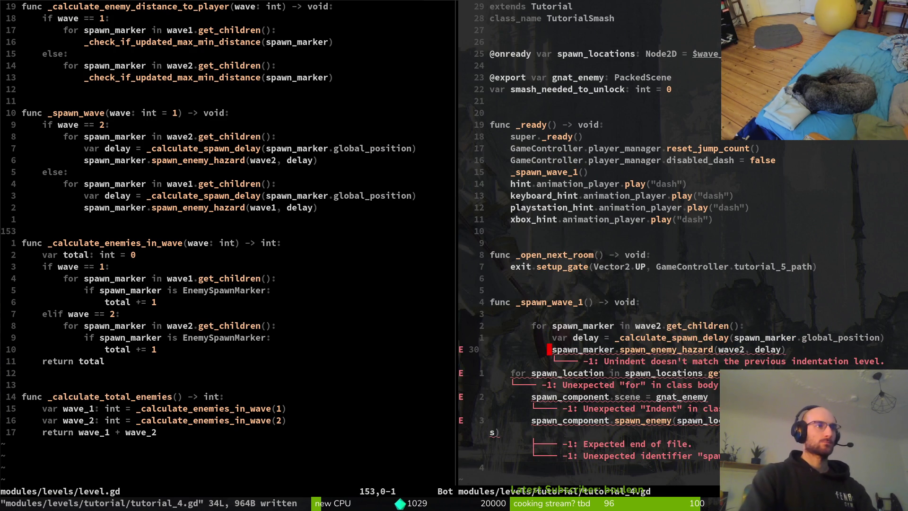
key("d")
key("d")
type("k:w")
key("Return")
key("k")
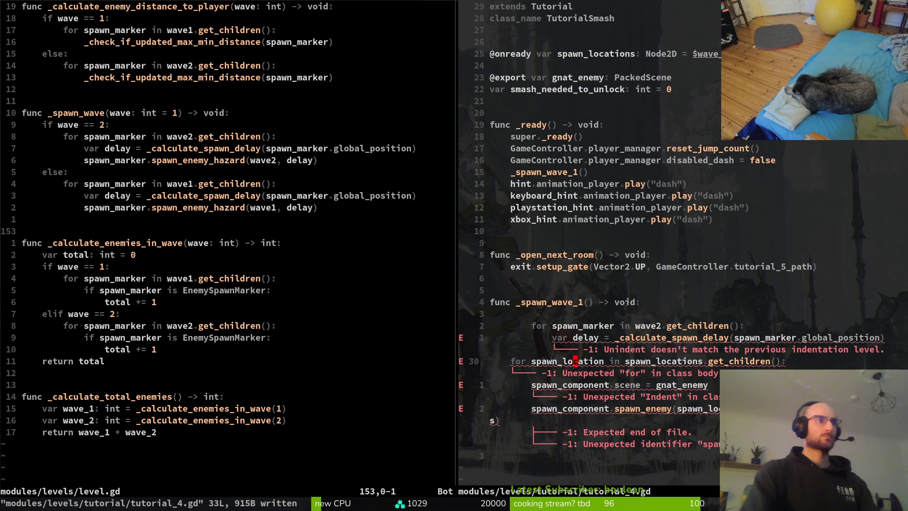
key("w")
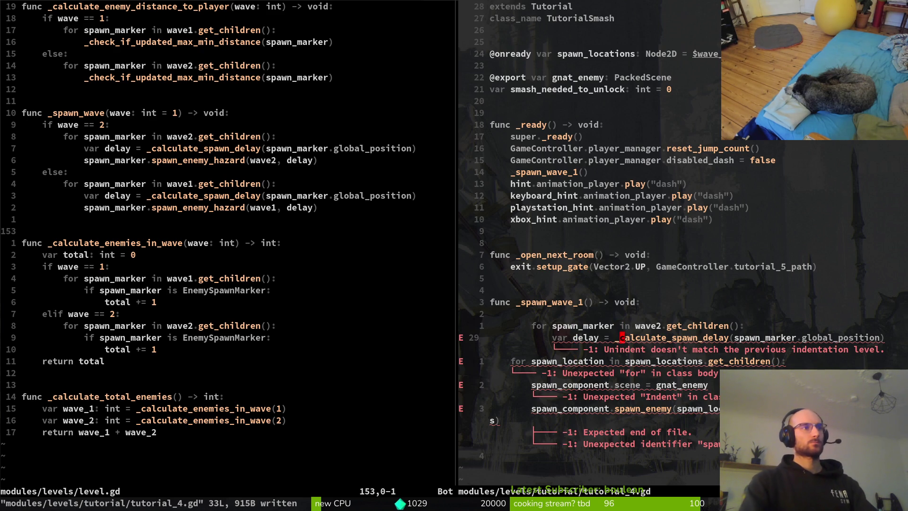
key("u")
key("k")
key("d")
key("d")
type(":w")
key("Return")
key("w")
key("w")
Dedent the for spawn_marker loop by one level.
key("w")
key("w")
key("k")
key("shift+v")
key("j")
key("less")
key("shift+v")
key("j")
key("j")
key("y")
key("k")
key("w")
key("w")
key("w")
key("w")
Change the loop's source from wave2 to spawn_locations and save.
key("e")
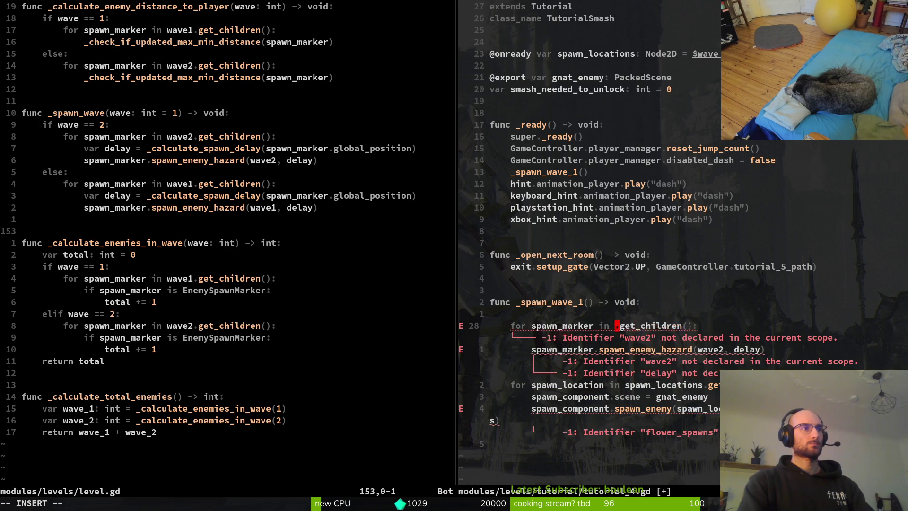
key("s")
type("wave")
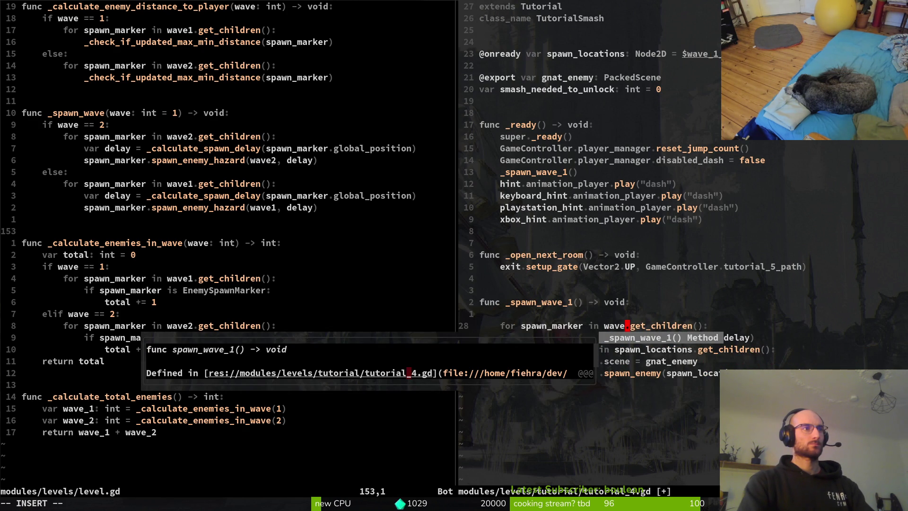
key("ctrl+w")
type("spawn_locations")
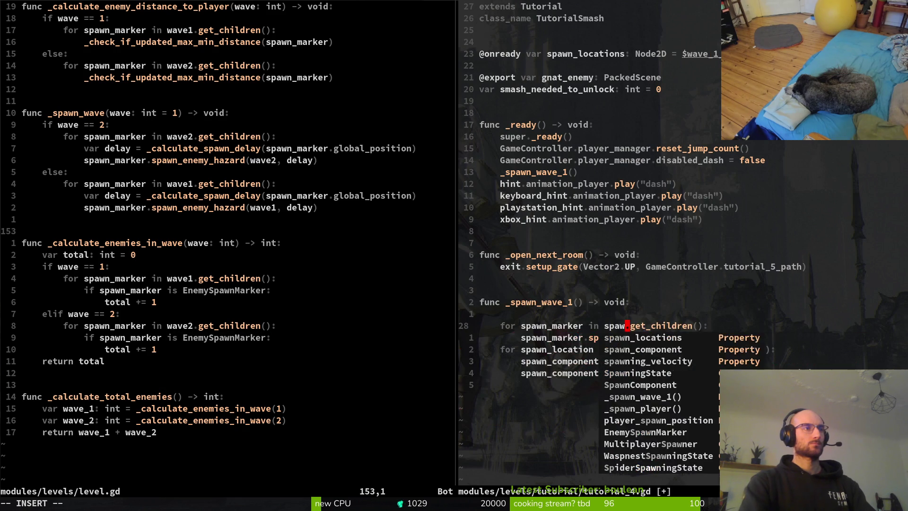
key("Escape")
type(":w")
key("Return")
Replace wave2 in the spawn_enemy_hazard call with spawn_locations and save.
key("b")
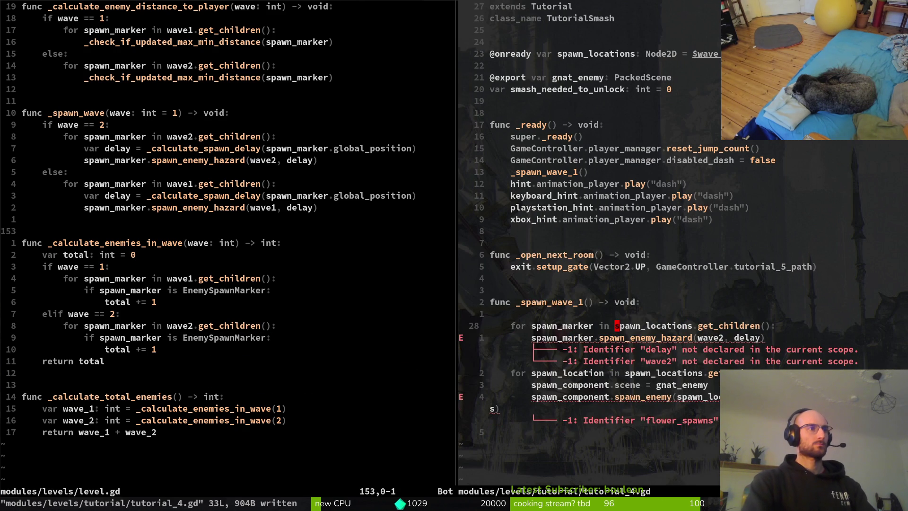
key("y")
key("i")
key("w")
type("jf(w")
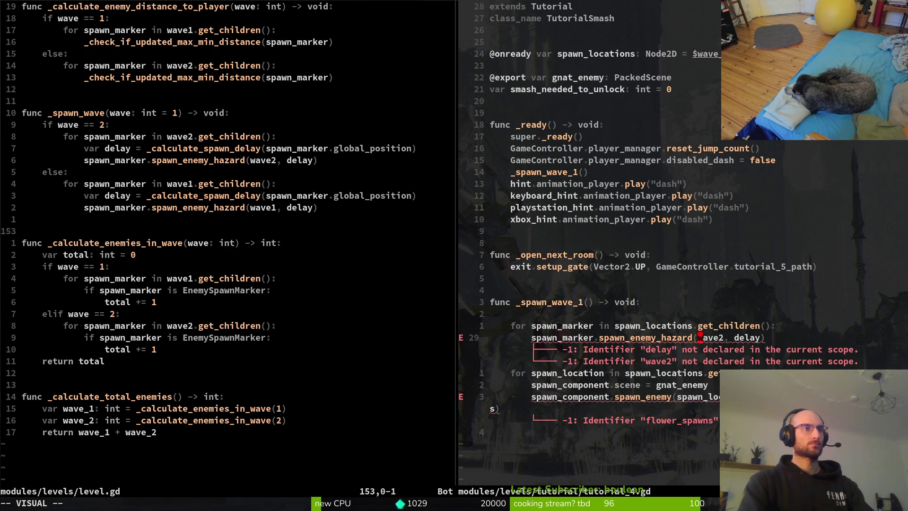
type("viwp:w")
key("Return")
Delete the delay argument from the spawn_enemy_hazard call and save.
key("l")
key("c")
key("t")
key(")")
key("Escape")
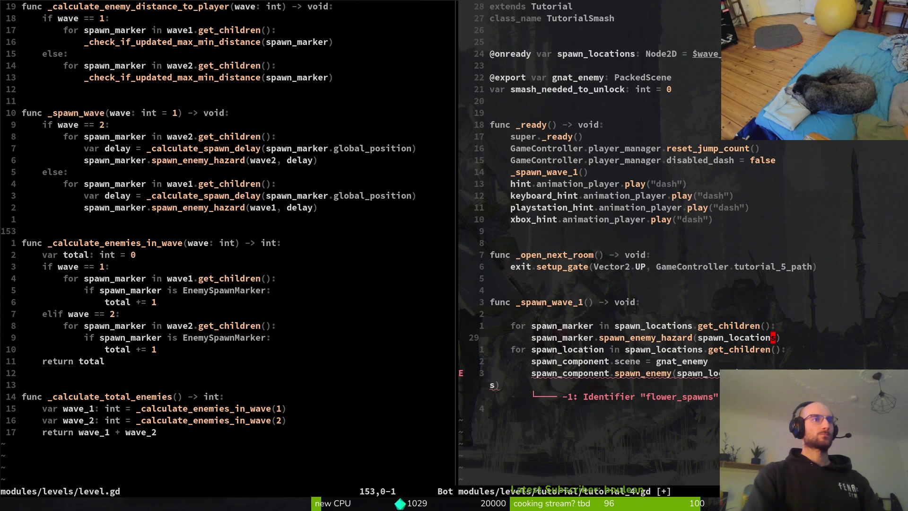
type(":w")
key("Return")
Delete the old spawn_component loop and the blank line below the function.
key("j")
key("V")
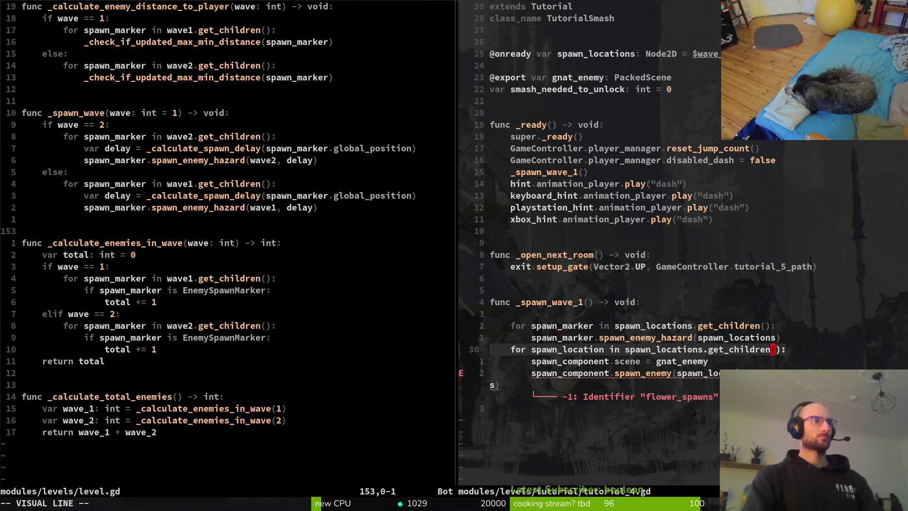
key("j")
key("j")
key("d")
key("k")
key("k")
key("k")
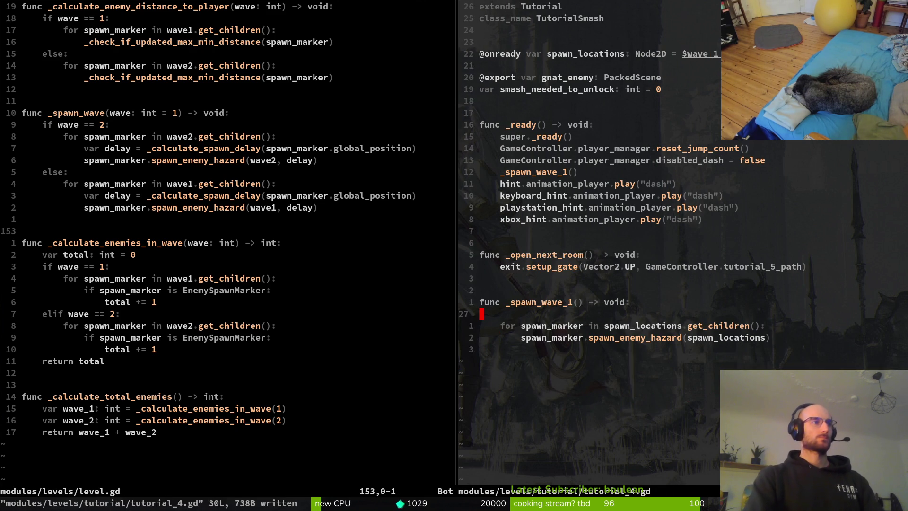
key("d")
key("d")
key("k")
key("w")
type("cw")
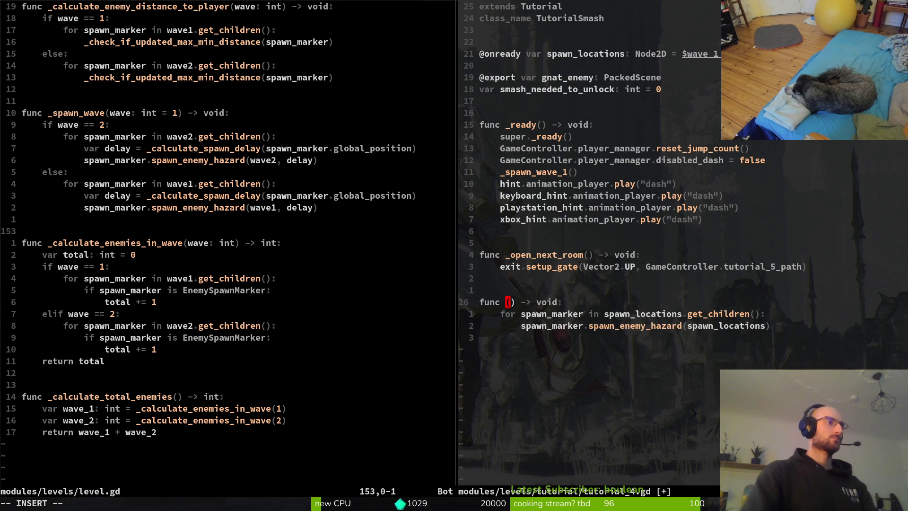
type("_sp")
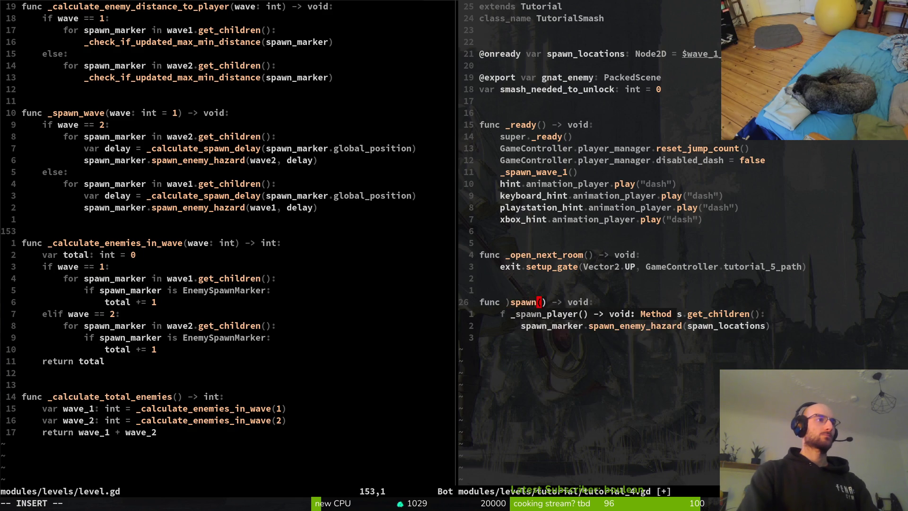
key("BackSpace")
key("BackSpace")
key("BackSpace")
type("_spawn_gnats")
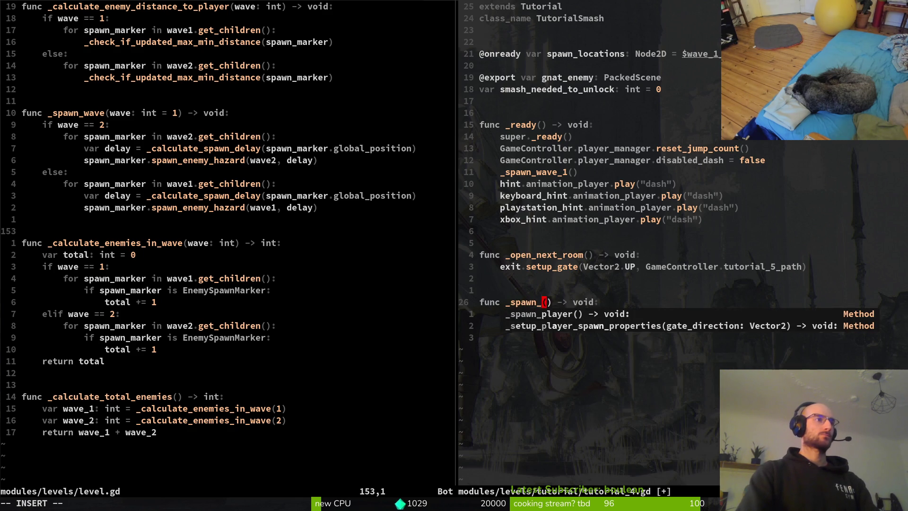
type(":w")
key("Return")
key("k")
key("k")
key("k")
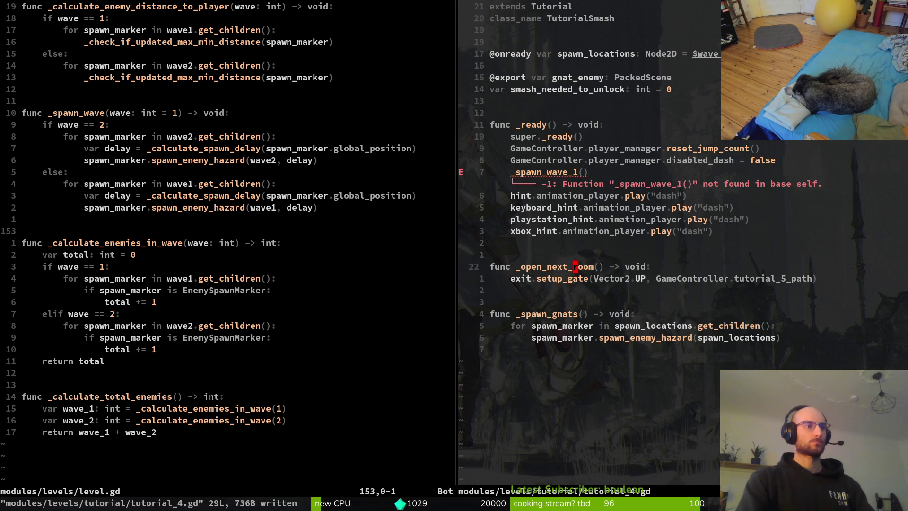
type("kciwspg")
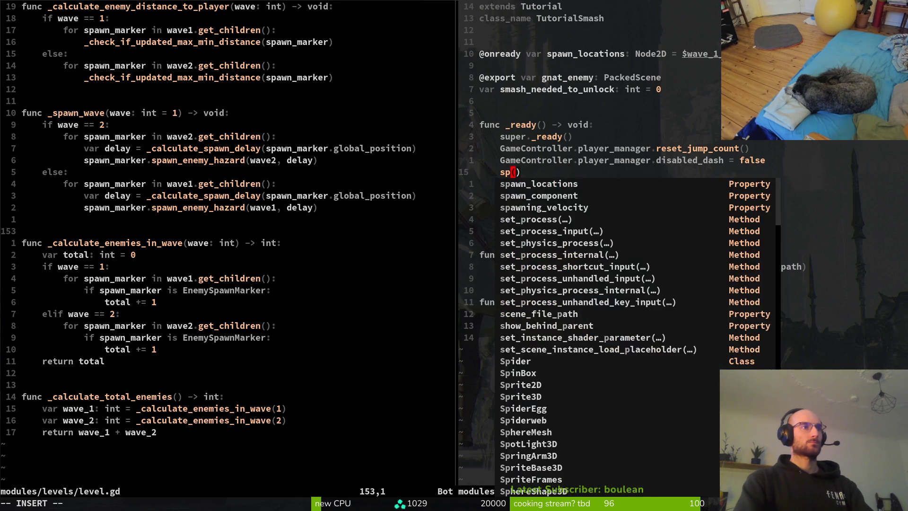
type("n")
key("Return")
key("Escape")
type(":write")
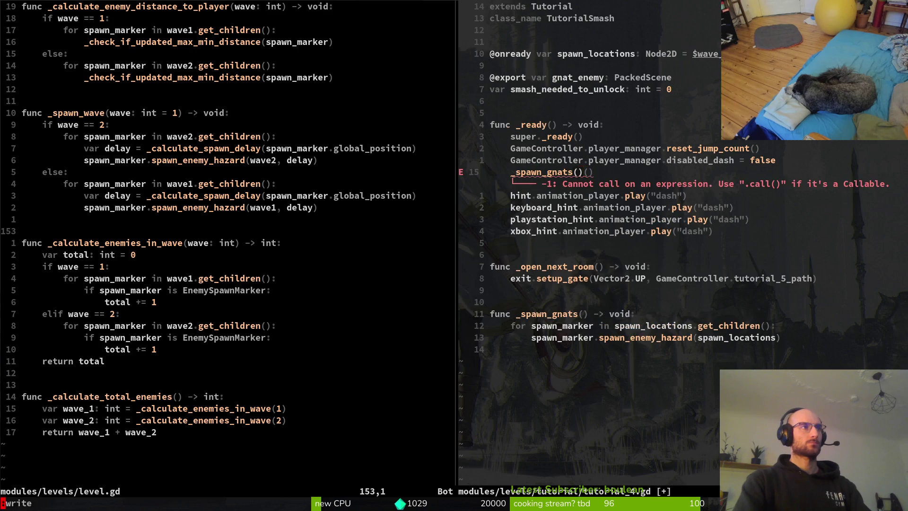
key("Return")
type(":w")
key("Return")
key("k")
key("k")
key("j")
key("j")
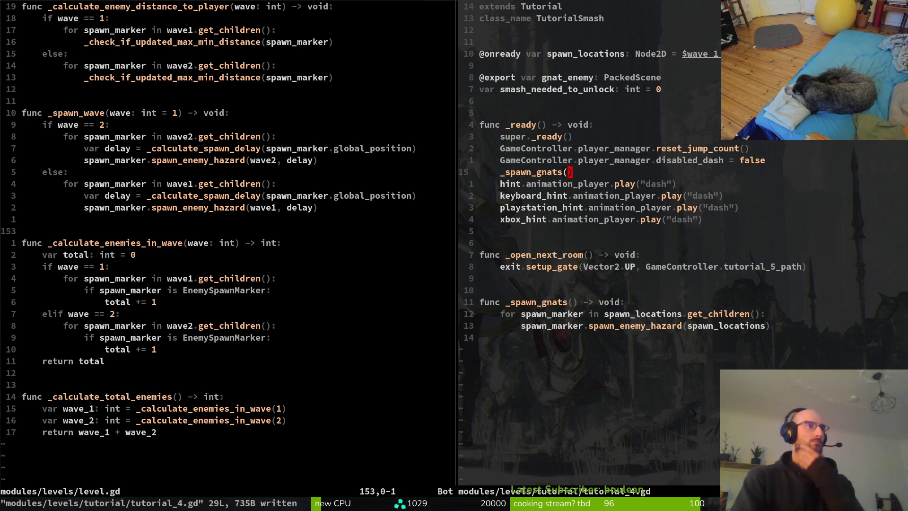
key("j")
key("j")
key("j")
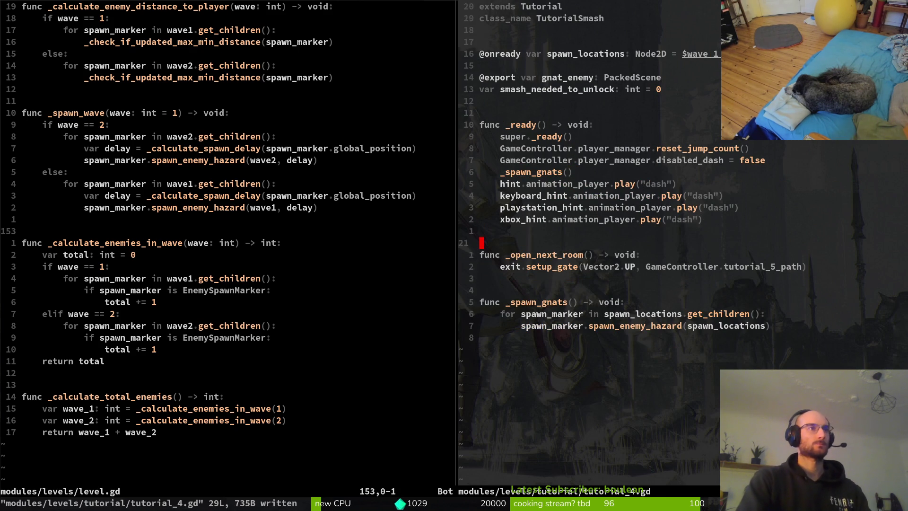
key("k")
key("k")
key("k")
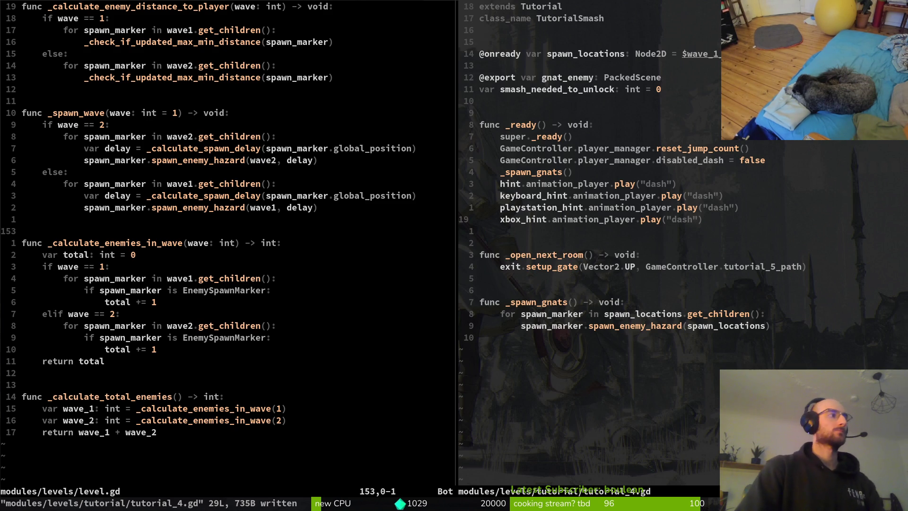
key("ctrl+w")
key("h")
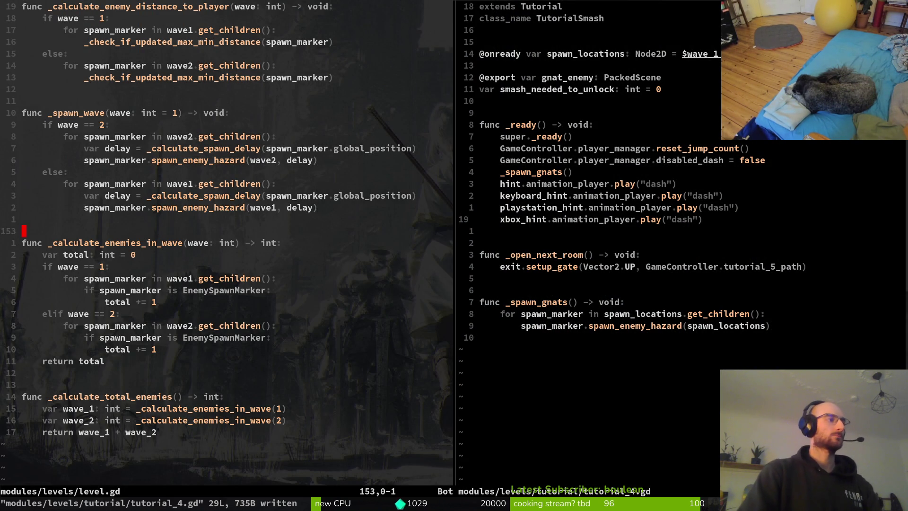
key("braceright")
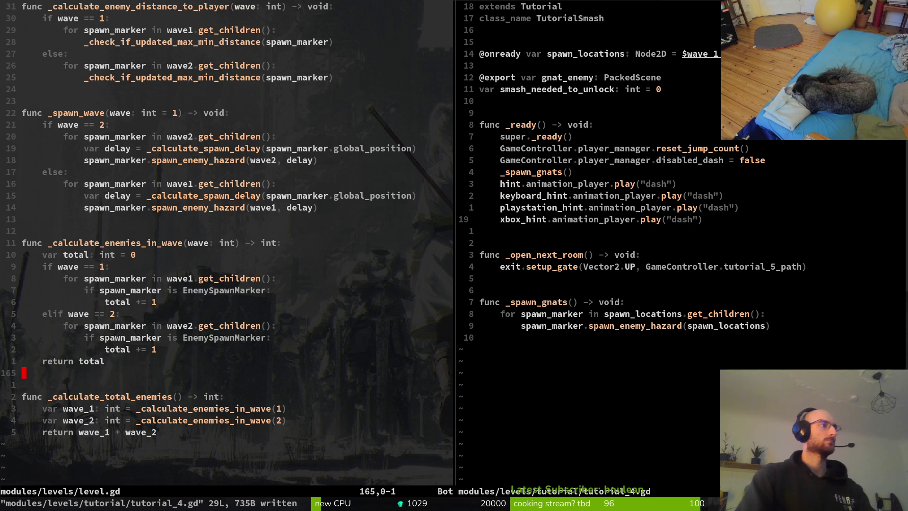
left_click(252, 243)
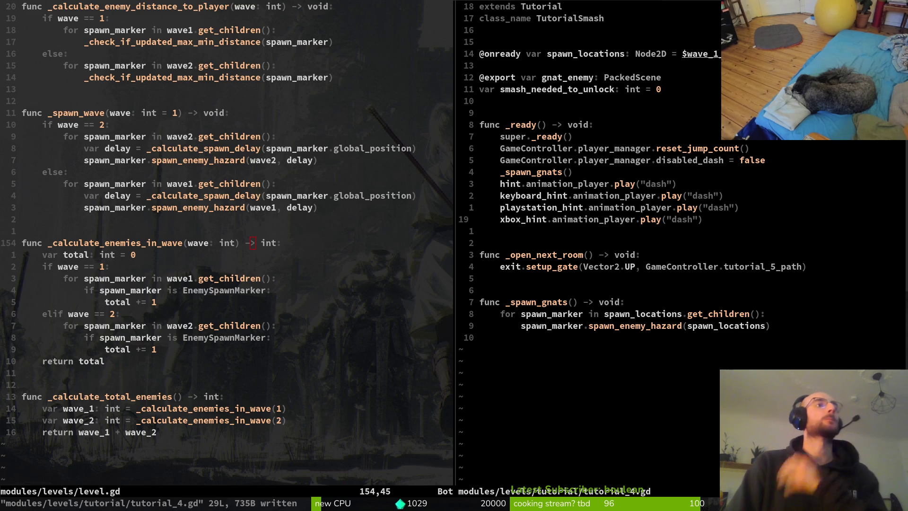
left_click(699, 331)
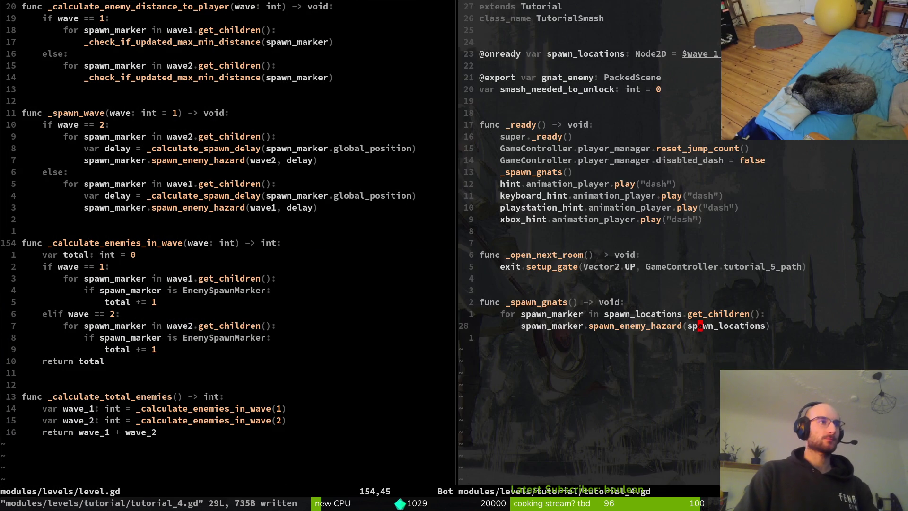
Open a new line after the last dash hint (xbox) in tutorial_4.gd.
left_click(533, 258)
left_click(549, 220)
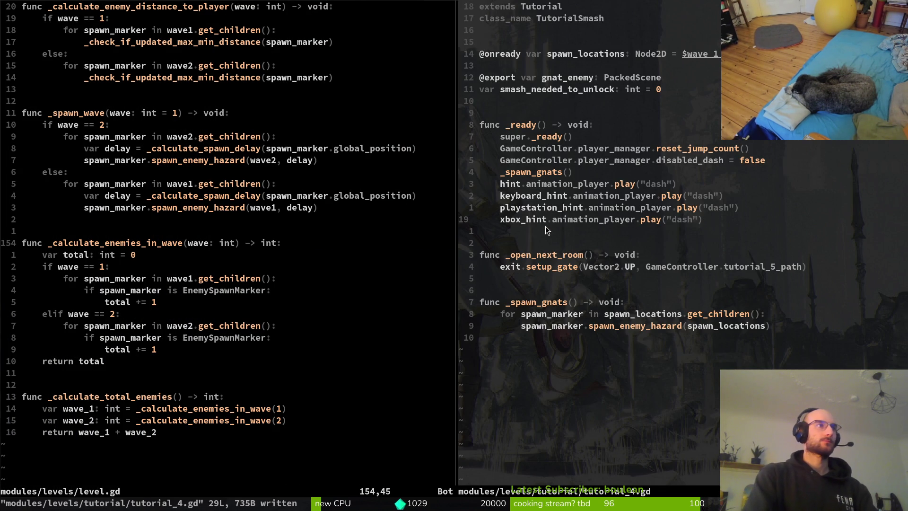
key("o")
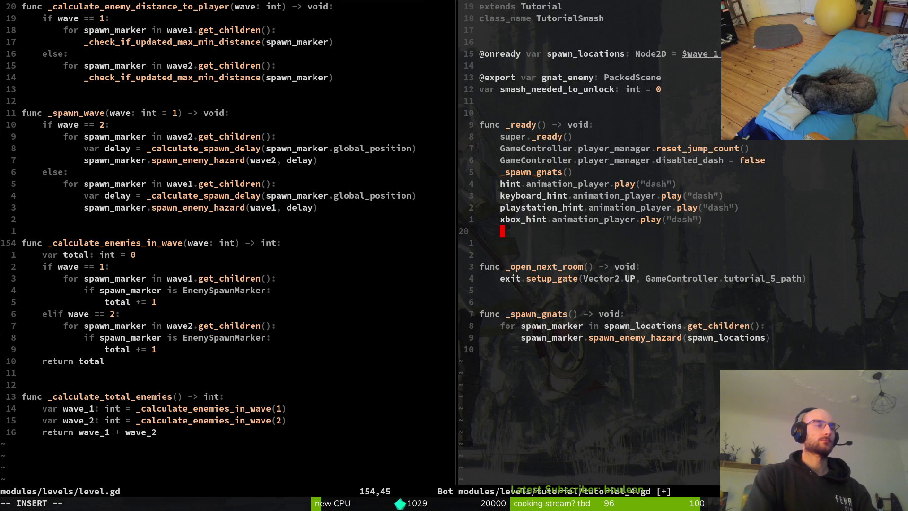
key("Escape")
key("ctrl+w")
key("h")
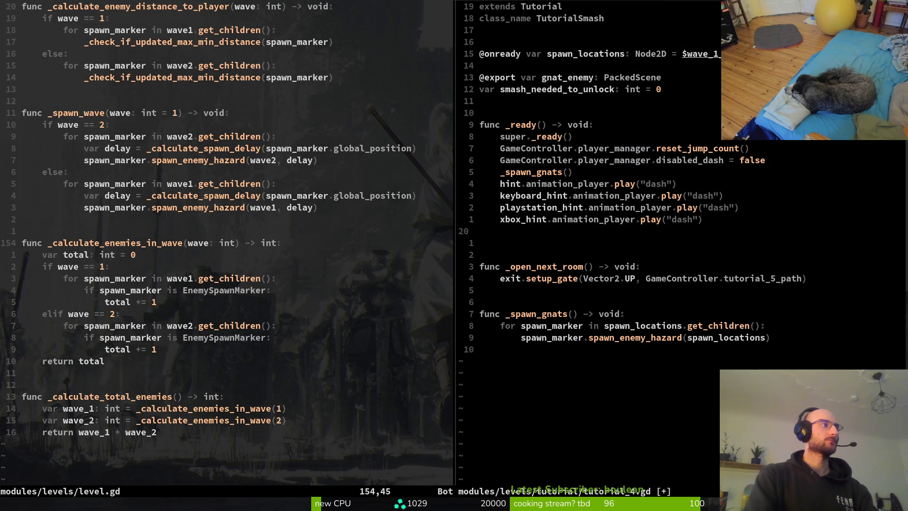
Find and open tutorial_5.gd with the Telescope file finder (tut5).
key("space")
key("f")
key("f")
type("tut")
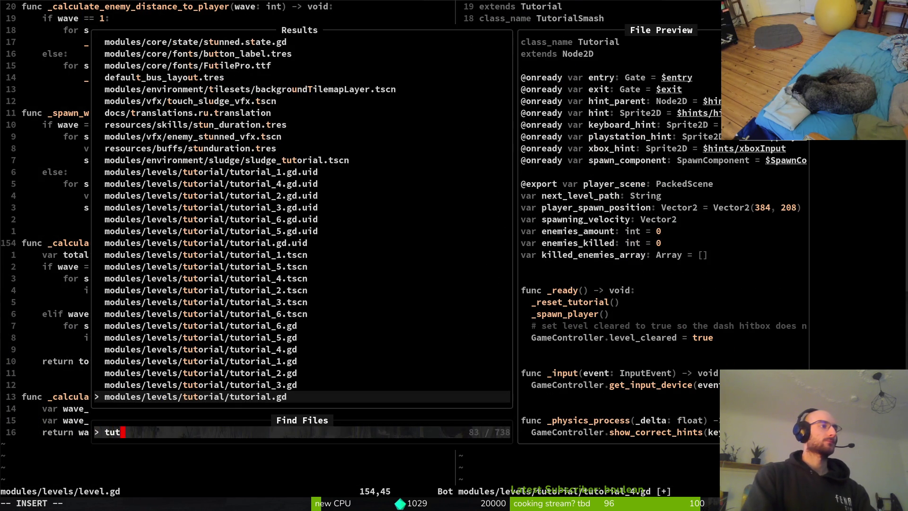
type("5")
key("Return")
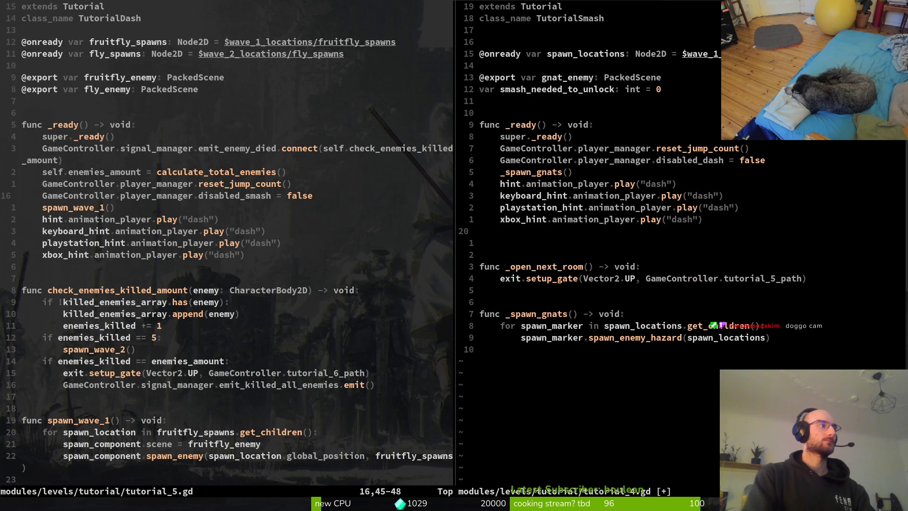
Copy tutorial_5's enemies_amount assignment into tutorial_4.gd's _ready.
key("k")
key("k")
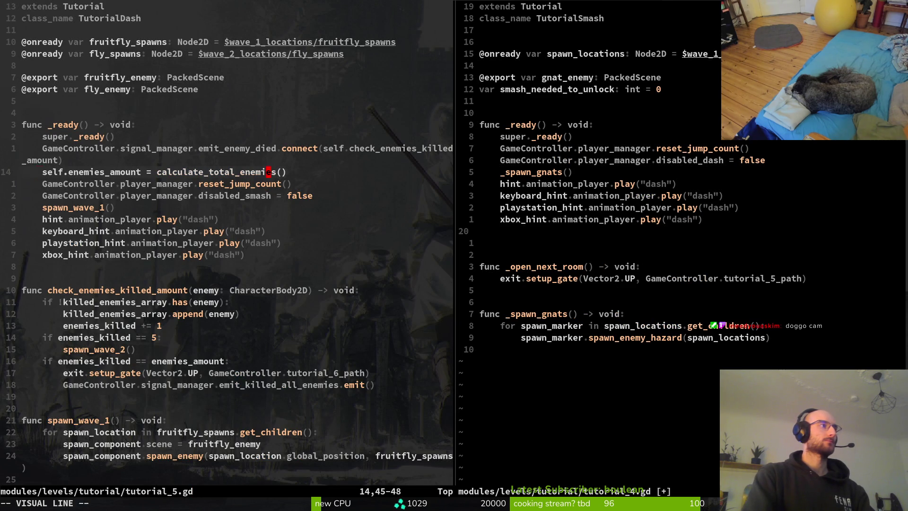
key("ctrl+w")
key("l")
key("p")
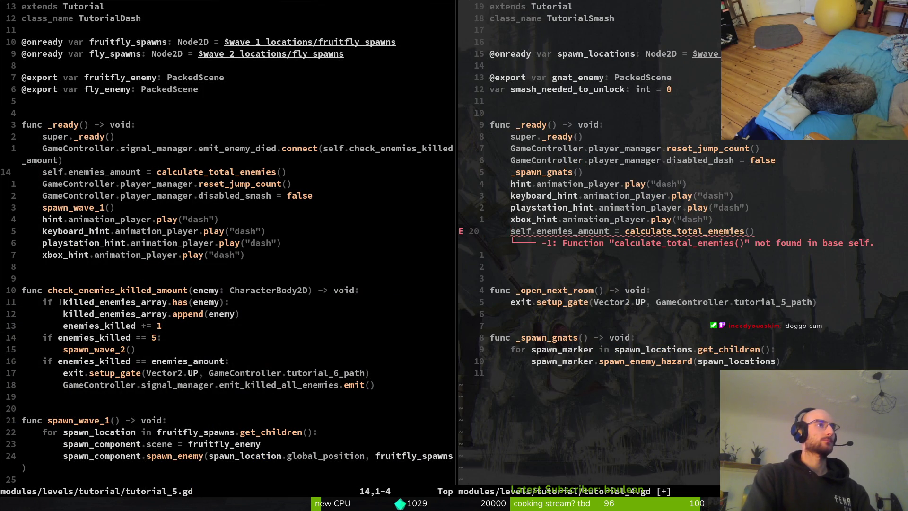
Copy the calculate_total_enemies function from tutorial_5.gd and paste it below _ready.
key("ctrl+w")
key("h")
key("ctrl+d")
key("ctrl+d")
key("k")
key("k")
key("k")
key("k")
key("V")
key("j")
key("j")
key("j")
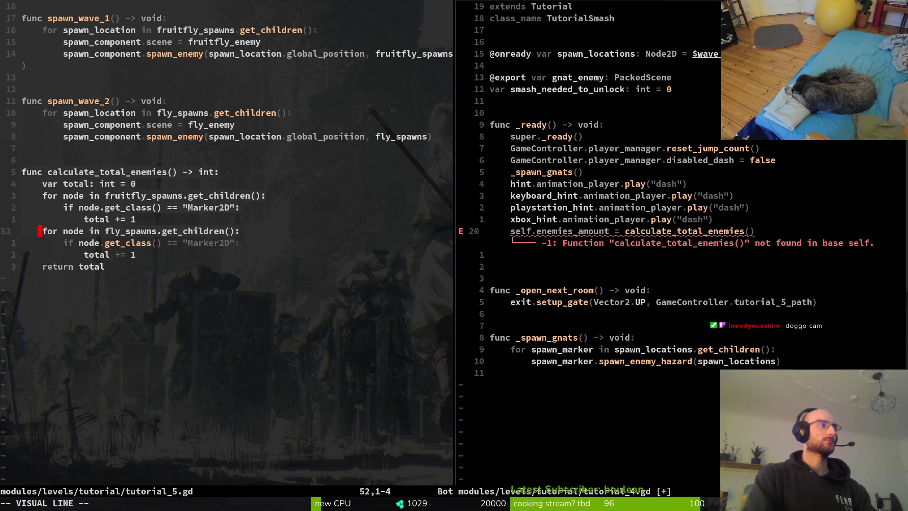
key("y")
key("ctrl+w")
key("l")
key("j")
key("p")
key("O")
Delete the fruitfly_spawns reference from tutorial_4.gd.
key("Escape")
key("j")
key("j")
key("j")
key("w")
key("w")
key("w")
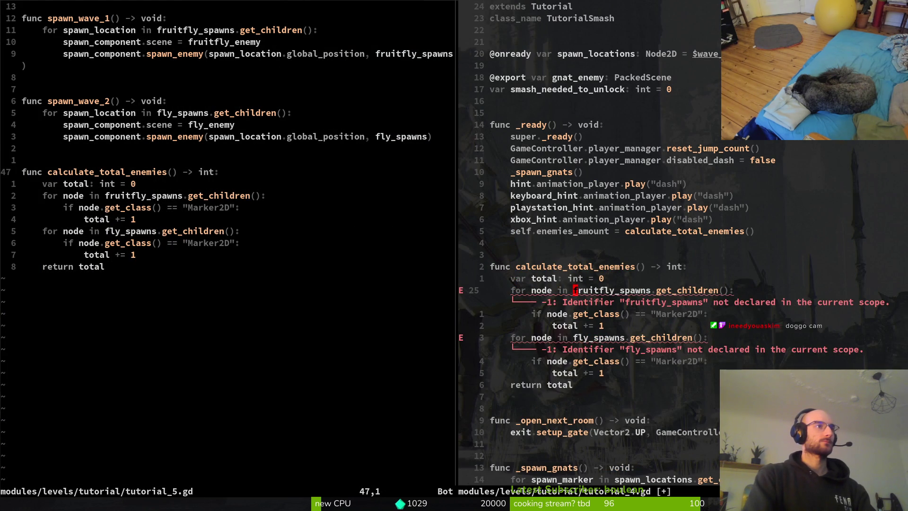
key("c")
key("w")
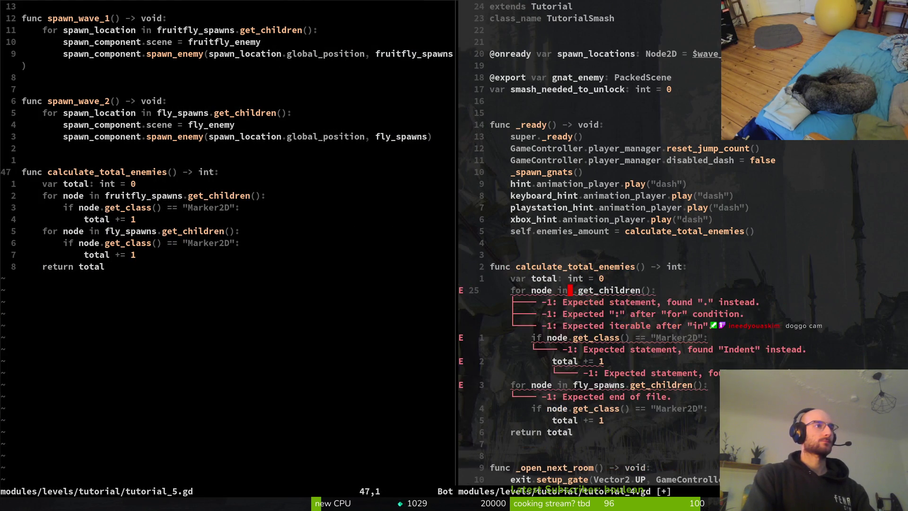
key("ctrl+p")
Open level.gd and copy its 14 lines of enemy-counting functions.
type("level")
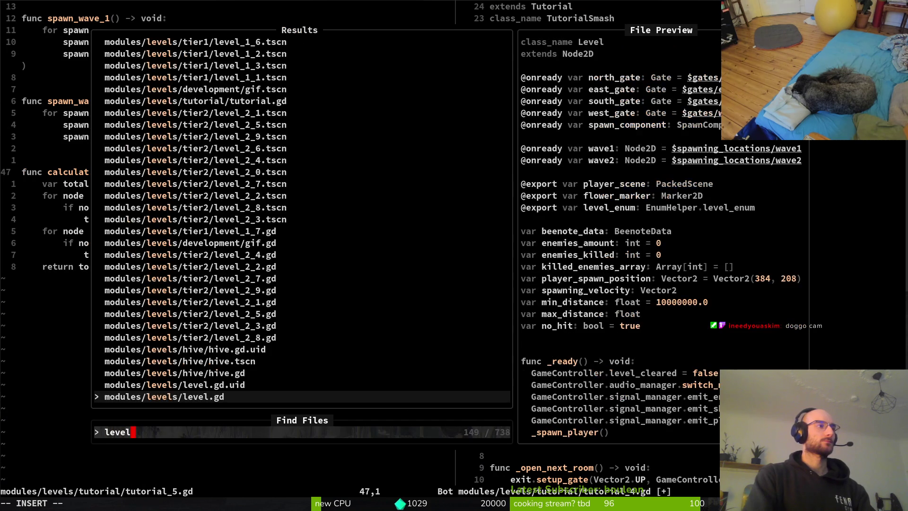
key("Return")
key("ctrl+d")
key("ctrl+u")
key("j")
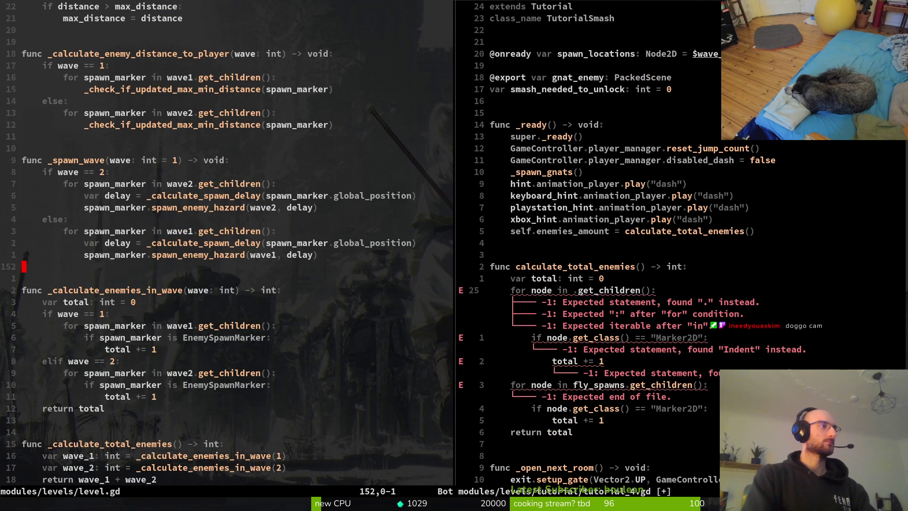
key("j")
key("V")
key("j")
Replace tutorial_4.gd's copied counting function with level.gd's version.
key("j")
key("j")
key("j")
key("y")
key("ctrl+w")
key("l")
key("k")
key("k")
key("k")
key("k")
key("V")
key("j")
key("j")
key("j")
key("d")
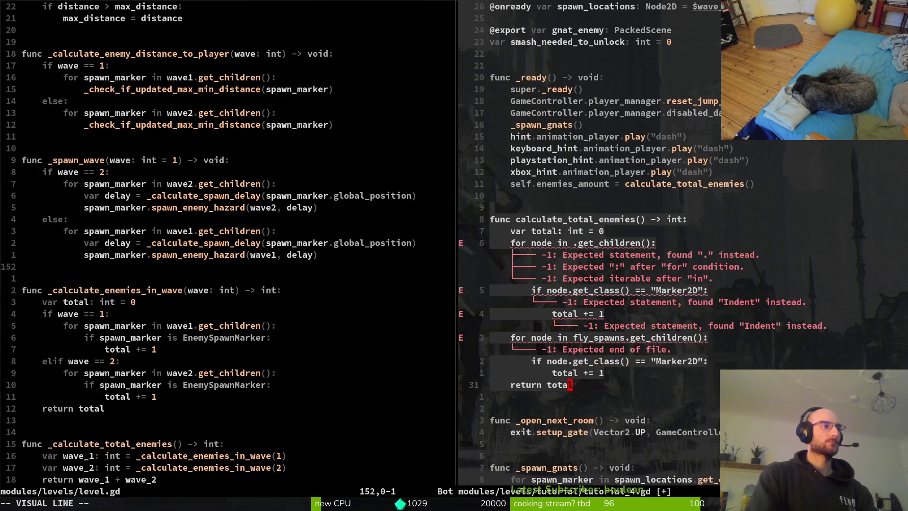
key("P")
key("j")
key("j")
Rename the function call to the completed _calculate_enemies name and save.
key("j")
key("f")
key("(")
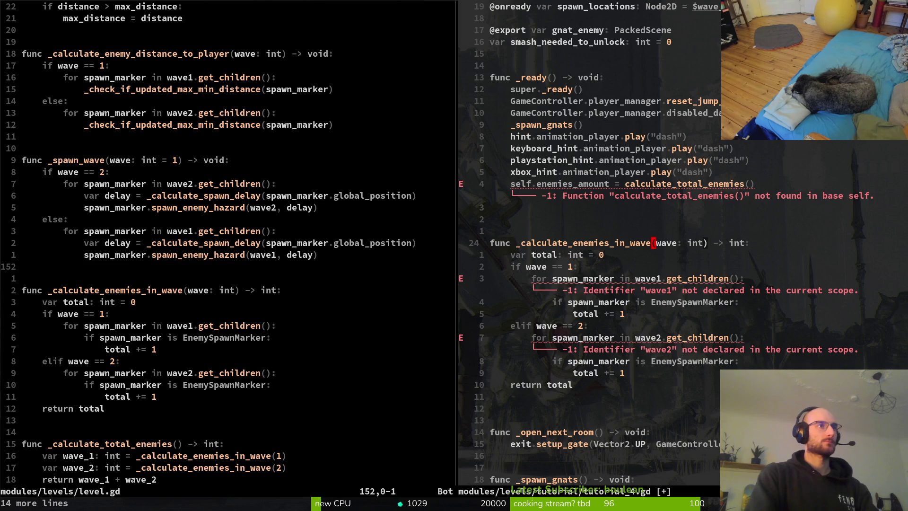
type("cb_calculate_enemies")
key("Escape")
type(":w")
key("Return")
key("j")
key("j")
Delete the pasted counting function and leftover blank lines above _open_next_room, then save.
key("k")
key("k")
key("V")
key("}")
key("d")
key("k")
key("k")
key("d")
key("d")
key("d")
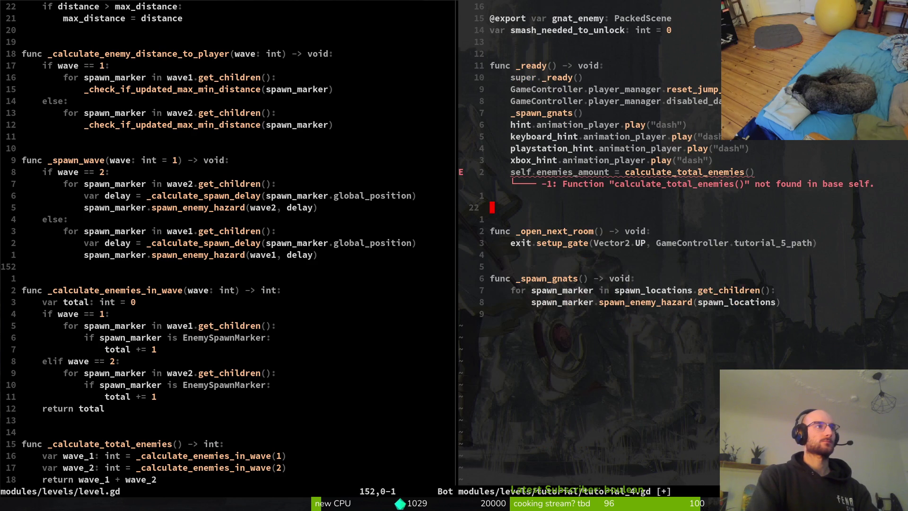
type(":w")
key("Return")
key("k")
key("k")
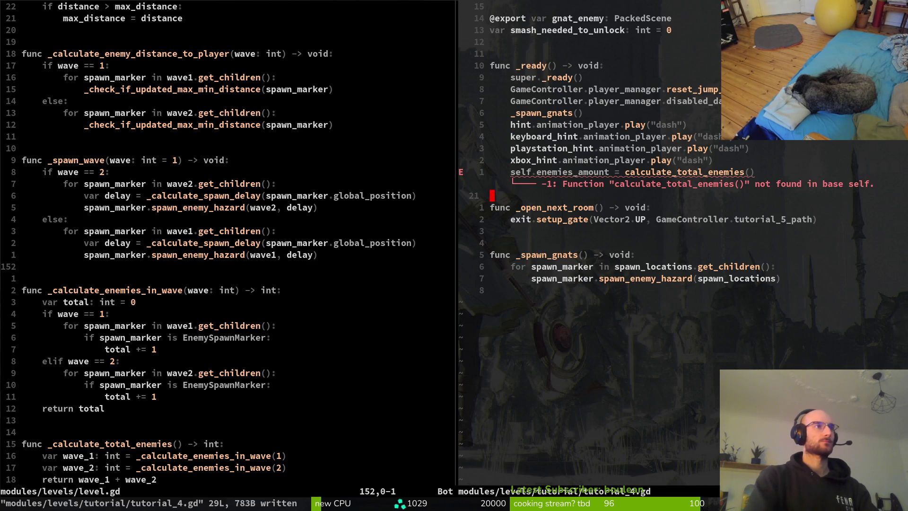
Tidy the line below the enemies_amount assignment, save, and show level.gd's top declarations.
key("j")
key("j")
key("c")
key("c")
key("Escape")
type(":w")
key("Return")
key("k")
key("k")
key("k")
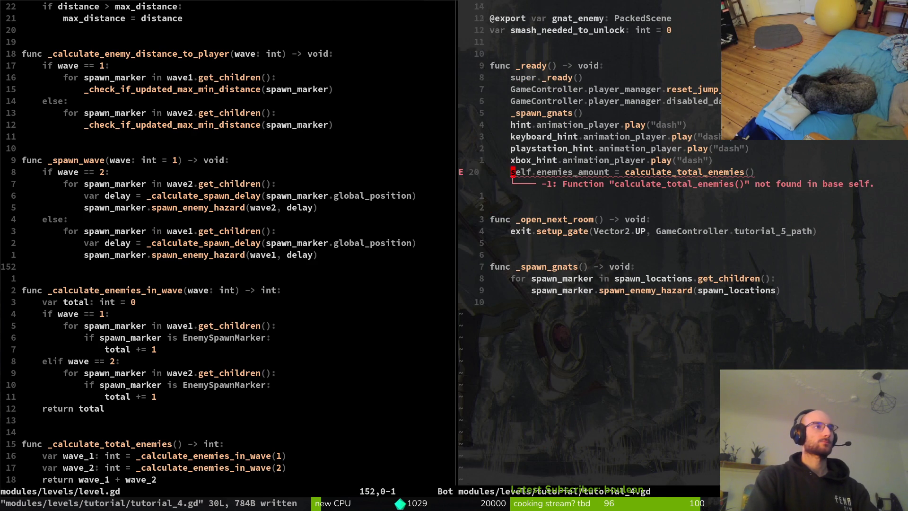
key("k")
key("k")
key("ctrl+w")
key("h")
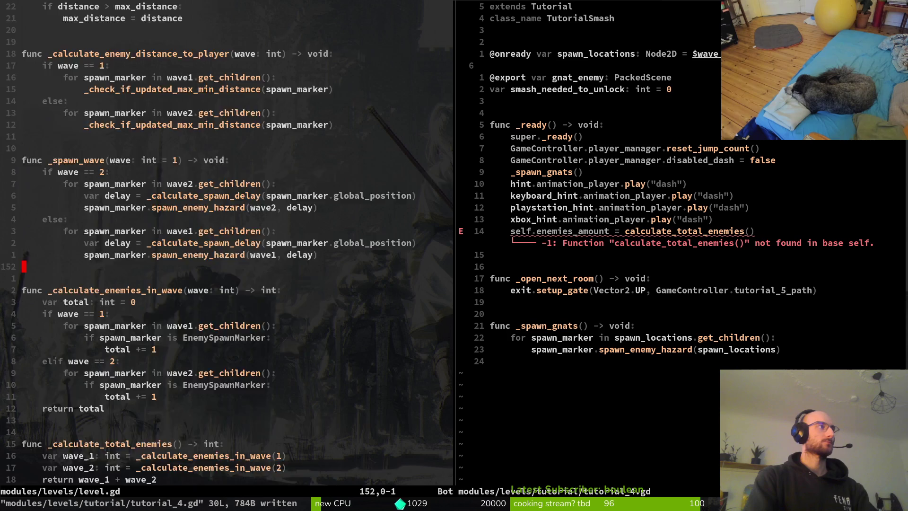
key("g")
key("g")
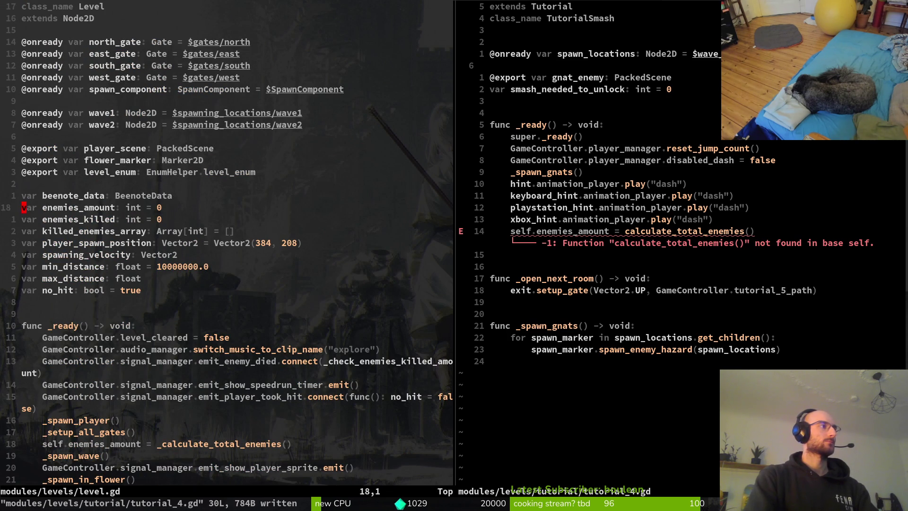
Paste level.gd's enemies_amount and enemies_killed declarations below smash_needed_to_unlock in tutorial_4.gd.
key("1")
key("7")
key("j")
key("ctrl+w")
key("l")
key("j")
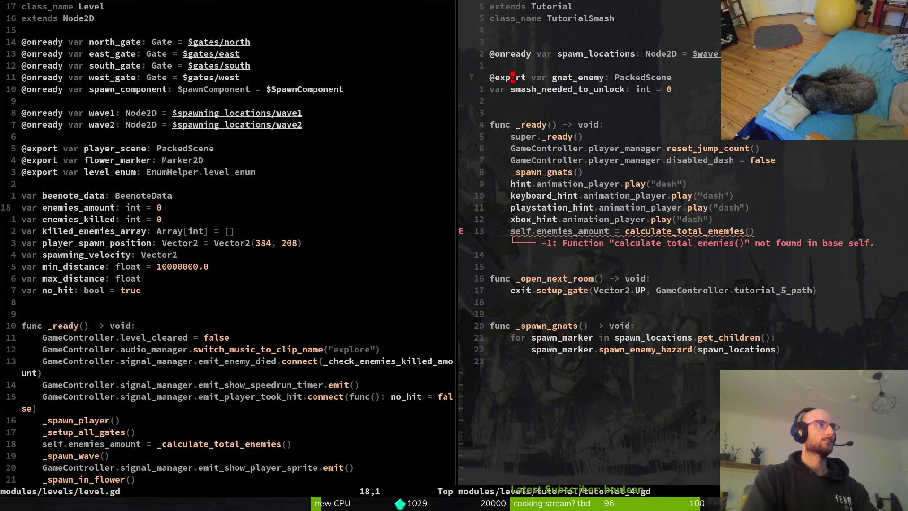
key("p")
Set enemies_amount to 3, then remove both duplicate counter declarations and save.
key("w")
key("w")
key("w")
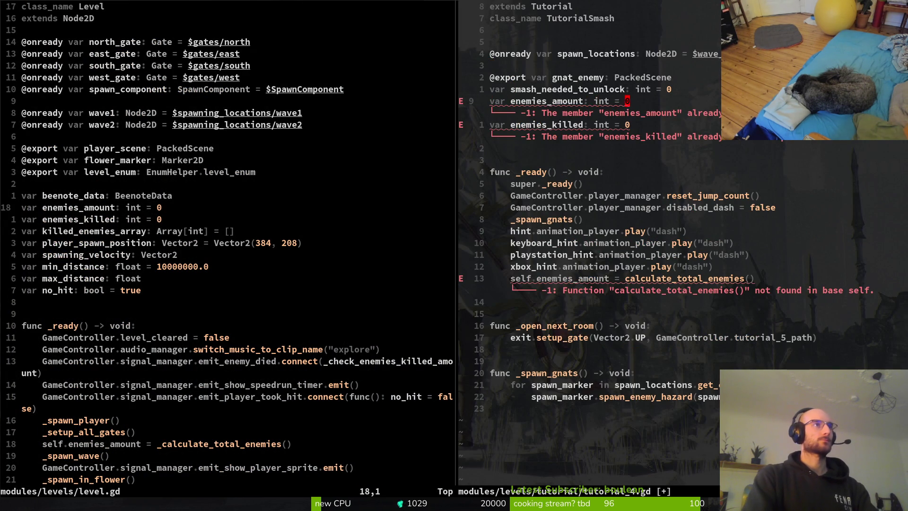
type("wcw")
type("3")
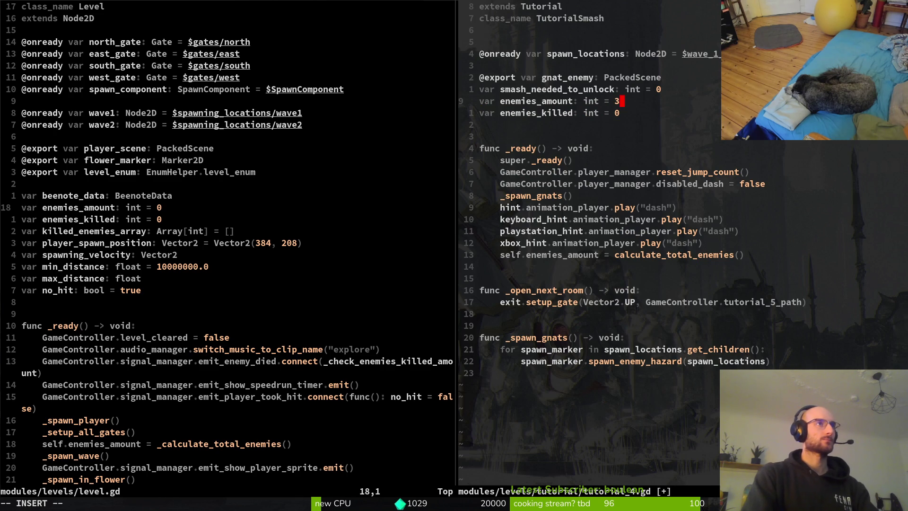
key("Escape")
type(":w")
key("Return")
key("j")
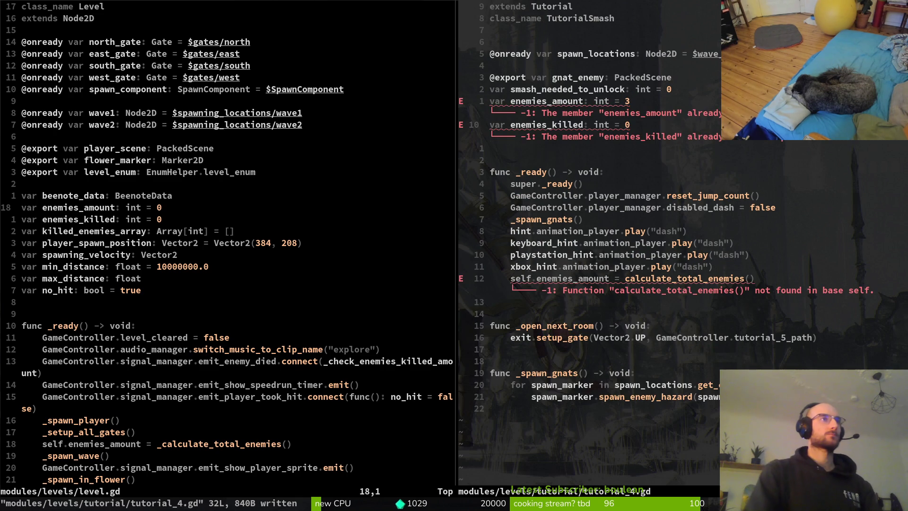
type("dk")
type(":w")
key("Return")
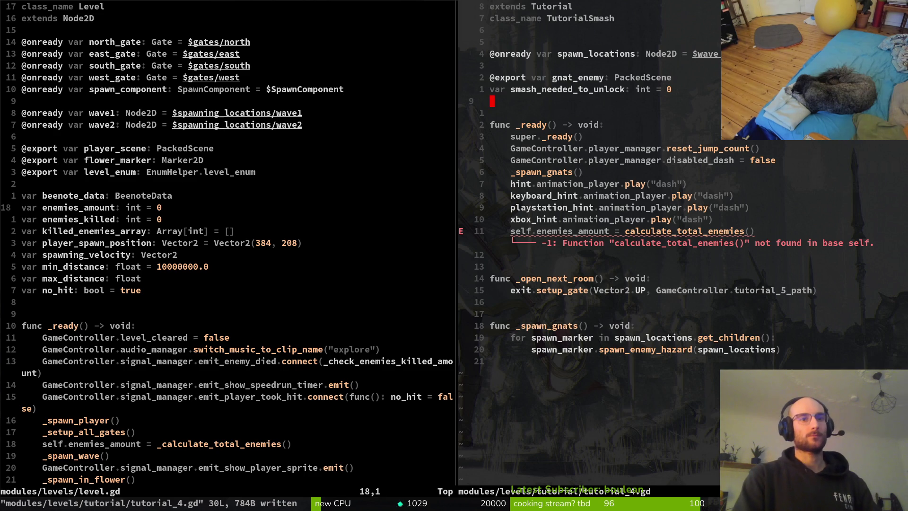
Delete the failing enemies_amount line in tutorial_4.gd.
key("j")
key("j")
key("j")
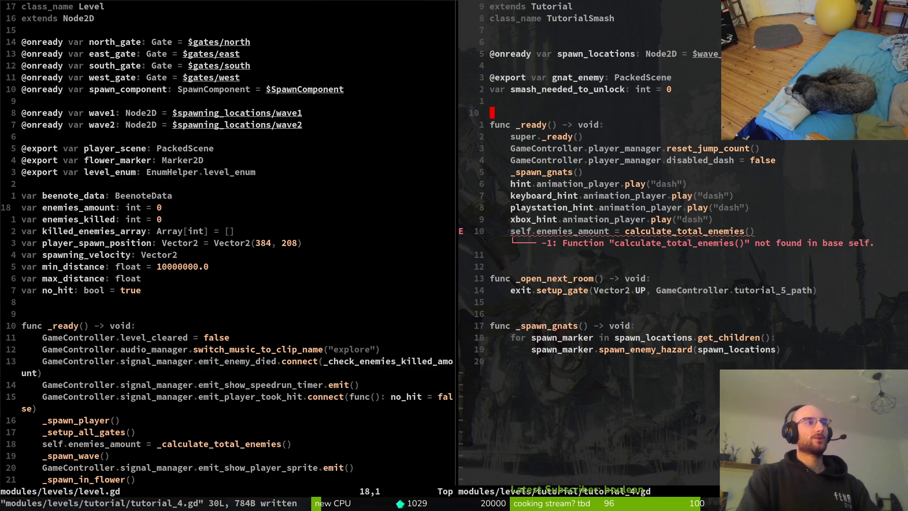
key("j")
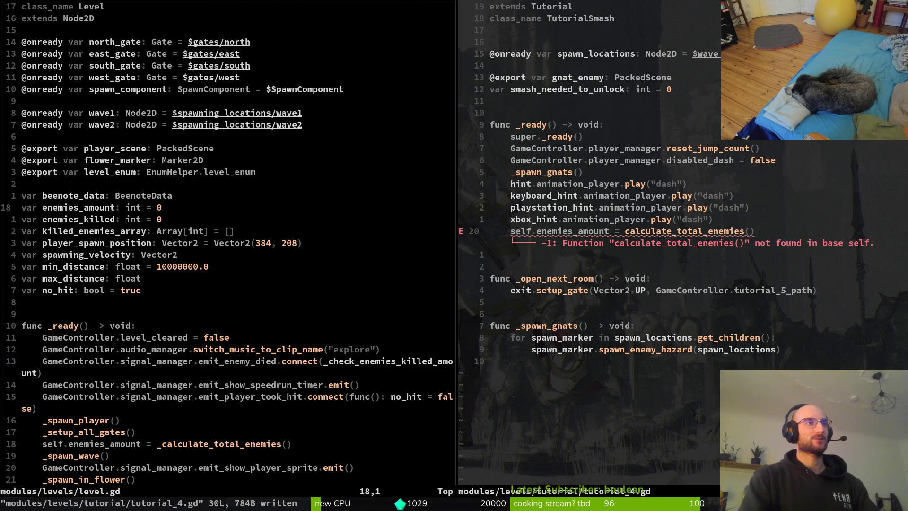
key("q")
key("q")
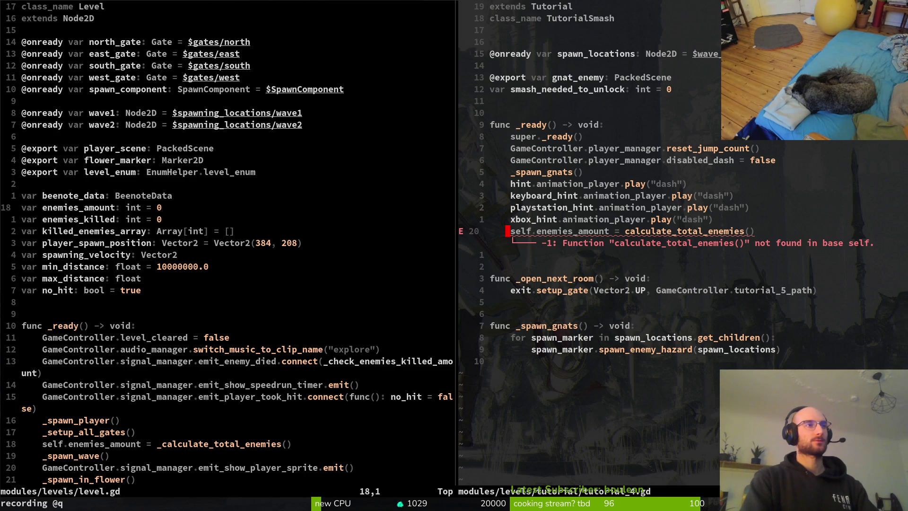
key("d")
key("d")
key("k")
Add enemies_amount = 3 below the dash hints, drop the blank line, and save.
key("o")
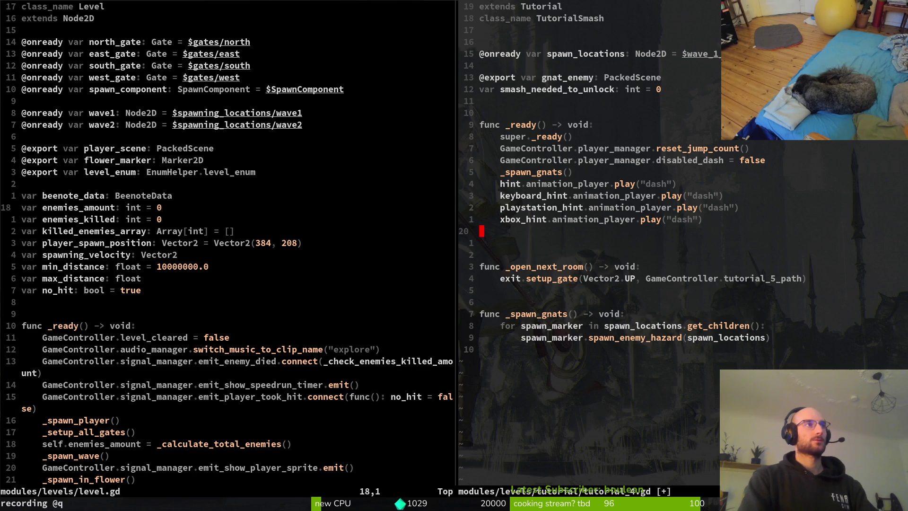
key("Return")
type("amou")
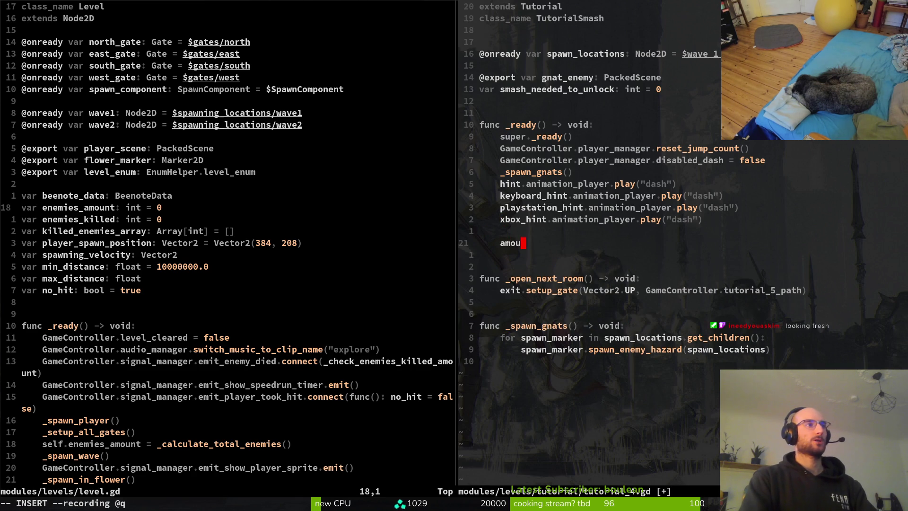
key("BackSpace")
key("BackSpace")
key("BackSpace")
type("enem")
key("Tab")
type("= ")
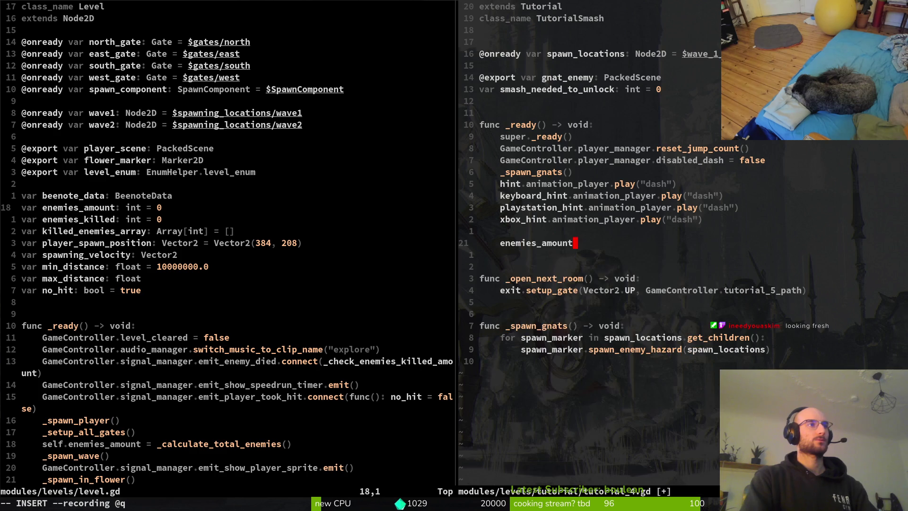
type("3")
key("Escape")
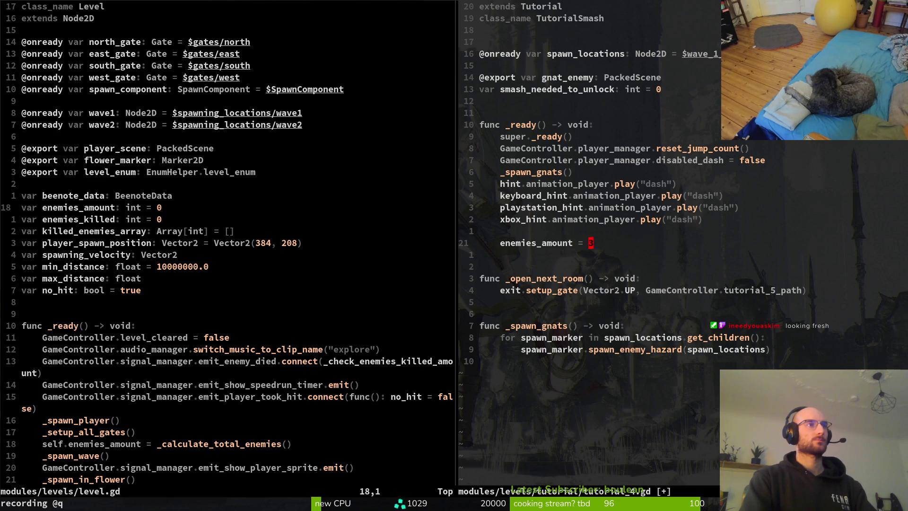
key("k")
key("d")
key("d")
key("ctrl+s")
Save and close the tutorial_4.gd split with :wq.
key("j")
key("j")
key("j")
key("k")
key("k")
key("k")
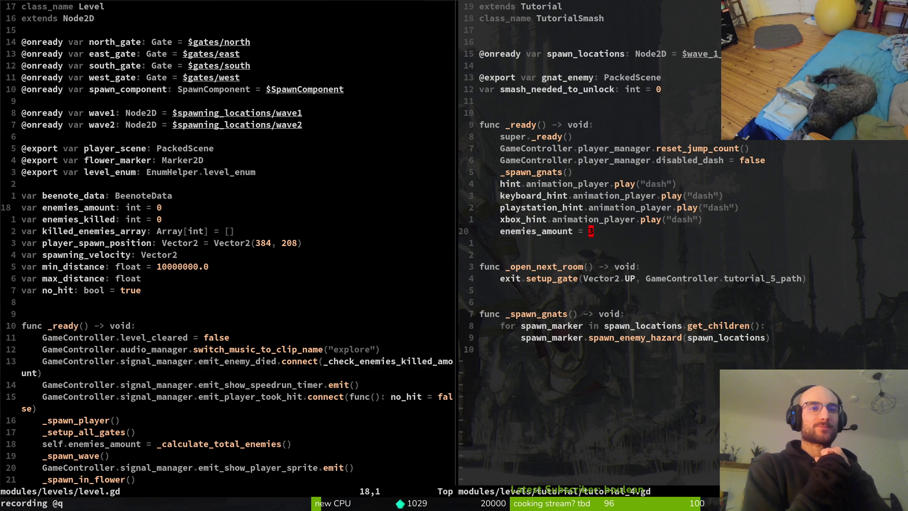
type(":wq")
key("Return")
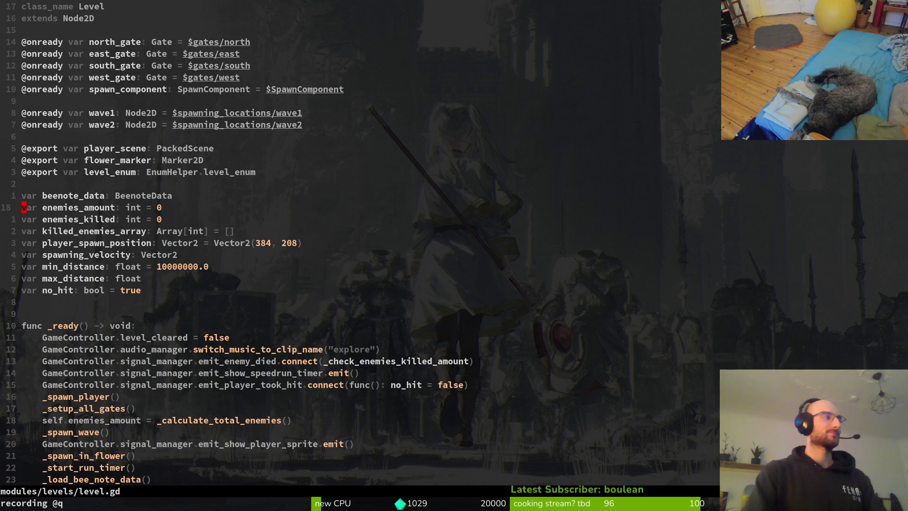
Quit and relaunch vim, then open tutorial_4.gd via the file finder.
type(":wq")
key("Return")
type("vim")
key("Return")
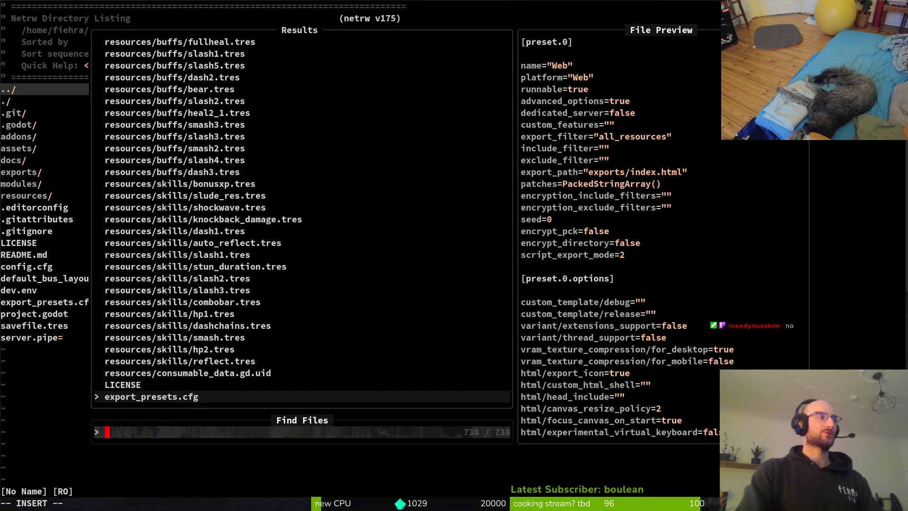
key("Escape")
key("Escape")
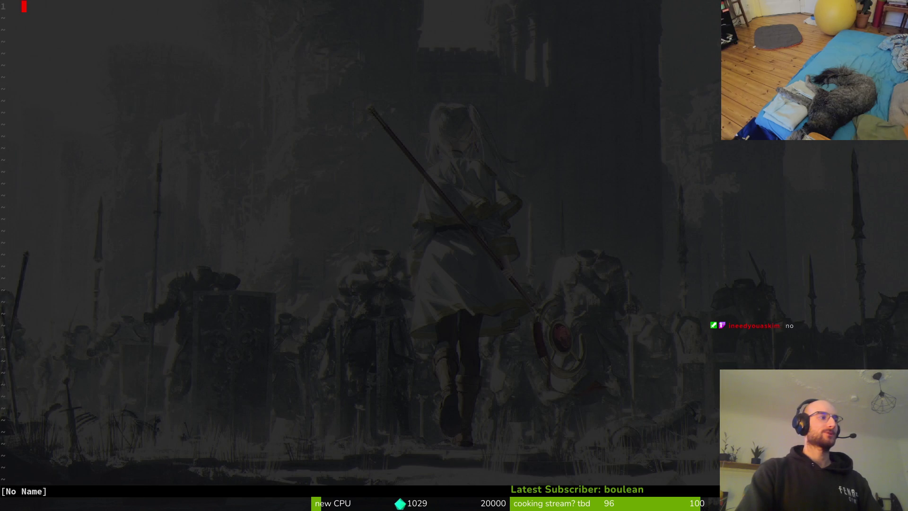
key("space")
key("f")
key("f")
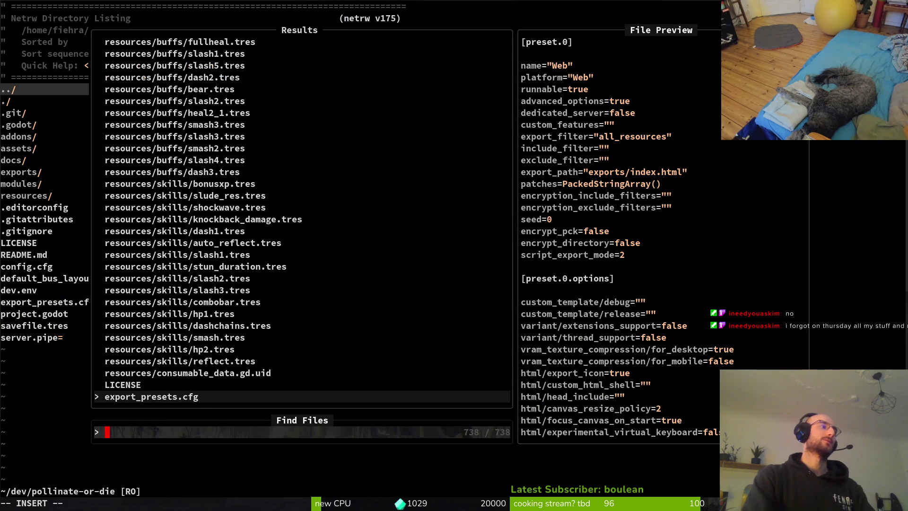
type("tut4")
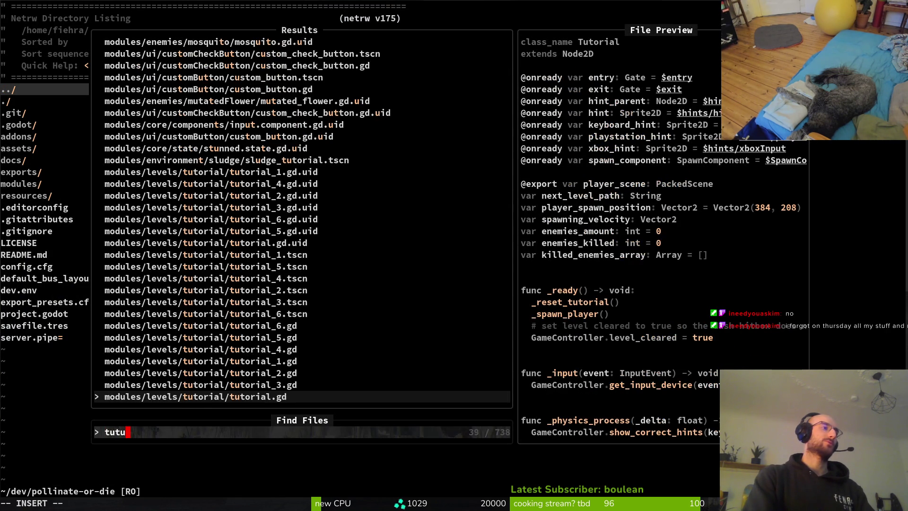
key("Return")
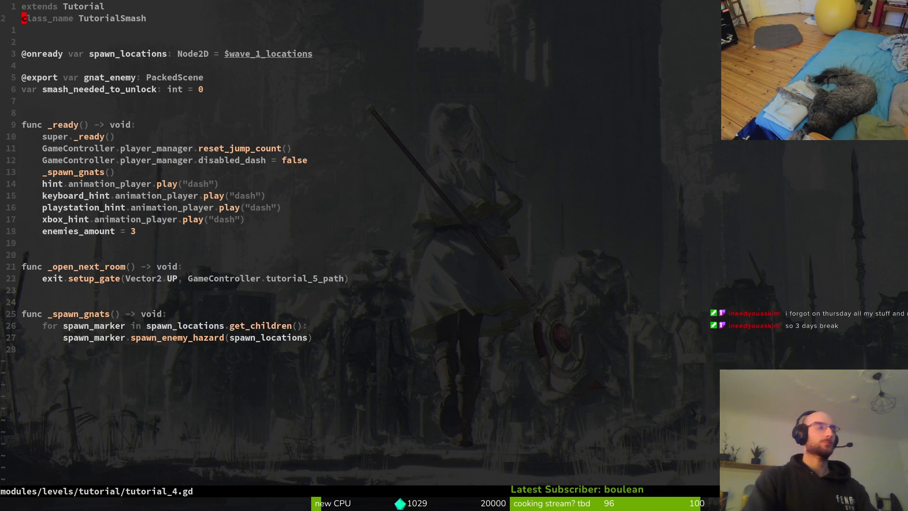
Open level.gd and copy its emit_enemy_died signal connect line.
left_click(39, 148)
key("j")
key("j")
key("j")
key("space")
key("f")
key("f")
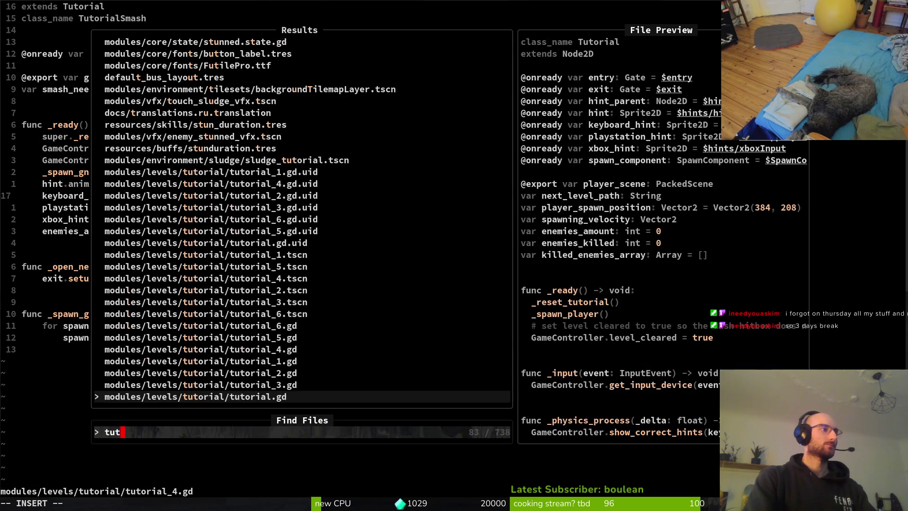
type("level")
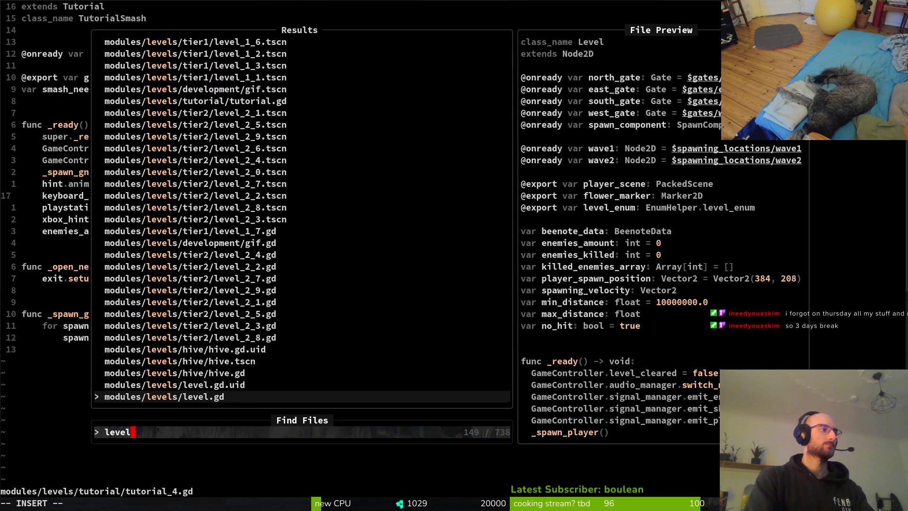
key("Return")
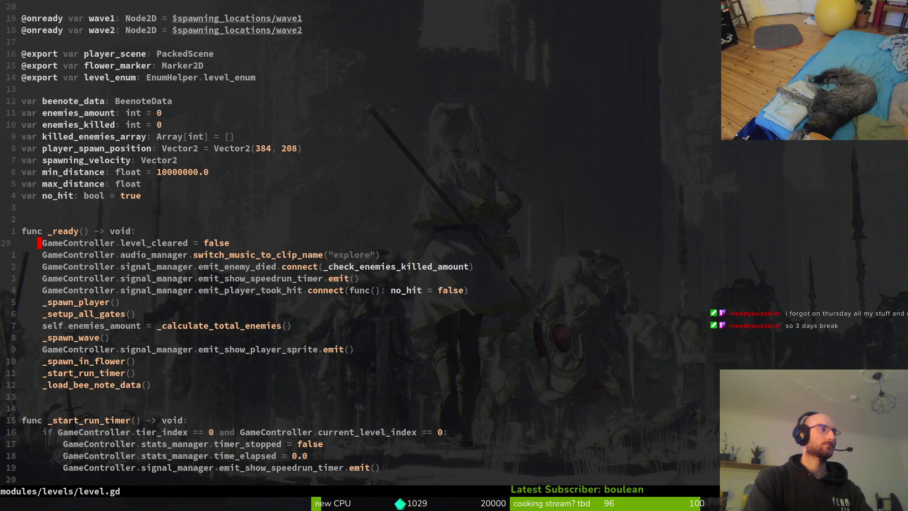
key("j")
key("j")
key("j")
key("j")
key("j")
key("j")
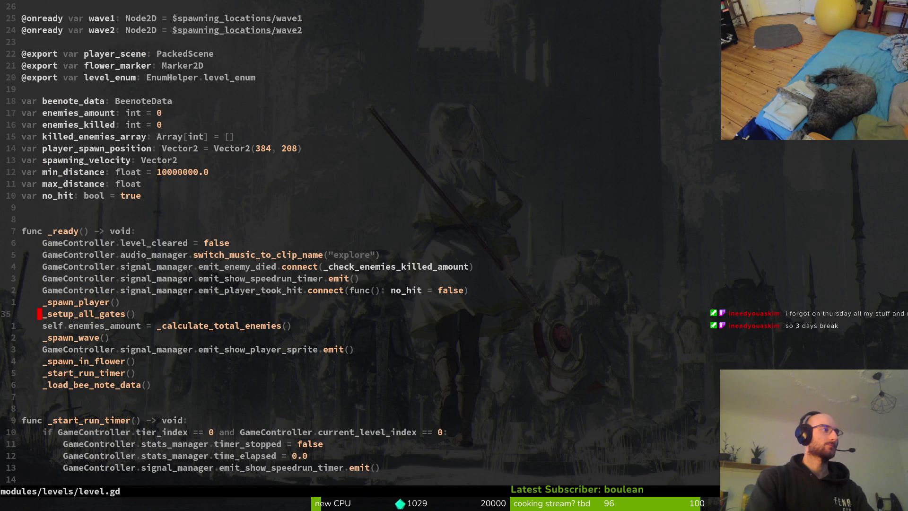
key("k")
key("k")
key("k")
key("k")
key("k")
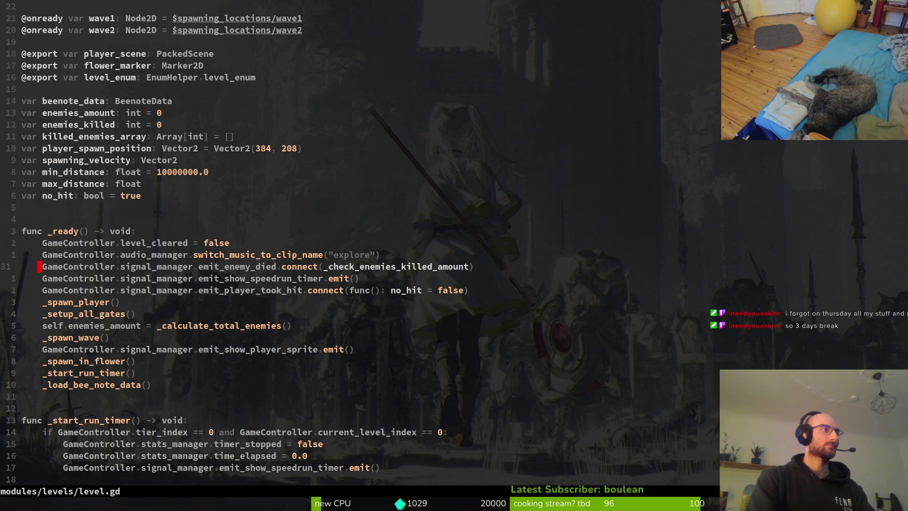
key("y")
key("y")
Paste the connect line under tutorial_4.gd's xbox hint and save.
key("ctrl+6")
key("j")
key("j")
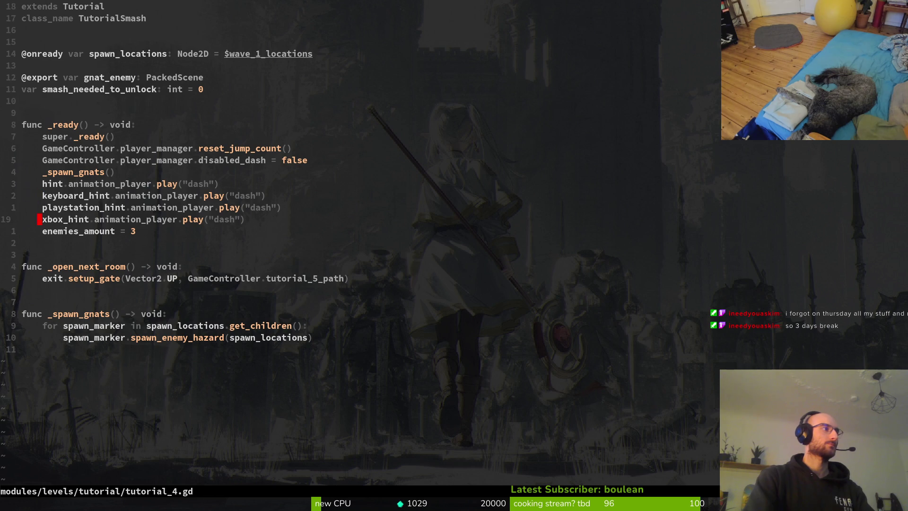
type("p:w")
key("Return")
key("ctrl+6")
key("ctrl+6")
key("space")
Copy the check_enemies_killed_amount function from tutorial_5.gd.
key("f")
key("f")
type("tut5")
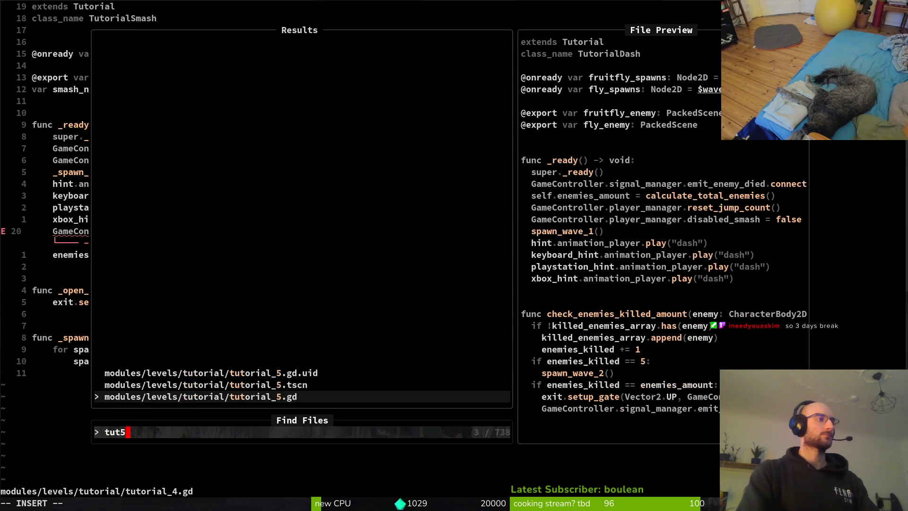
key("Return")
key("ctrl+d")
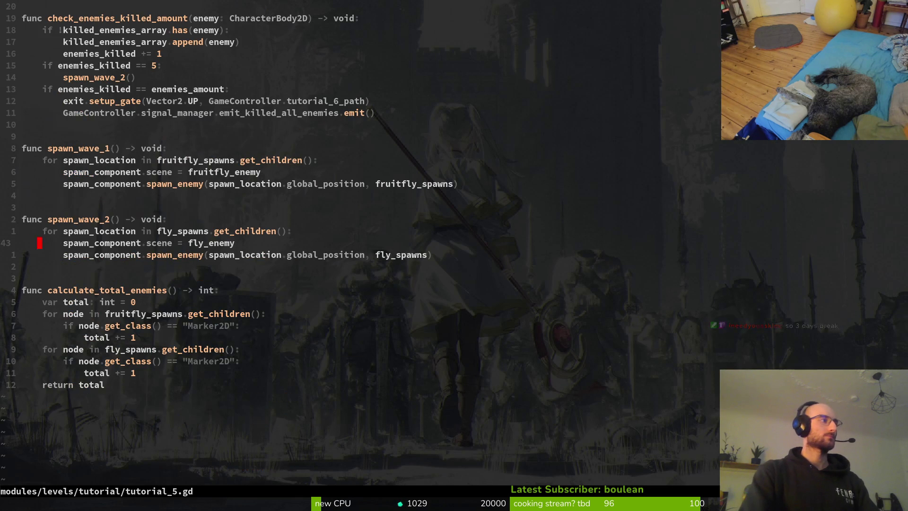
key("ctrl+u")
key("j")
key("shift+v")
key("j")
key("j")
key("j")
Paste the handler into tutorial_4.gd below enemies_amount, with a blank line after it.
key("j")
key("j")
key("y")
key("ctrl+6")
key("j")
key("j")
key("j")
key("p")
Remove the enemies_killed == 5 wave 2 lines, leaving only the exit gate opening.
key("j")
key("j")
key("j")
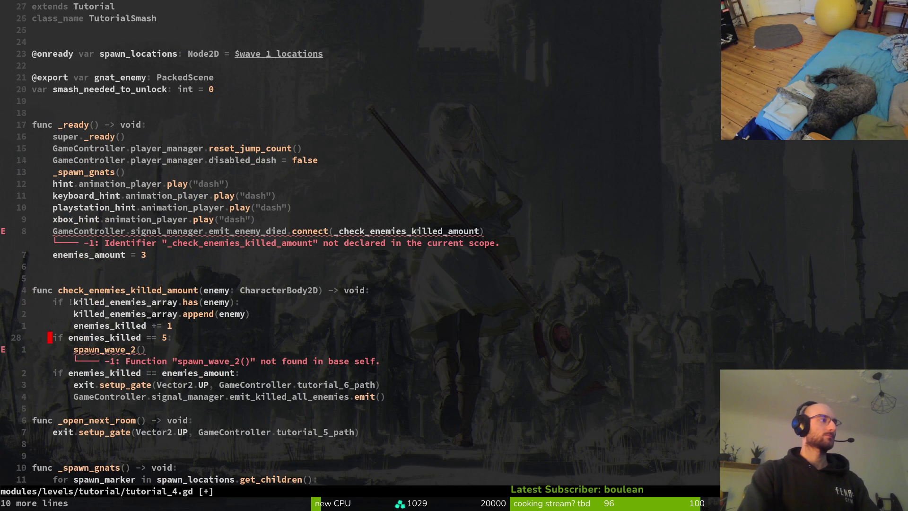
key("o")
key("Escape")
key("k")
key("k")
key("k")
key("k")
key("k")
key("shift+v")
key("j")
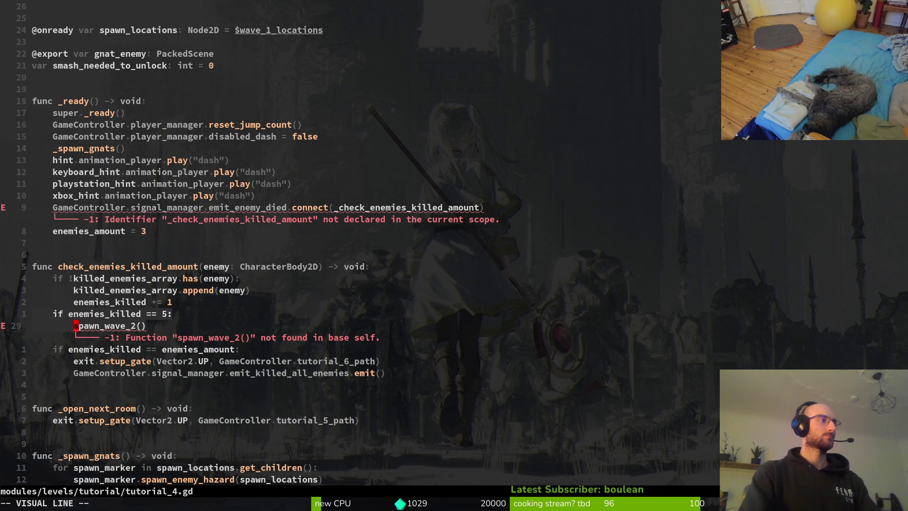
key("d")
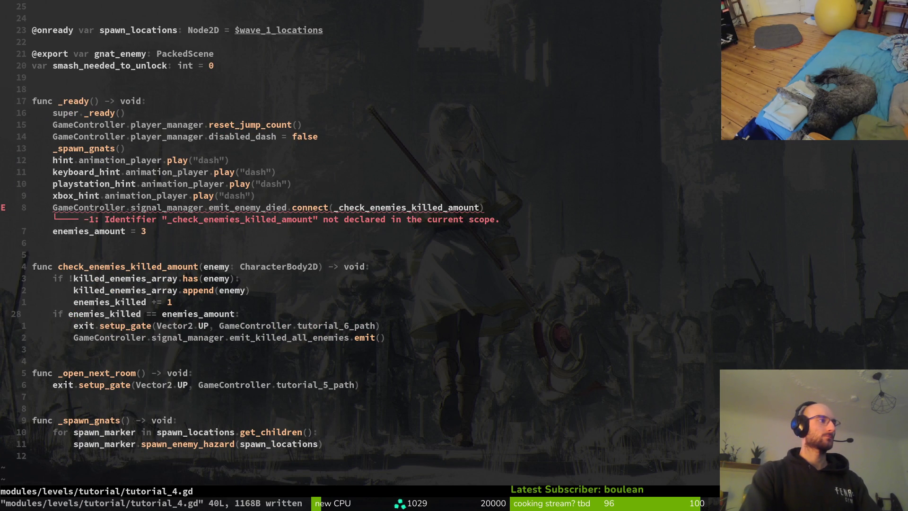
key("j")
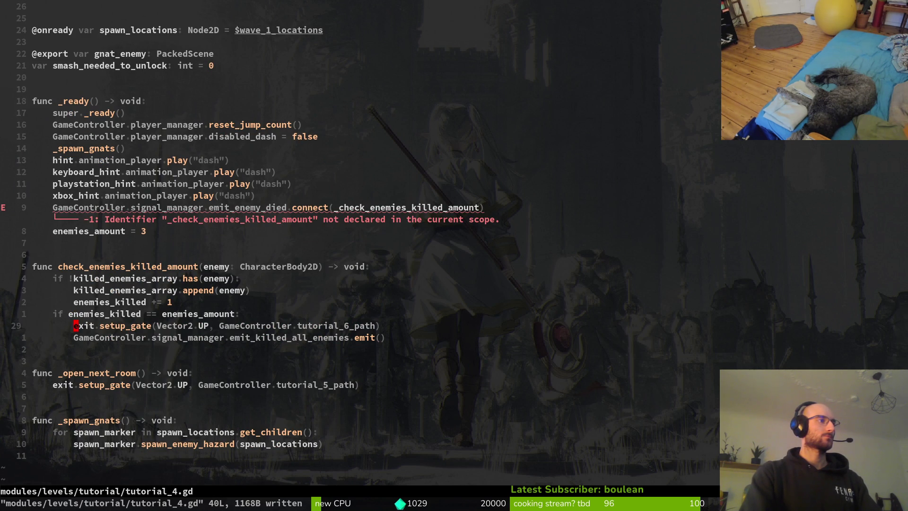
Rename the function to _check_enemies_killed_amount to match the connect call, and save with :w.
key("j")
key("k")
key("k")
key("k")
key("w")
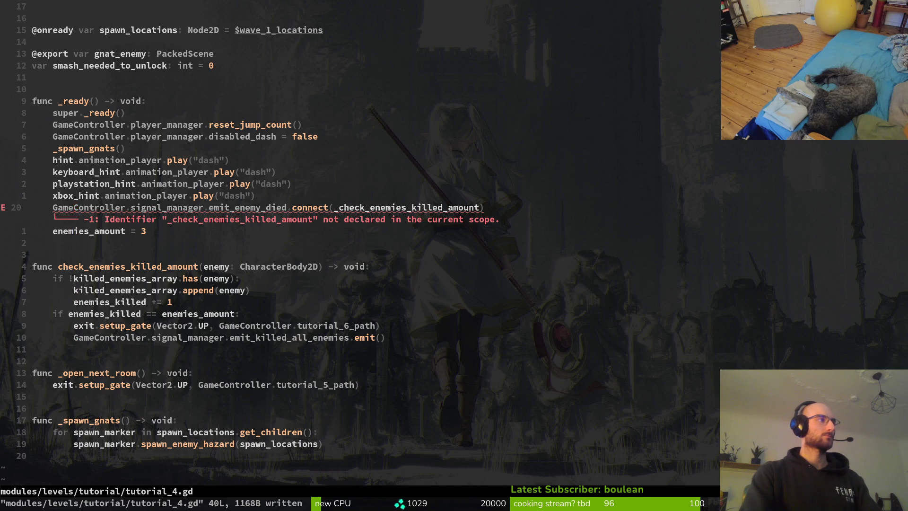
key("w")
key("w")
key("w")
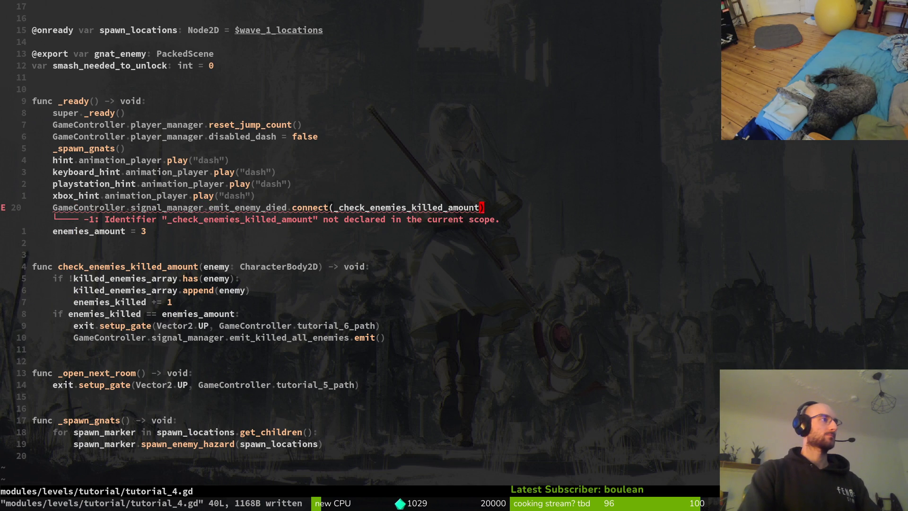
key("e")
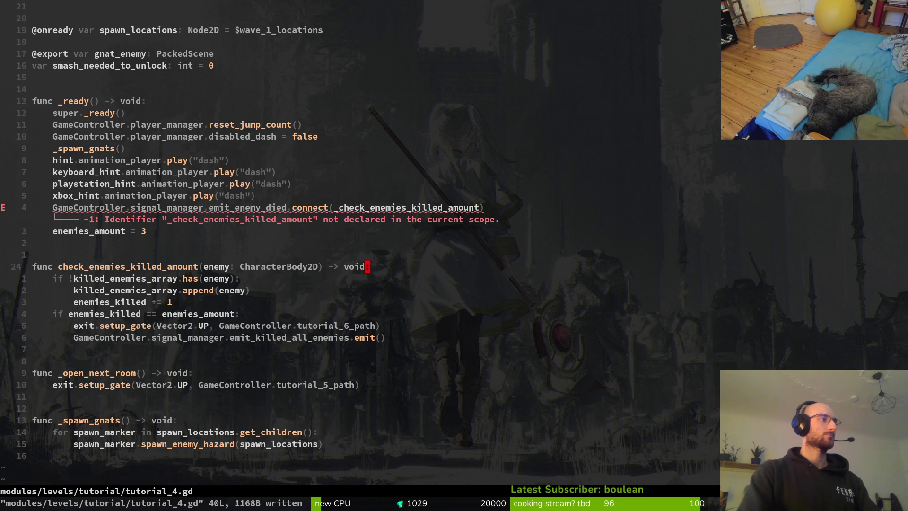
left_click(232, 266)
type("ies_")
key("Escape")
type(":w")
key("Return")
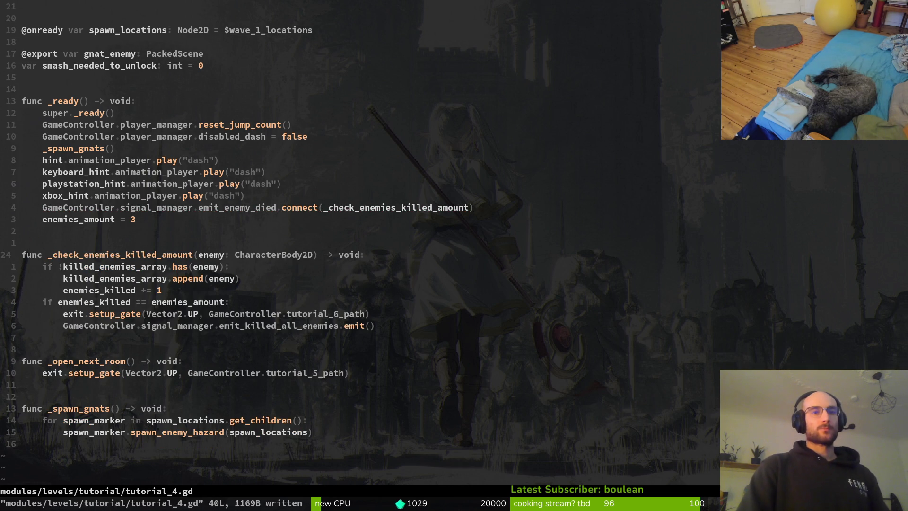
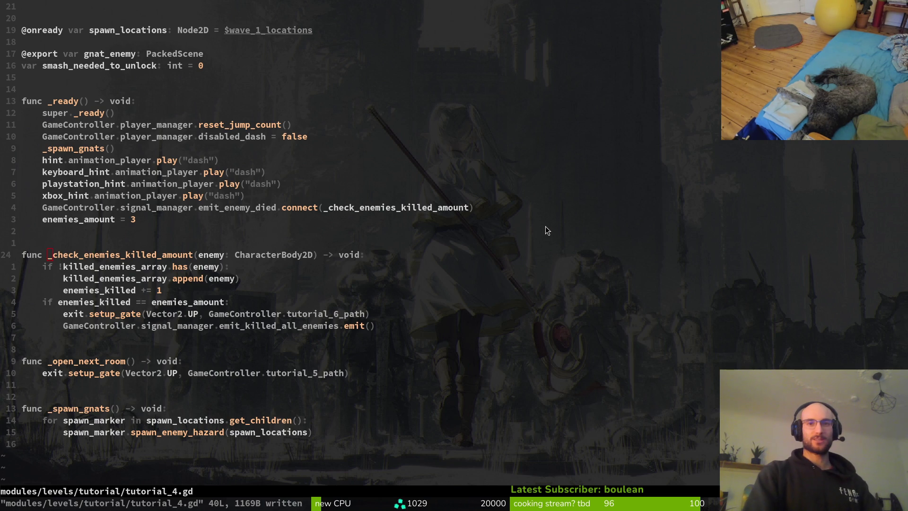
Switch to the Godot editor, where the pollinateOrDie debug game is running.
key("alt+Tab")
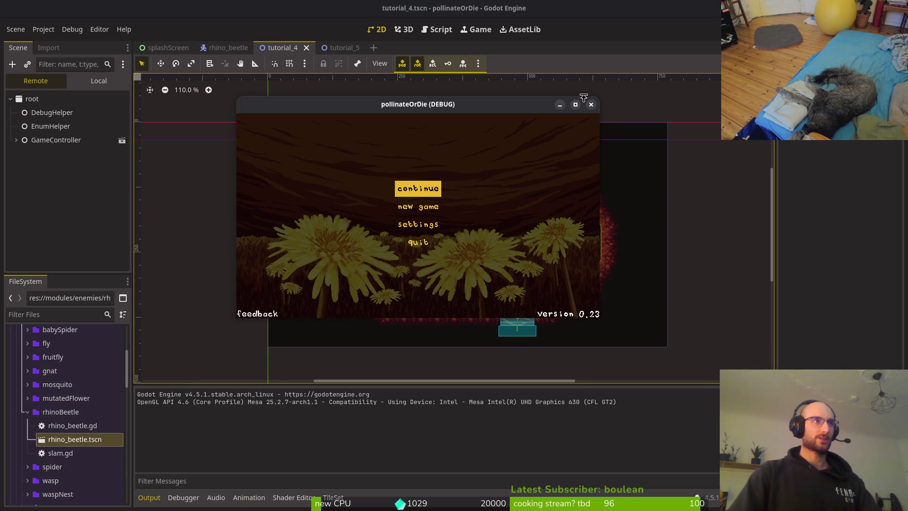
Close the pollinateOrDie (DEBUG) game window and return to the terminal.
left_click(591, 105)
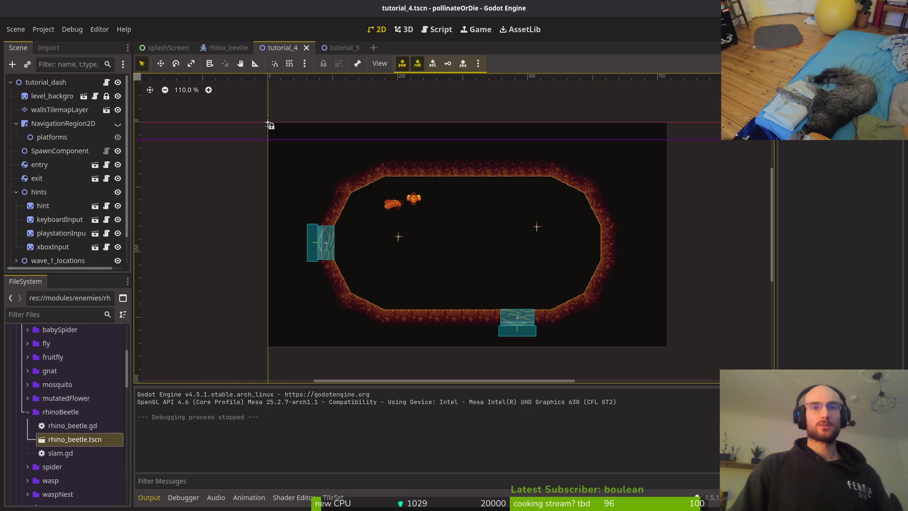
key("super+1")
Quit Vim and review the staged files in tig.
type(":q")
key("Return")
type("tig")
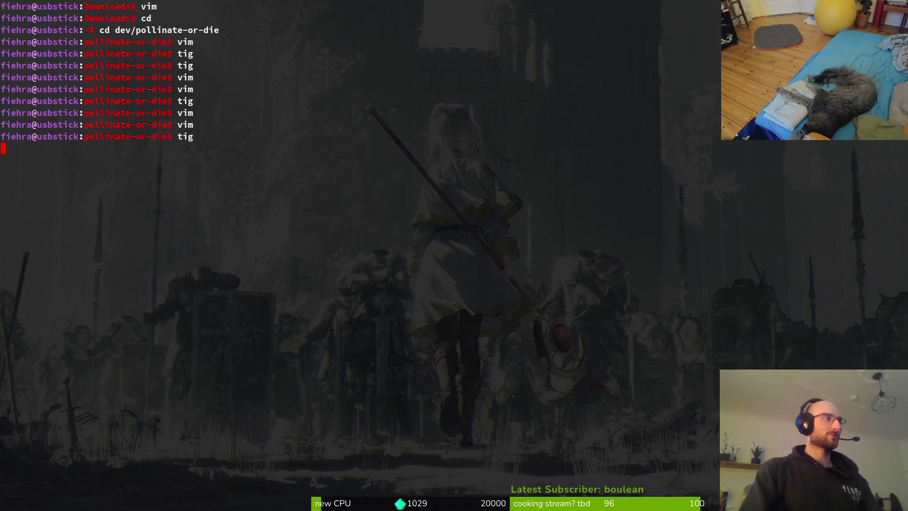
key("Return")
key("Down")
key("Down")
key("Down")
key("Up")
key("Up")
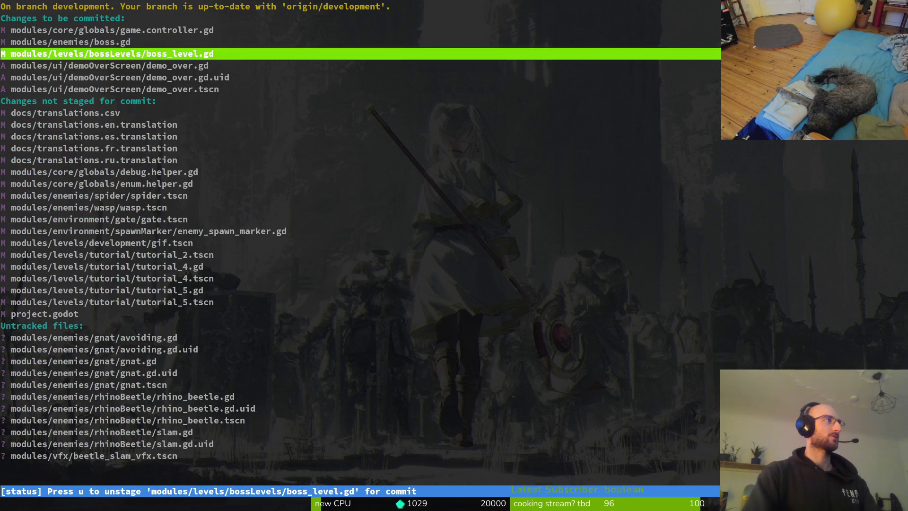
Commit the staged changes with the message 'added demo over screen'.
type("qgit commit -m \"added demo over s")
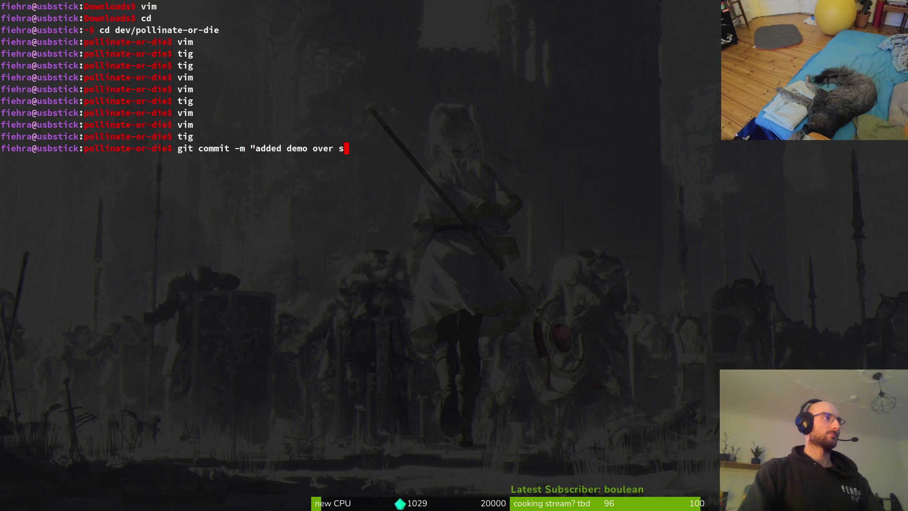
type("n\"")
key("Return")
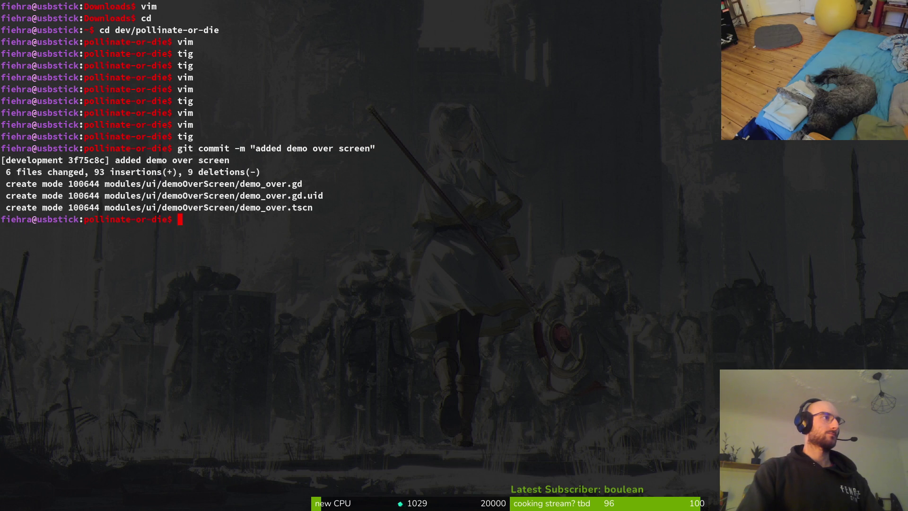
type("tig")
key("Return")
key("Down")
key("Down")
key("Down")
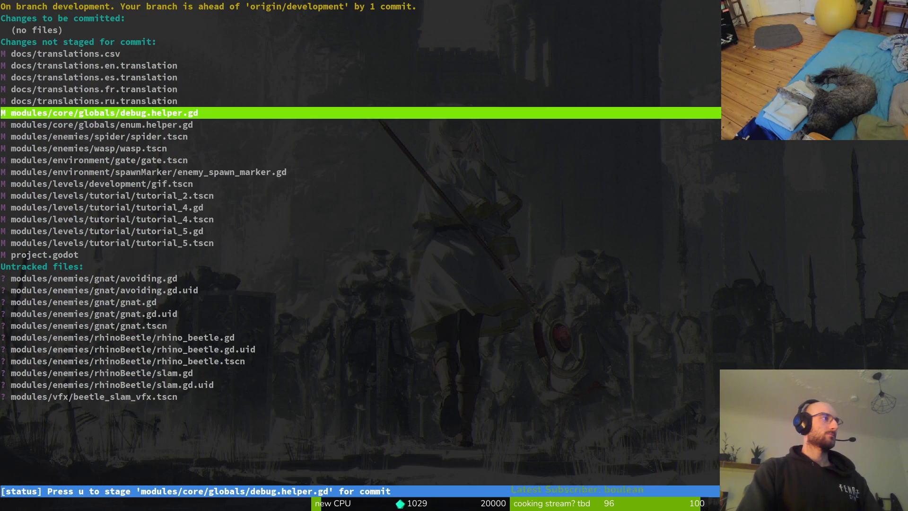
Stage the new gnat files, the tutorial_5 scene and script, and the spawn marker and tutorial level changes.
key("Down")
key("Down")
key("Down")
key("Down")
key("Down")
key("Down")
key("Down")
key("Up")
key("Up")
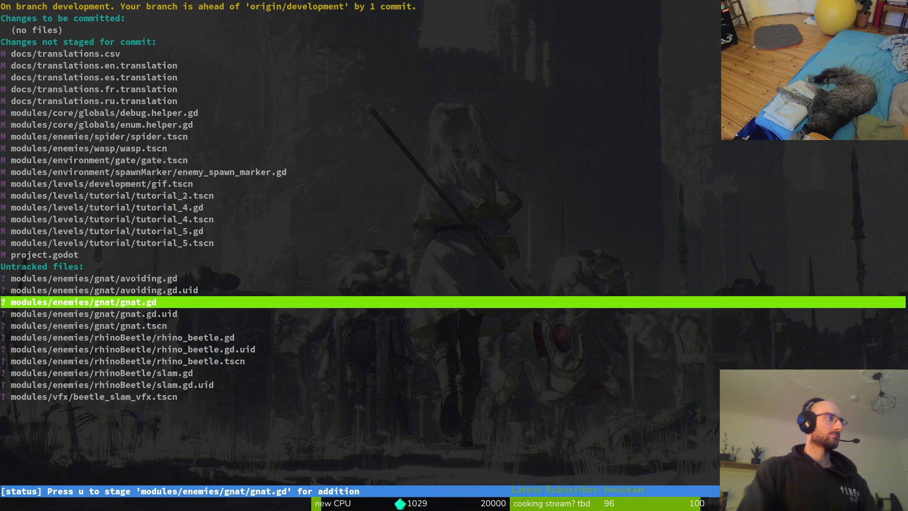
key("Up")
key("u")
key("u")
key("u")
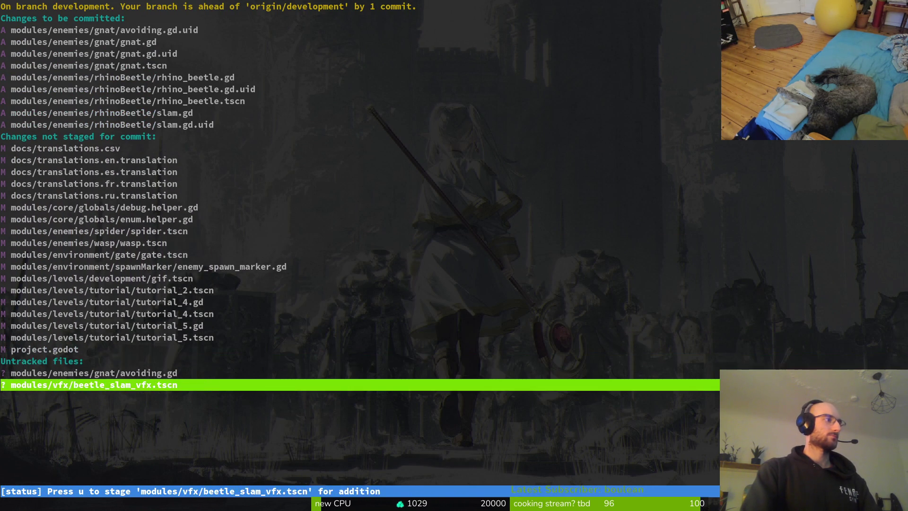
key("Up")
key("u")
key("Up")
key("u")
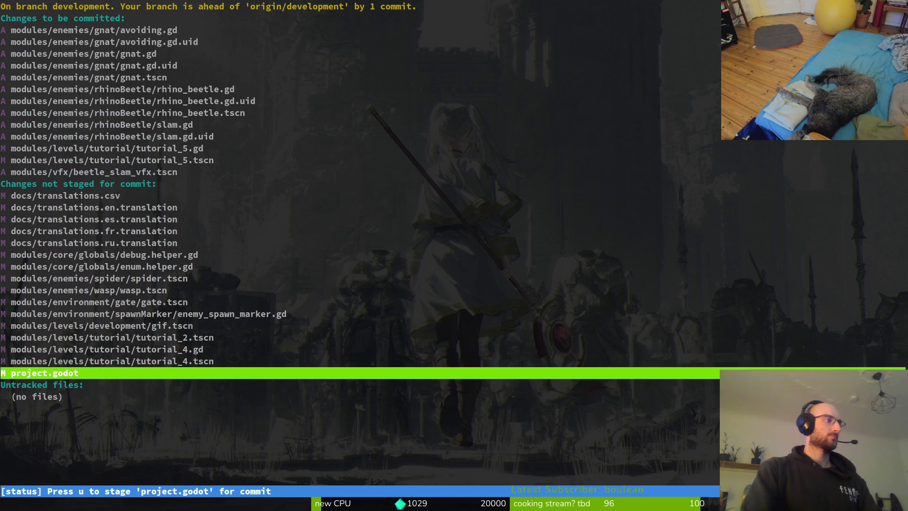
key("Up")
key("Up")
key("u")
key("u")
key("Up")
key("u")
key("Up")
key("Up")
key("u")
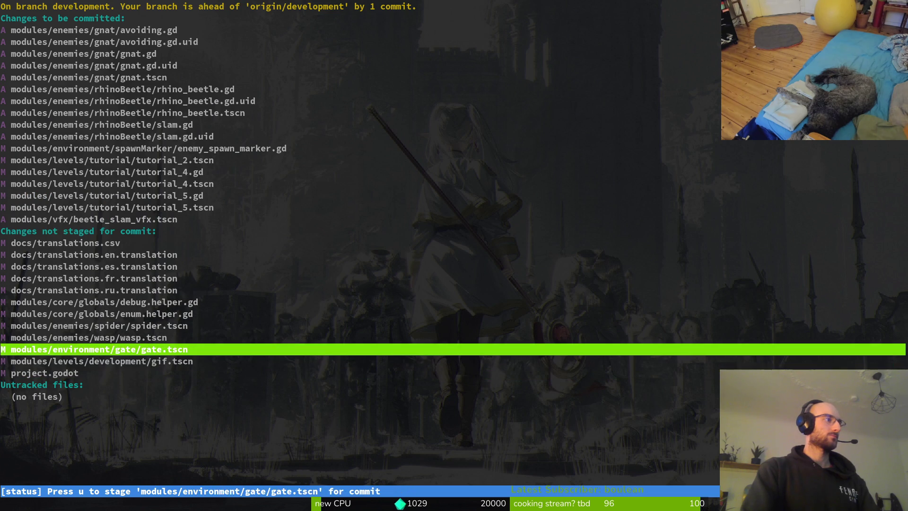
key("Up")
key("Up")
key("Up")
Review the enemy_spawn_marker.gd diff, then check and stage enum.helper.gd.
key("Return")
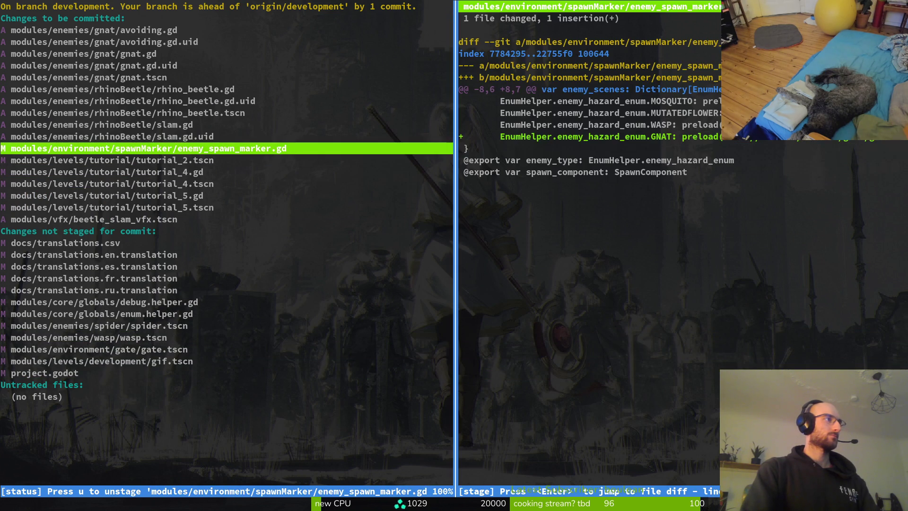
key("q")
key("Down")
key("Down")
key("Down")
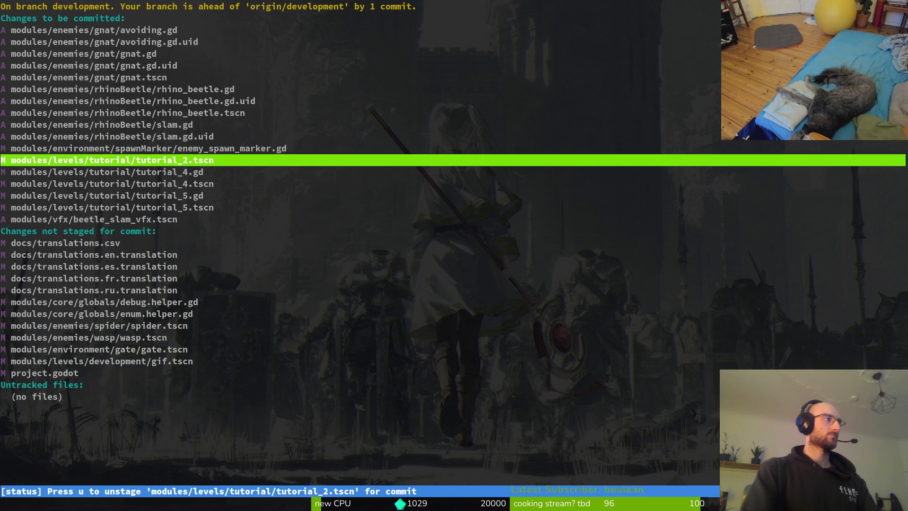
key("Down")
key("Return")
key("q")
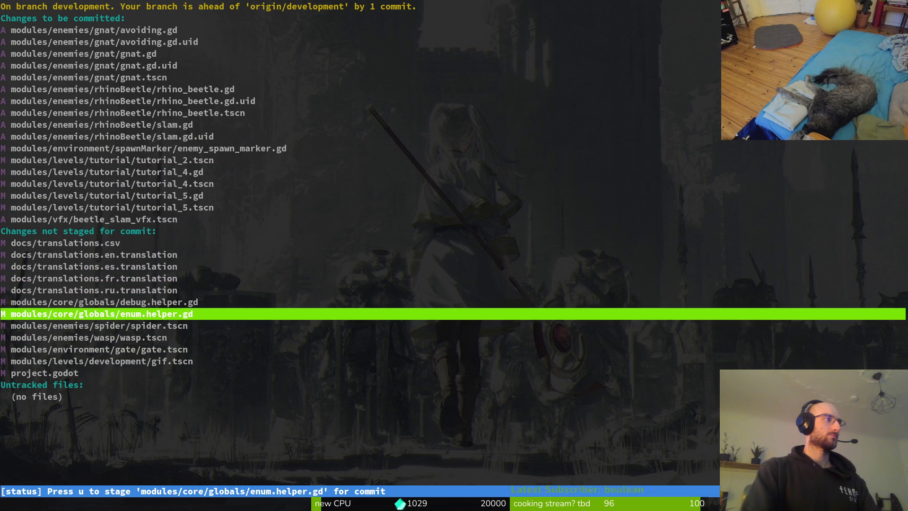
key("u")
key("u")
Review the spider.tscn and wasp.tscn diffs and stage wasp.tscn.
key("Up")
key("Up")
key("Up")
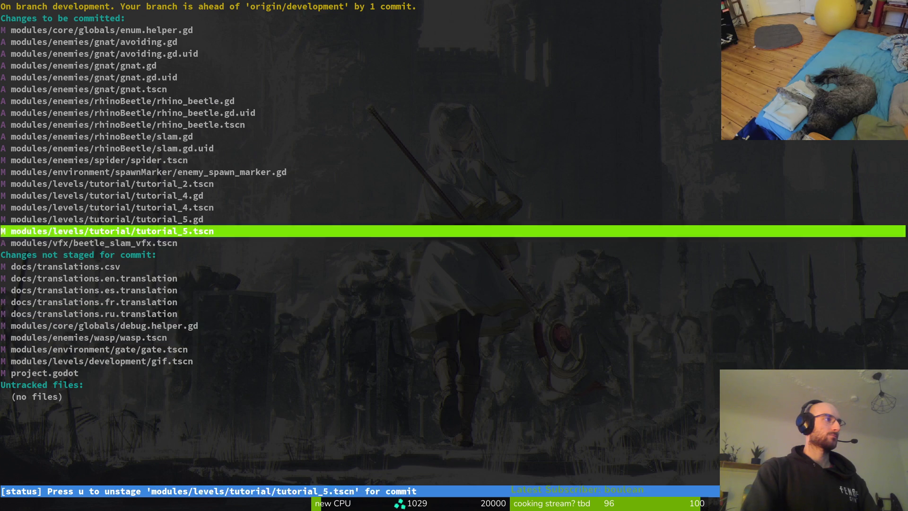
key("Return")
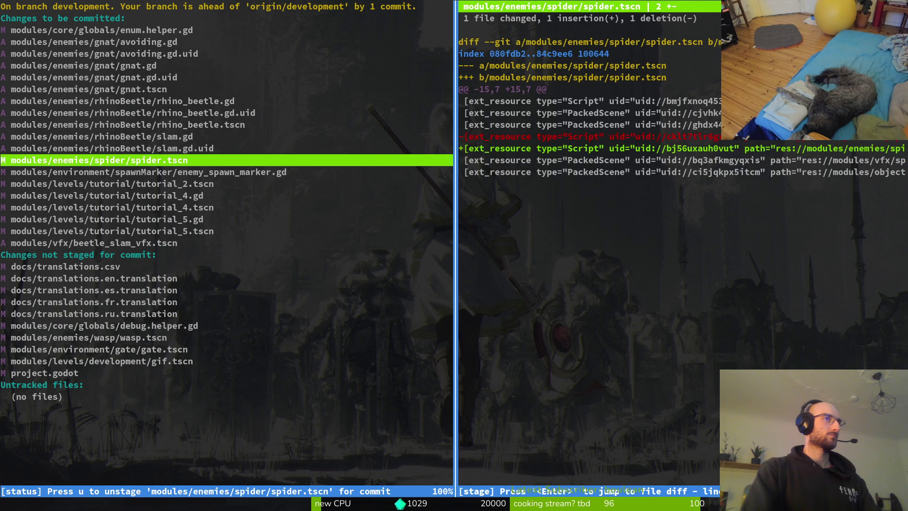
key("shift+o")
key("q")
key("Down")
key("End")
key("Up")
key("Up")
key("Up")
key("Up")
key("Return")
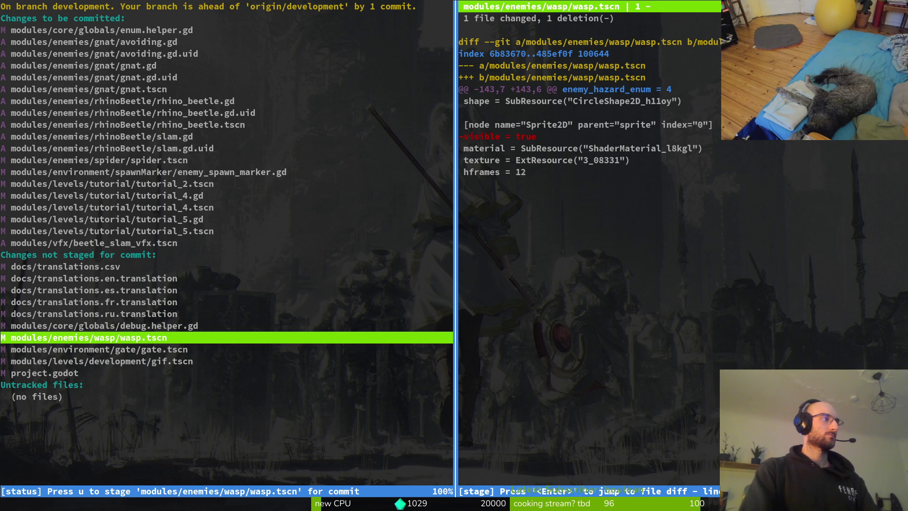
key("u")
Review the gate.tscn and gif.tscn diffs, leaving both unstaged.
key("Down")
key("Return")
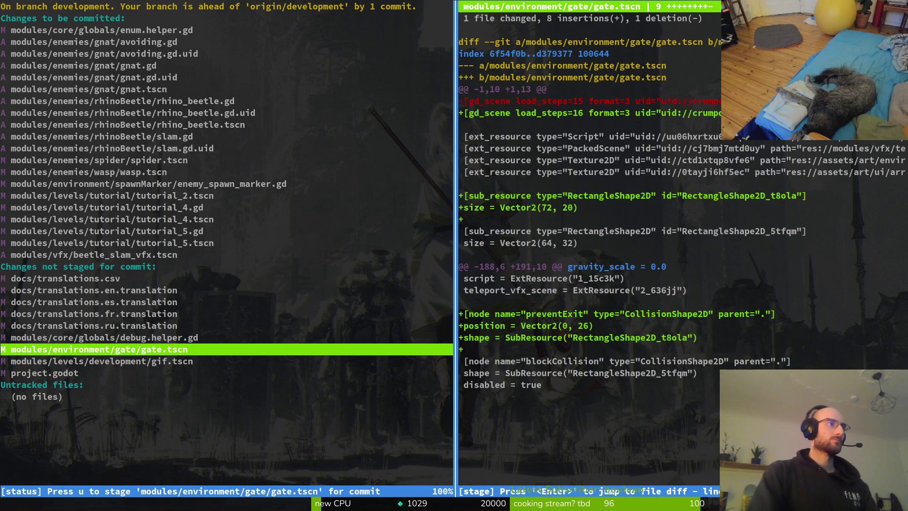
key("q")
key("Down")
key("Return")
key("q")
Quit tig and start typing the tutorial update content commit.
key("Up")
key("Down")
type("qgit commit -m \"ad")
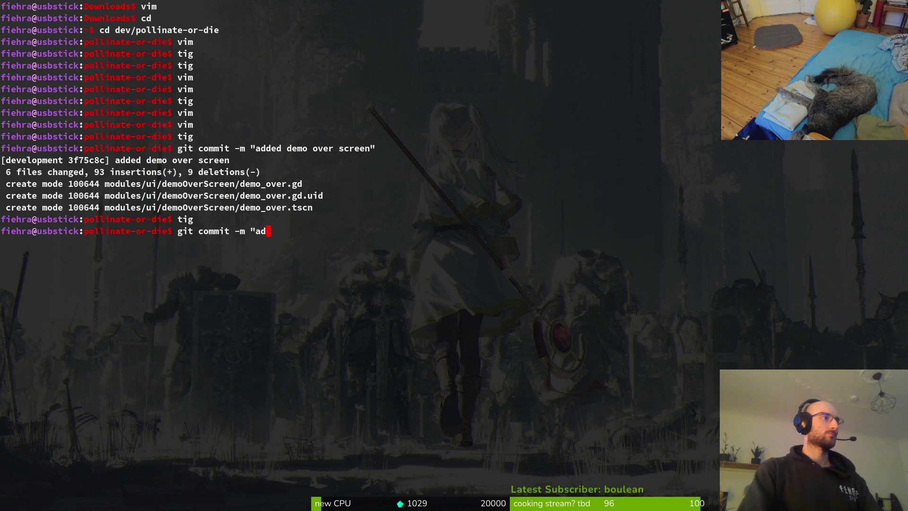
type("ded content for tuto")
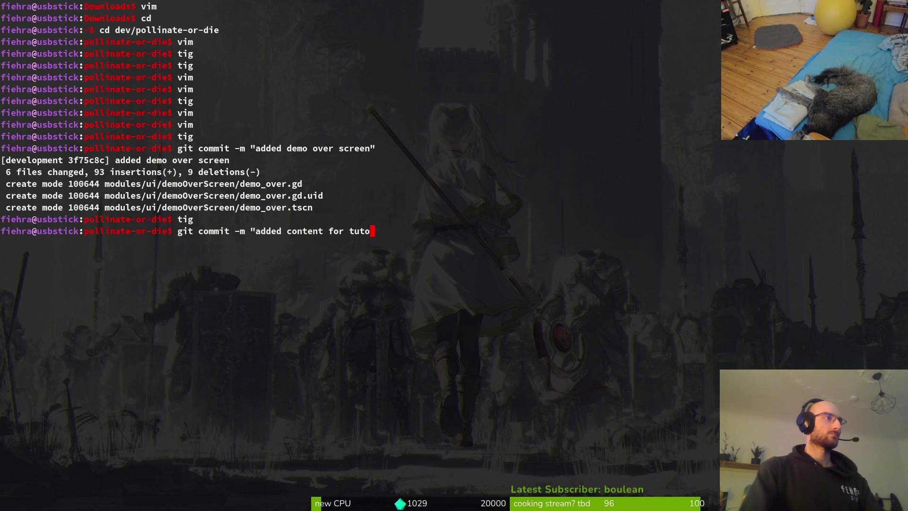
type("\"")
Commit the staged files as 'added content for tutorial update'.
key("Return")
type("tig")
key("Return")
Stage the five translation files in tig after checking the project.godot diff.
key("Down")
key("Down")
key("Down")
key("Down")
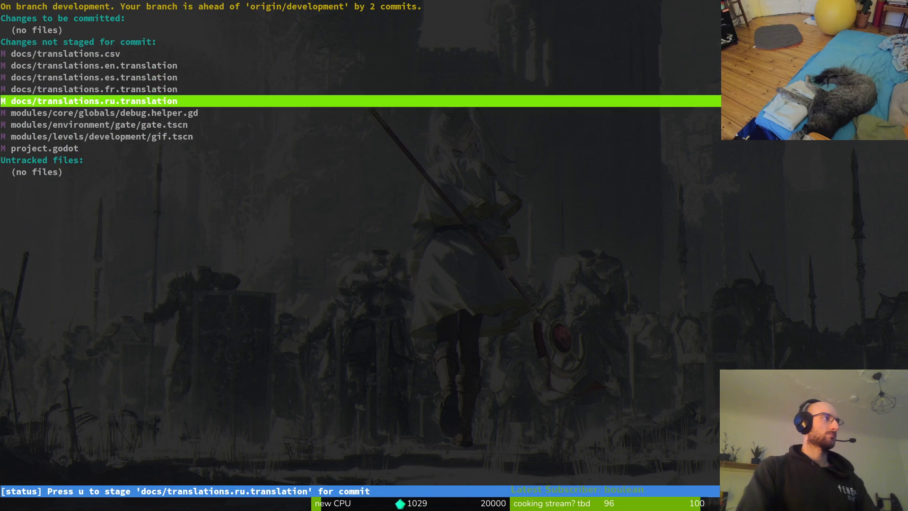
key("Up")
key("Up")
key("Up")
key("u")
key("u")
key("u")
key("Down")
key("Down")
key("Down")
key("Return")
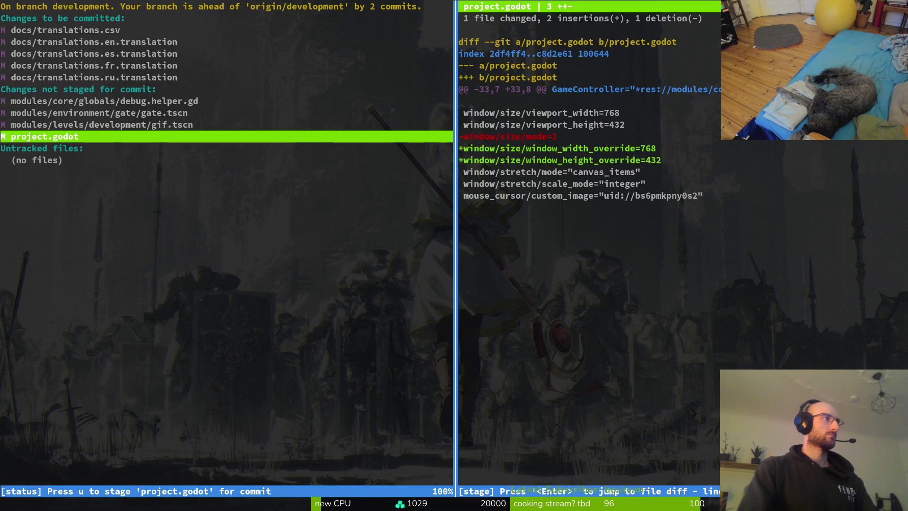
key("q")
key("Up")
key("Up")
key("Up")
key("q")
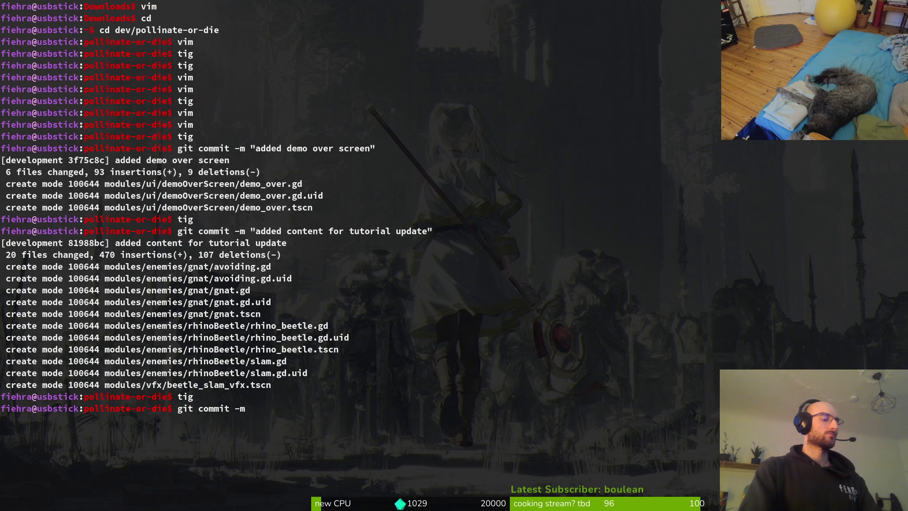
Commit the translation files with the message 'added some translation keys'.
type("ed some tran")
key("BackSpace")
type("slait")
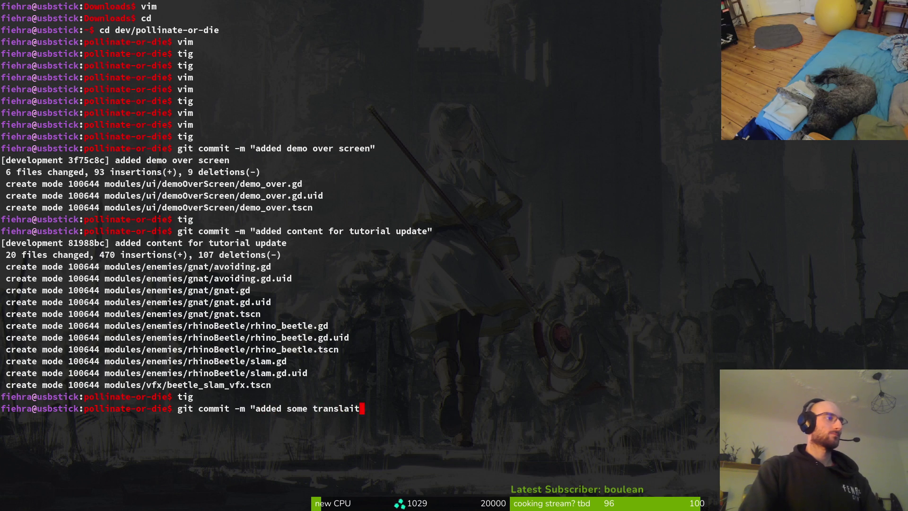
key("BackSpace")
type("tion keys\"")
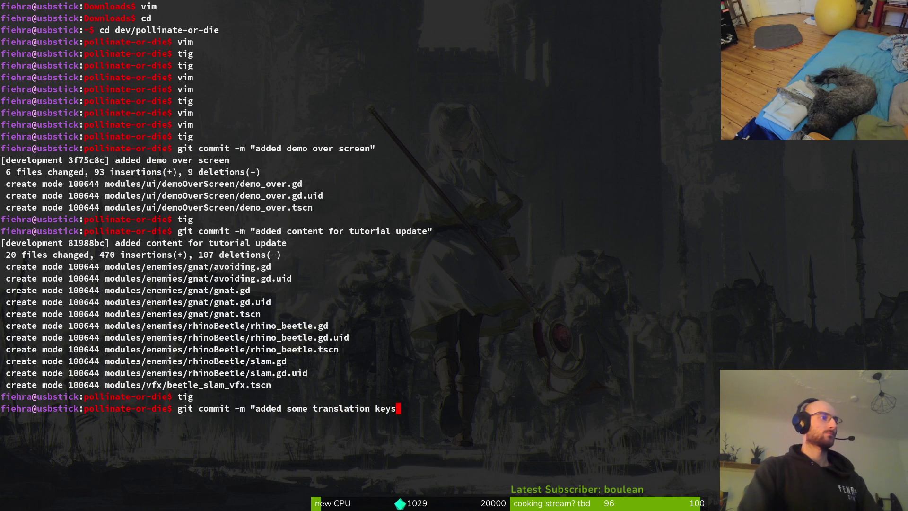
key("Return")
Discard the uncommitted gif.tscn changes in tig.
type("tig")
key("Return")
key("s")
key("Down")
key("Down")
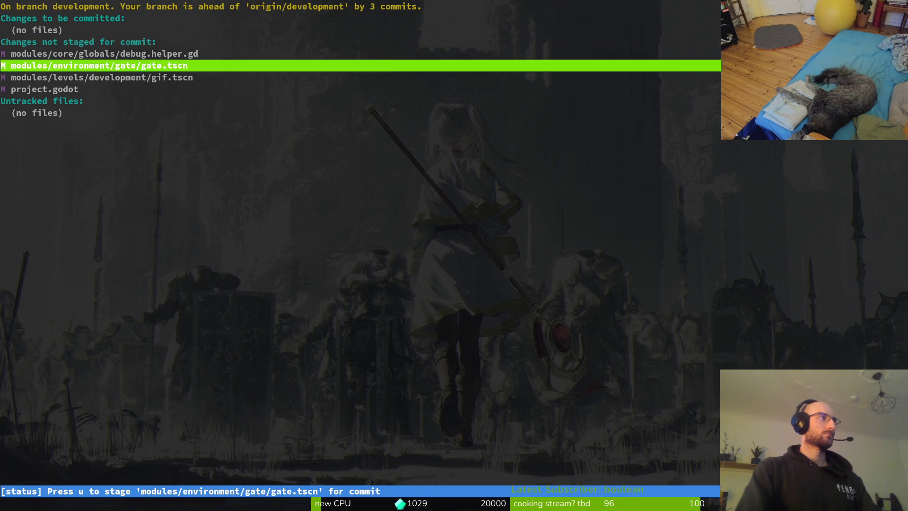
key("Down")
key("!")
key("y")
key("q")
key("q")
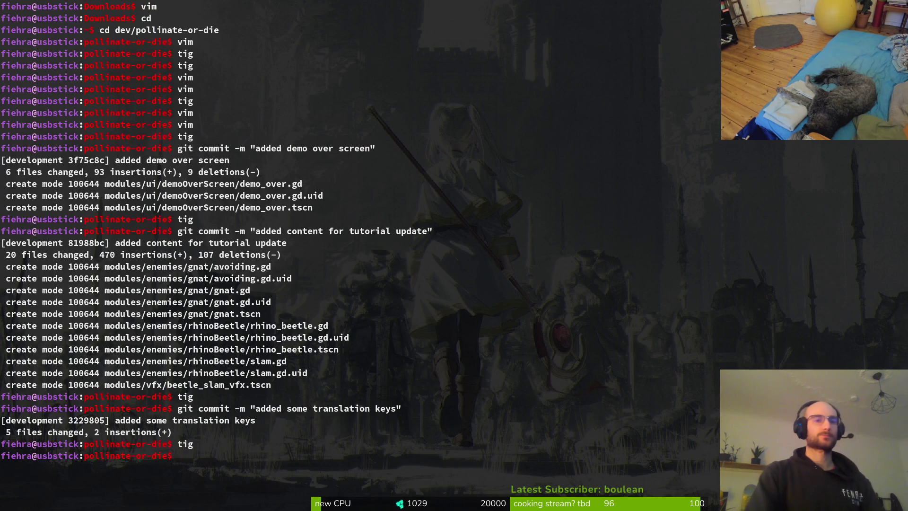
Clear the terminal and push the development commits to the remote.
type("clear")
key("Return")
type("git push")
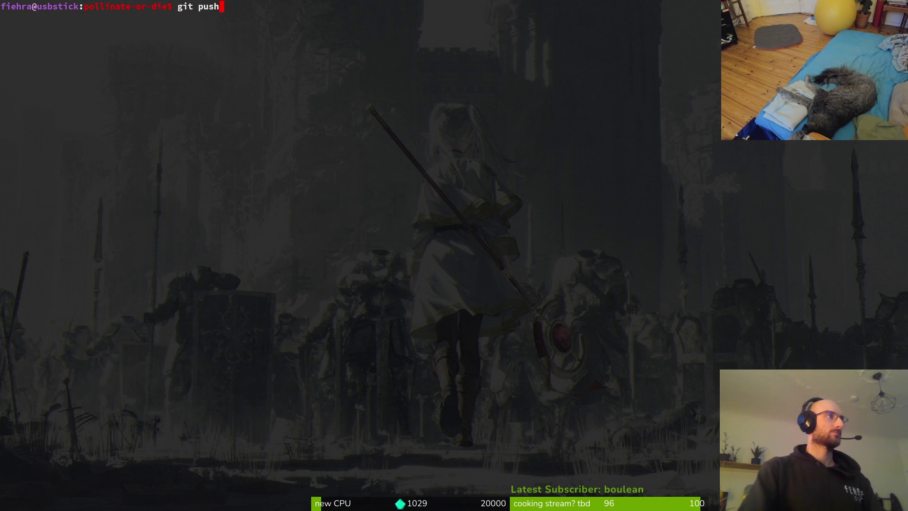
key("Return")
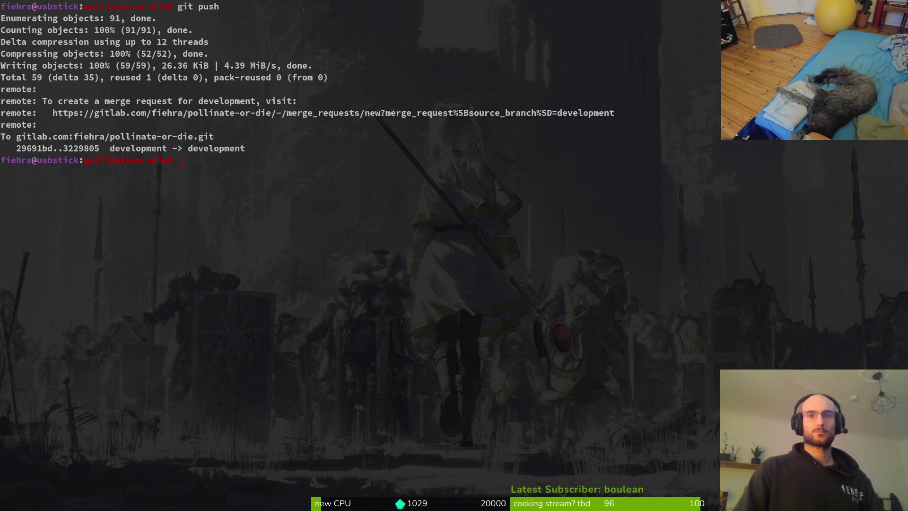
Bring up hornedBeetle.aseprite in Aseprite and save it.
key("super+2")
scroll(445, 300, "down", 5)
scroll(470, 276, "up", 3)
key("ctrl+s")
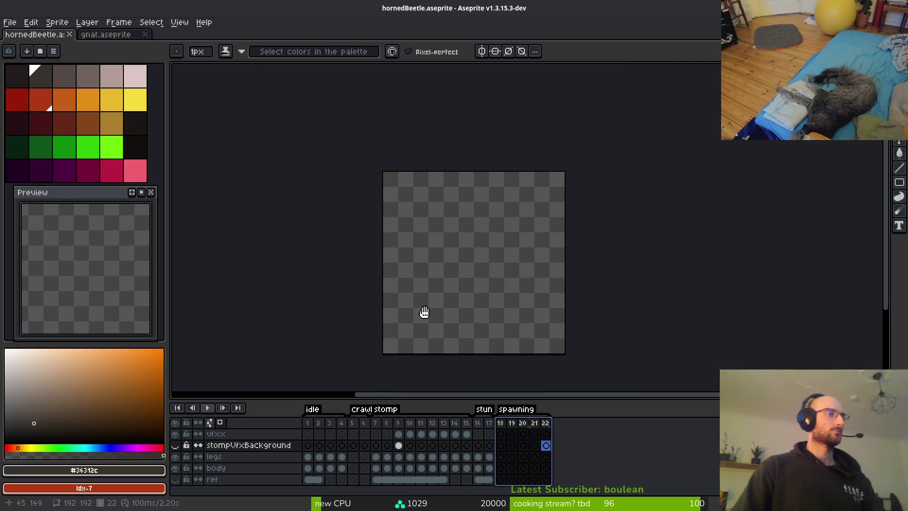
Check the vfxx and stompVfxBackground layers, then delete the stompVfxBackground layer.
left_click(318, 433)
left_click(175, 445)
left_click(174, 445)
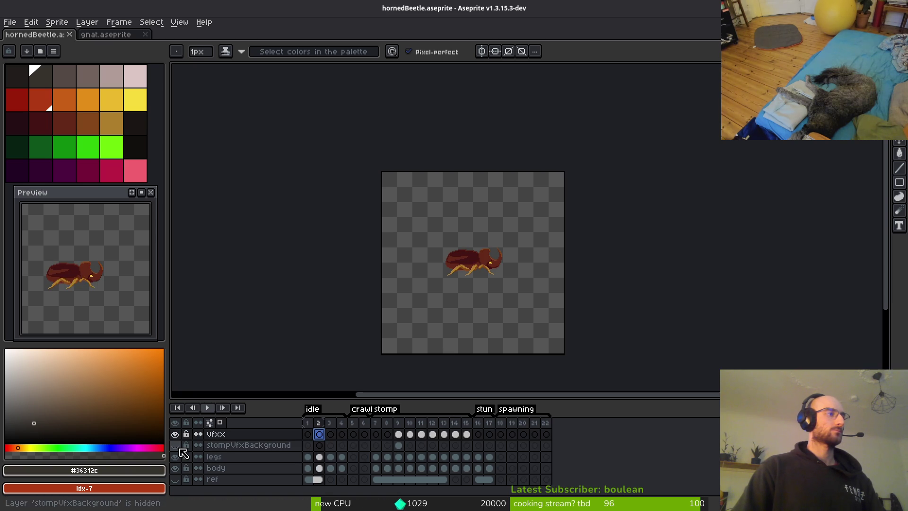
left_click(174, 434)
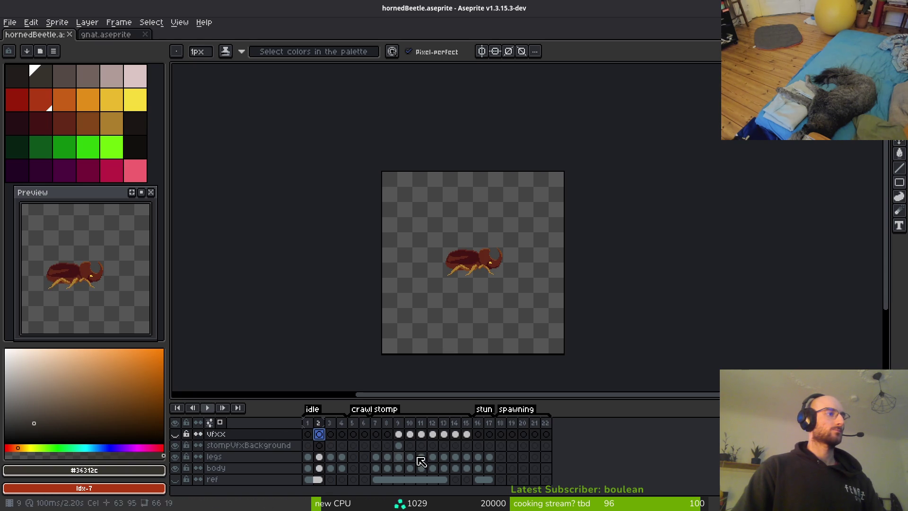
left_click(400, 447)
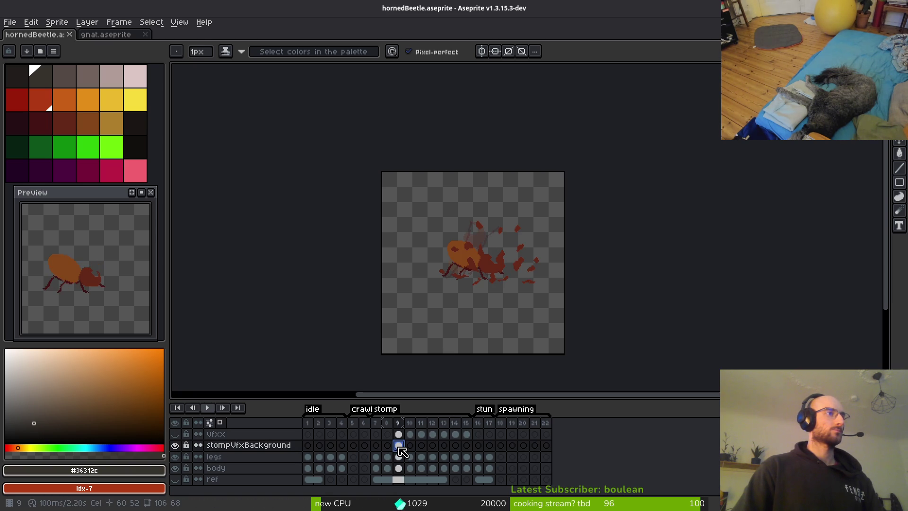
left_click(213, 446)
key("Delete")
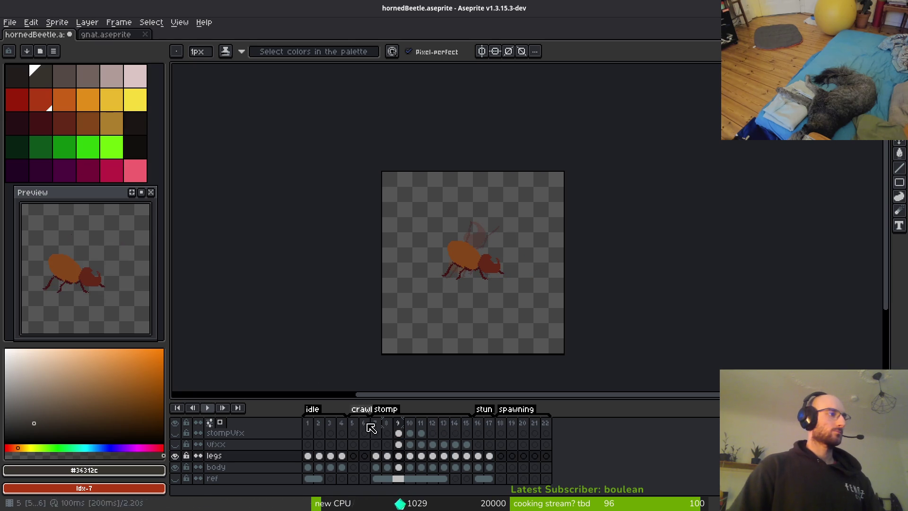
Delete the smoke and stompVfx layers and make the vfxx layer visible again.
left_click(231, 434)
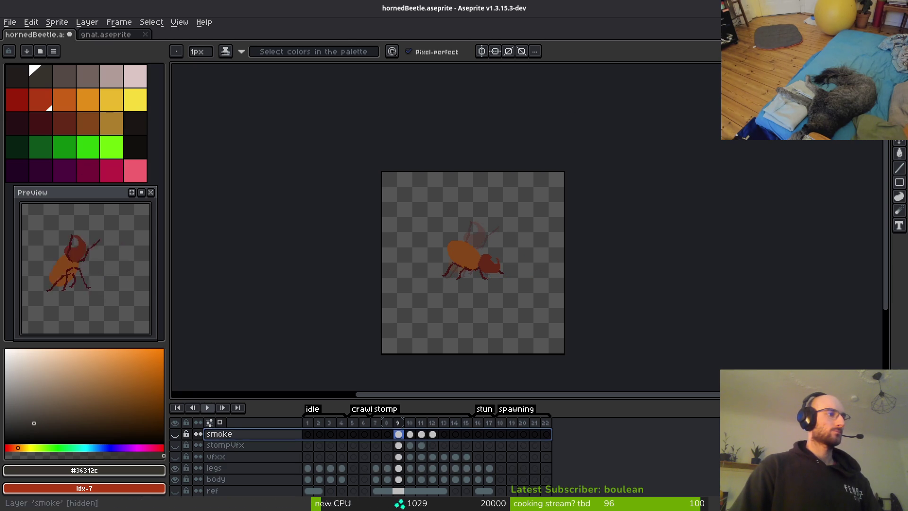
key("Delete")
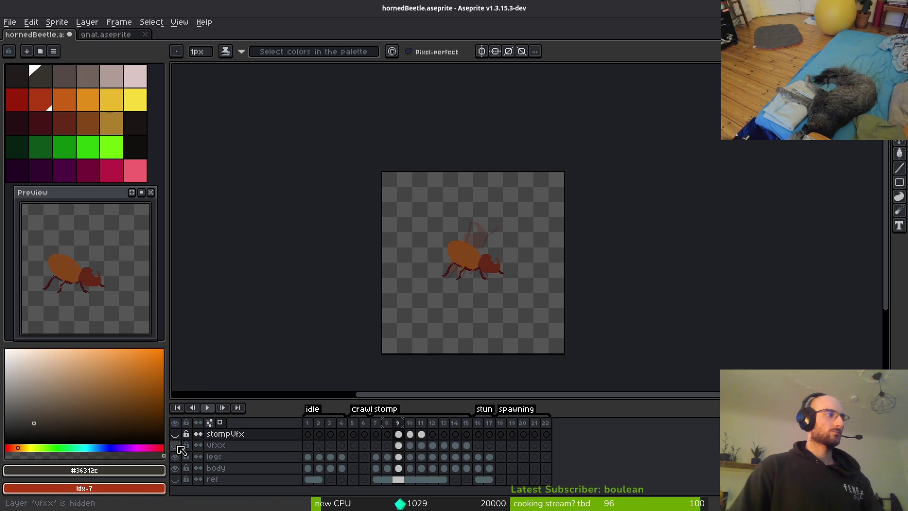
left_click(176, 434)
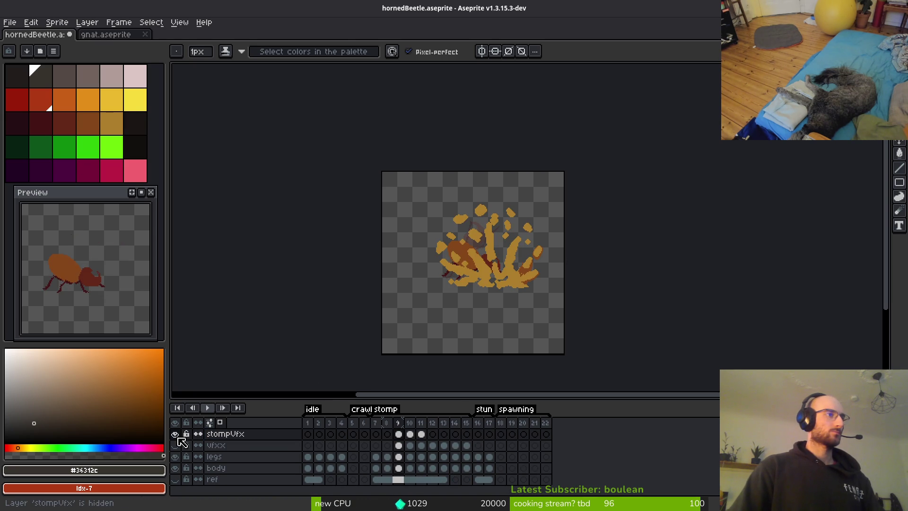
left_click(259, 435)
key("Delete")
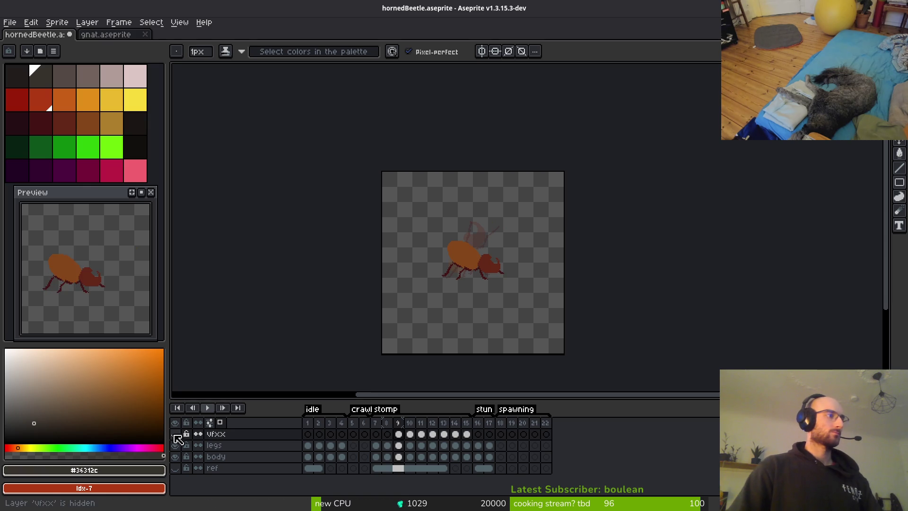
left_click(175, 433)
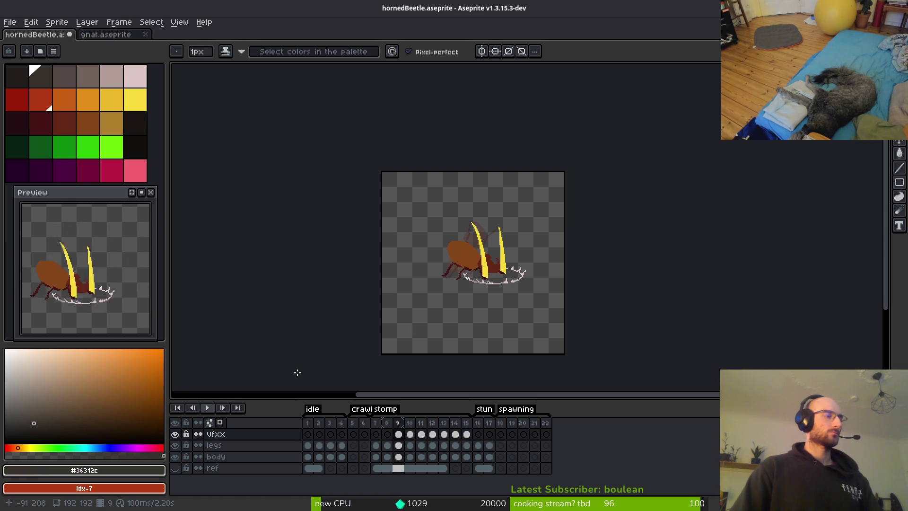
Close the horned beetle and gnat sprites, quit Aseprite, and return to Godot.
key("ctrl+w")
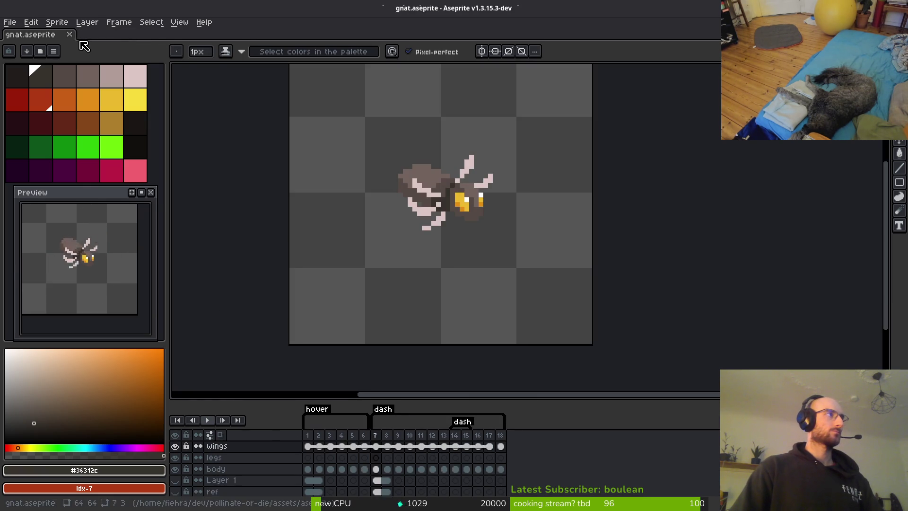
key("ctrl+w")
key("ctrl+q")
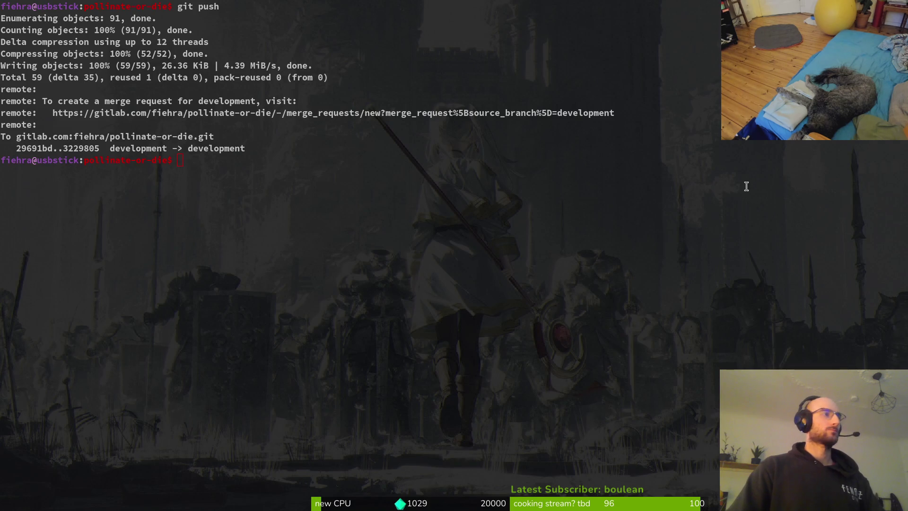
key("alt+Tab")
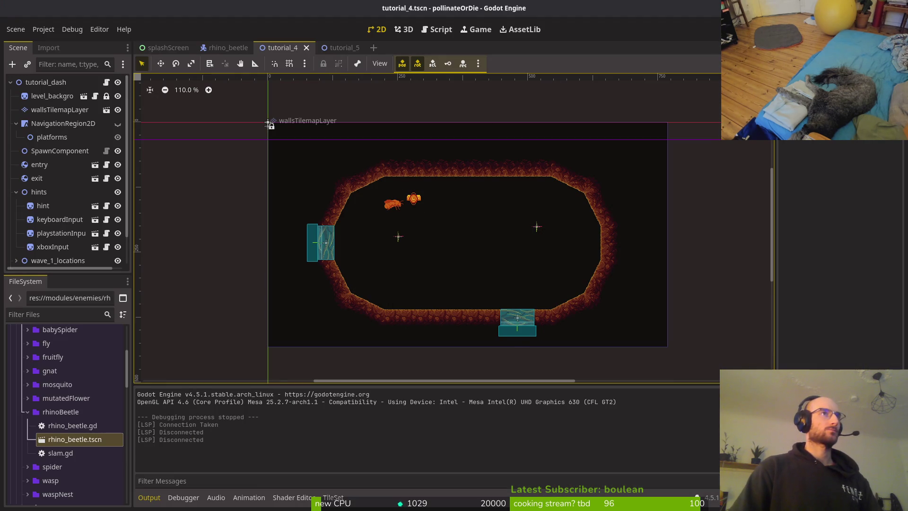
Run the project, start a New Game, and guide the bee across the first room.
key("F5")
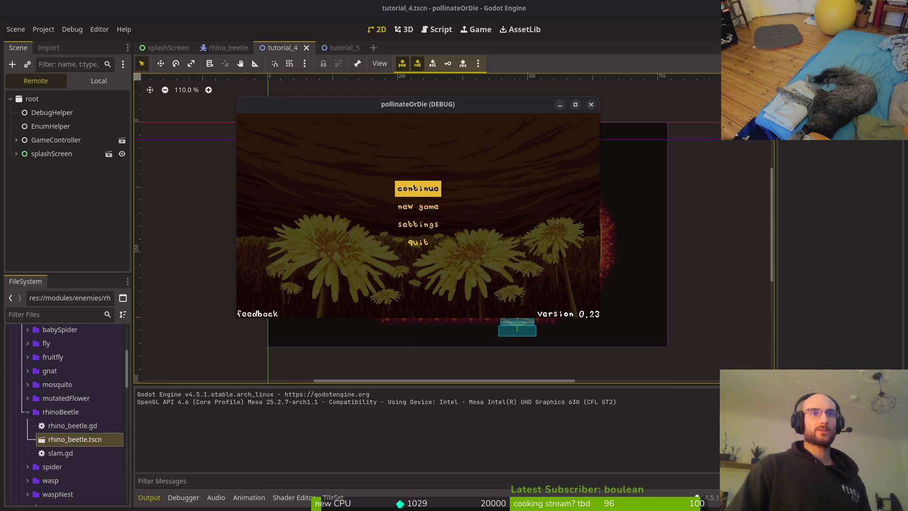
key("Down")
key("Return")
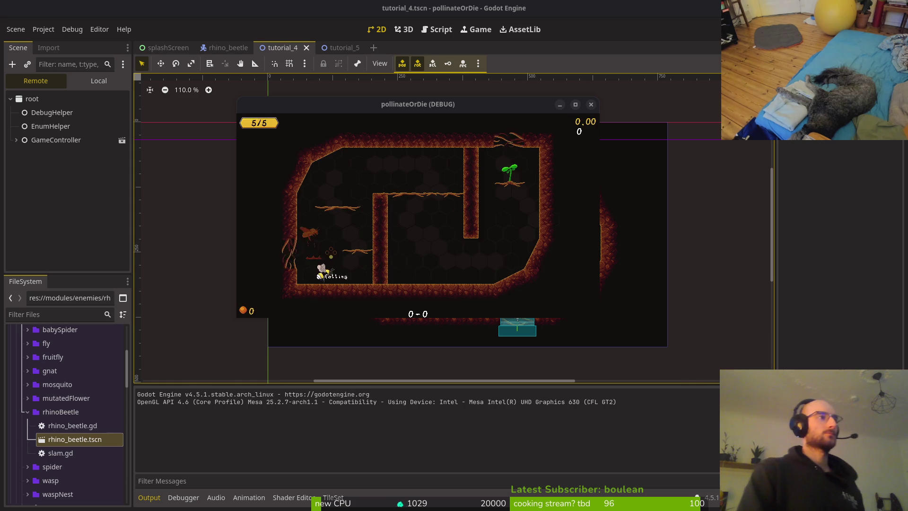
key("Right")
key("Up")
key("Right")
key("Right")
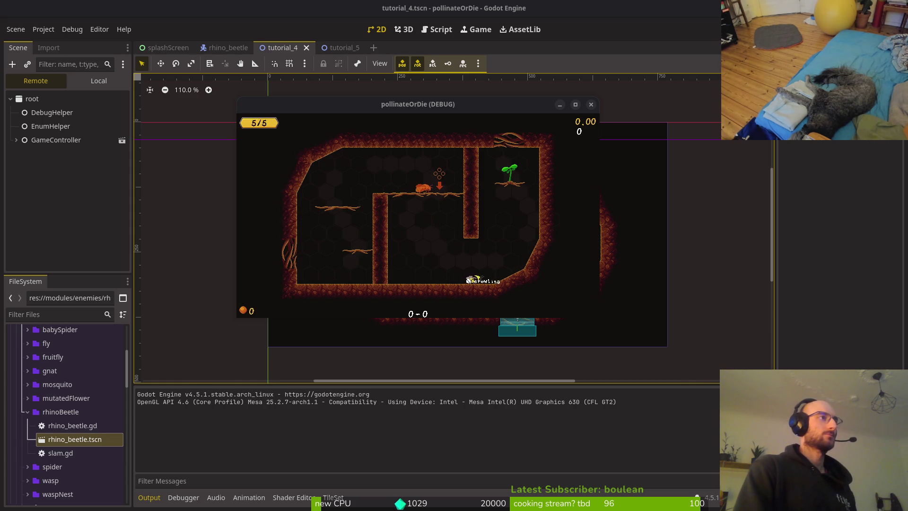
key("Right")
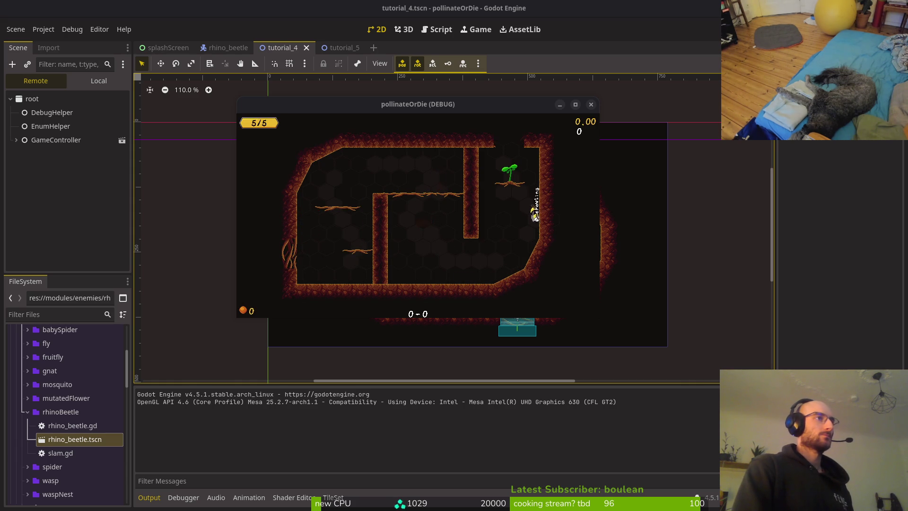
key("Up")
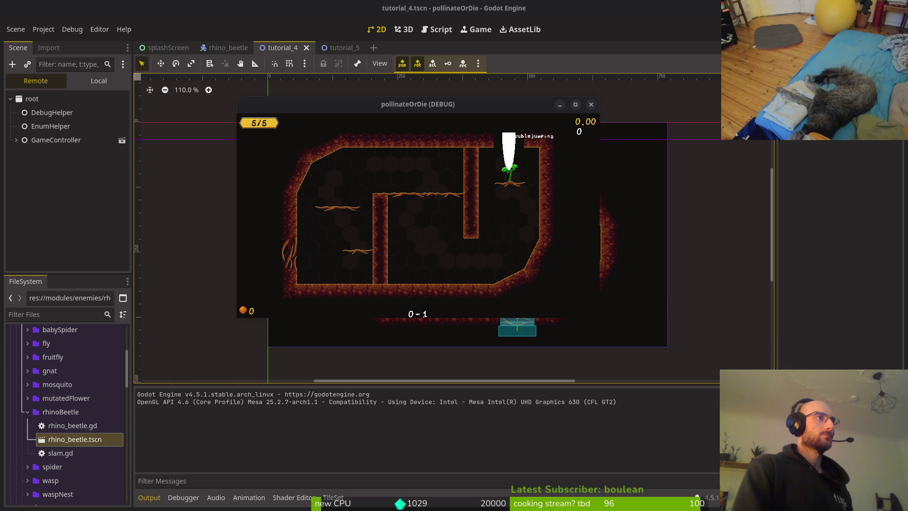
Play through the next rooms collecting pollen until the spawn_enemy_hazard error appears.
key("Up")
key("Up")
key("Up")
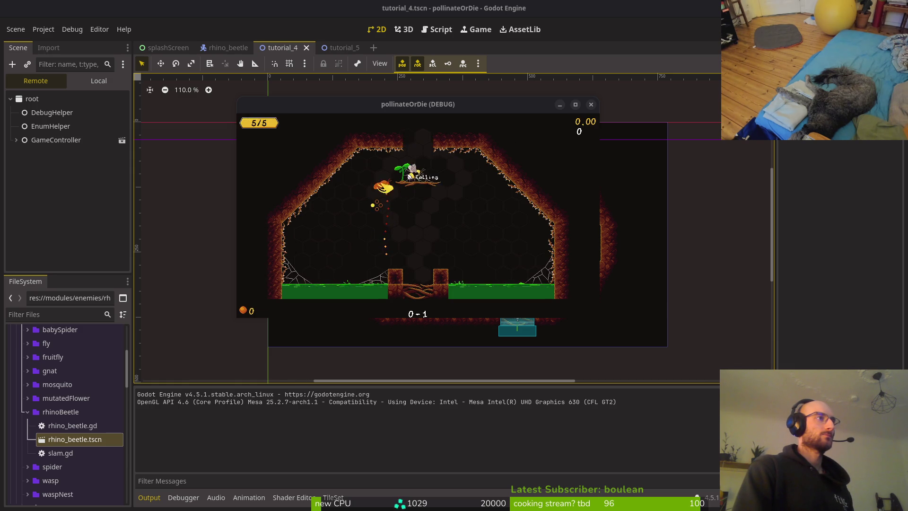
key("Up")
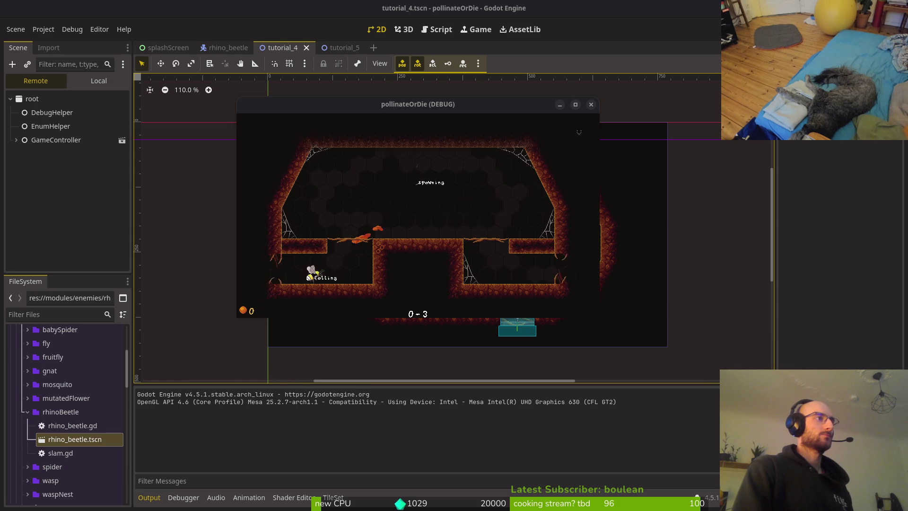
key("Up")
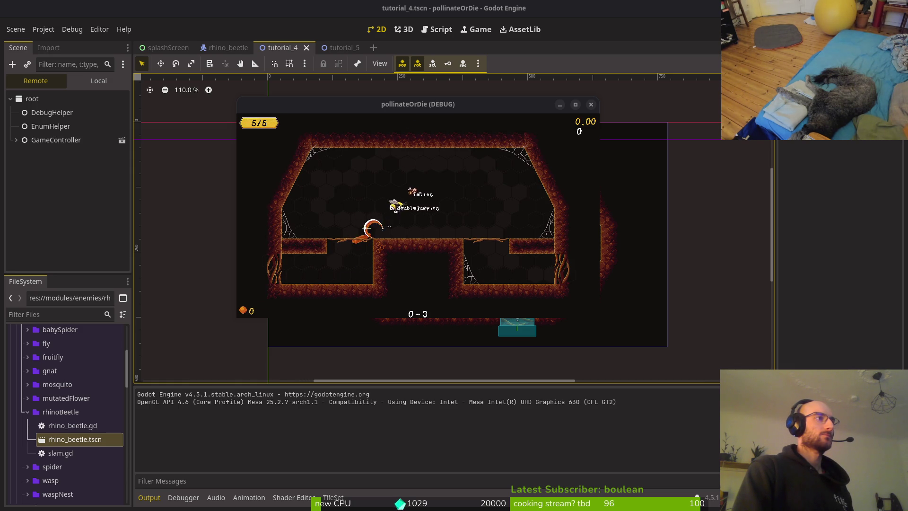
key("shift")
key("Left")
key("Up")
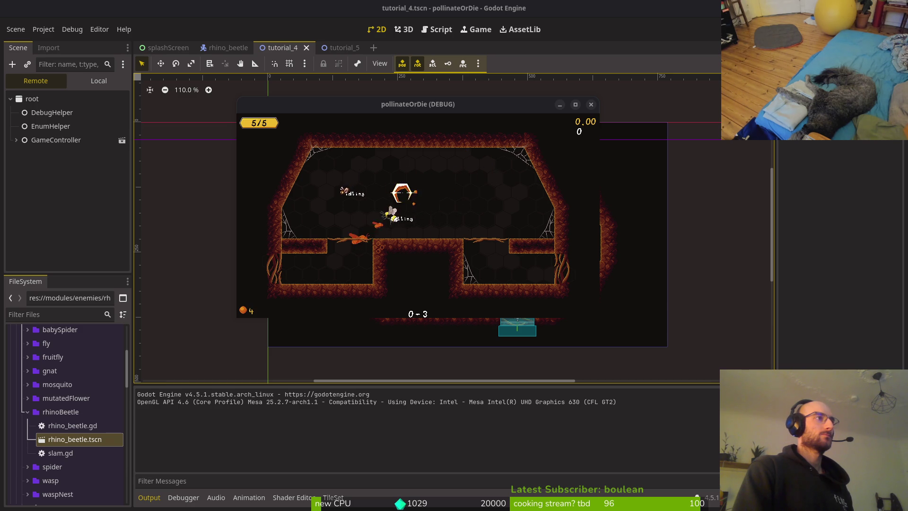
key("Right")
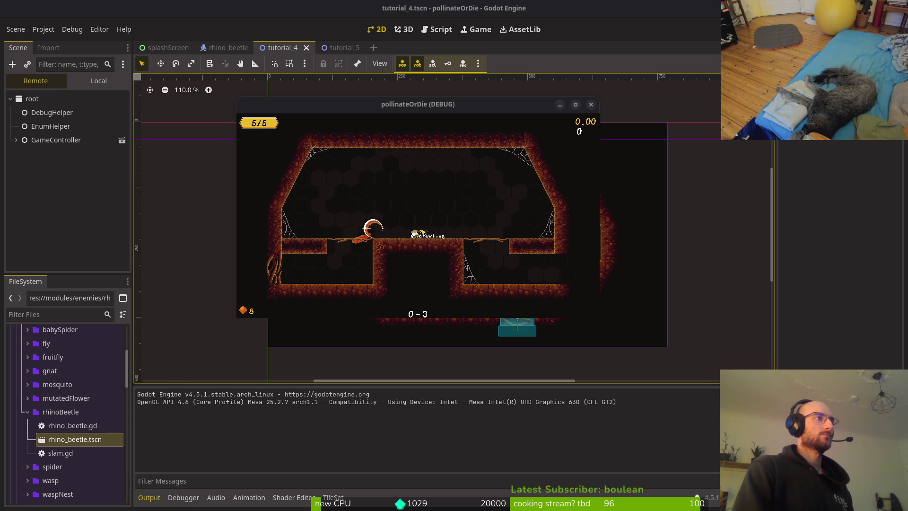
key("Right")
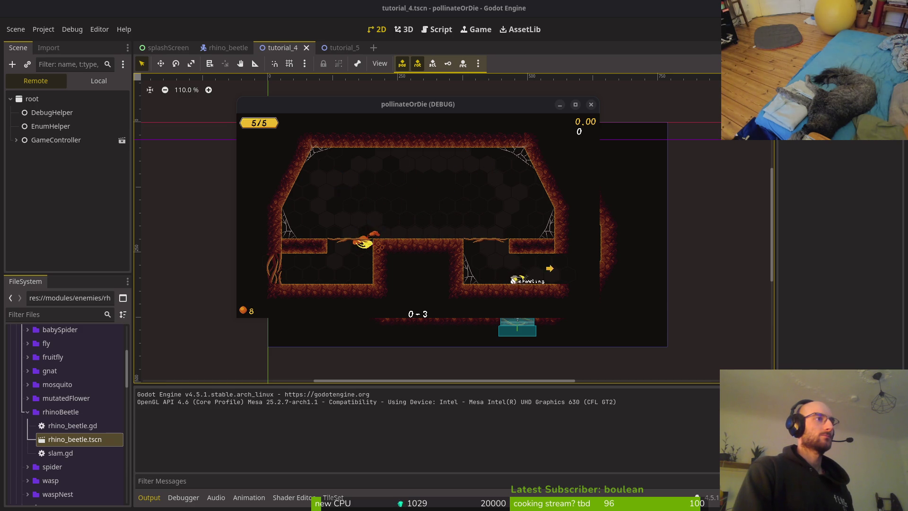
key("Right")
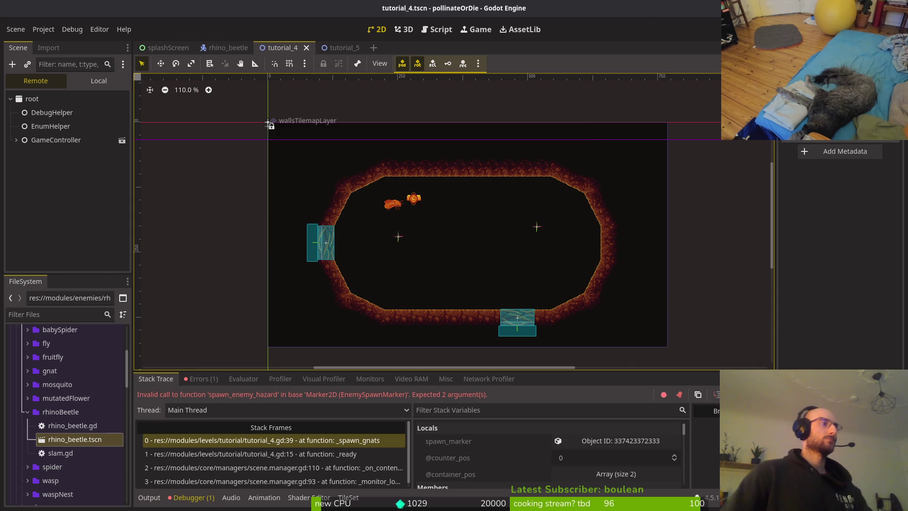
Inspect the two enemySpawnMarker nodes under wave_1_locations in the Local scene tree.
left_click(98, 81)
scroll(42, 218, "down", 3)
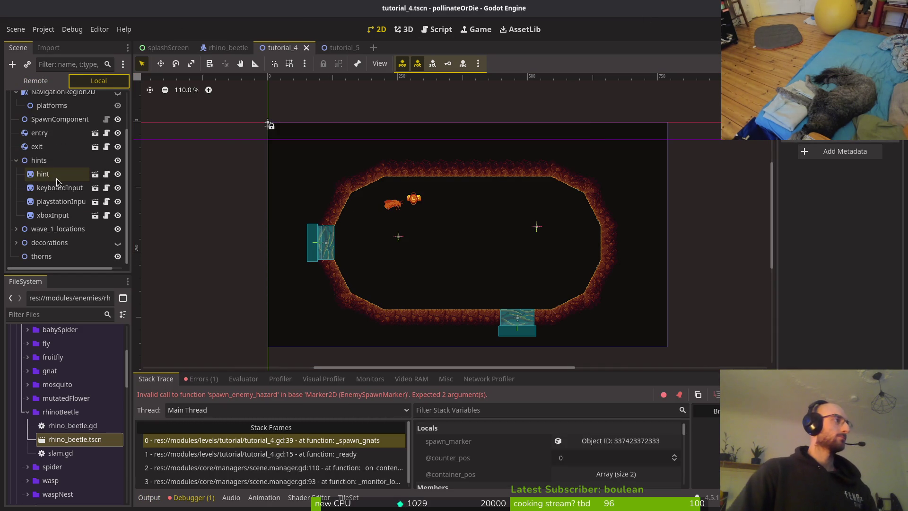
left_click(15, 229)
left_click(57, 243)
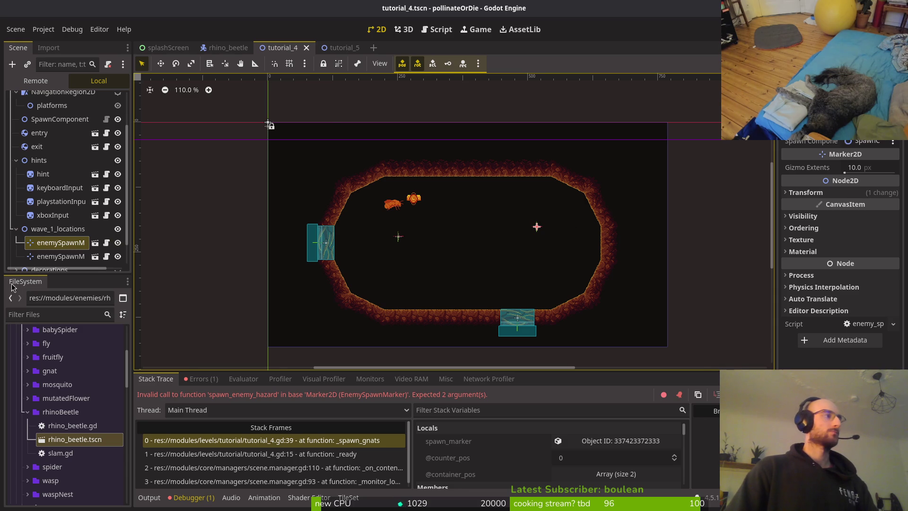
scroll(56, 227, "down", 2)
left_click(59, 229)
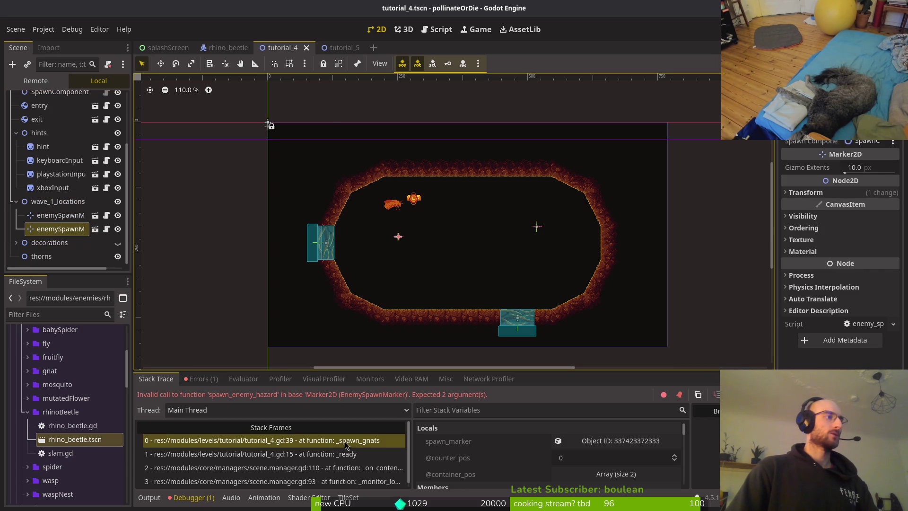
key("alt+Tab")
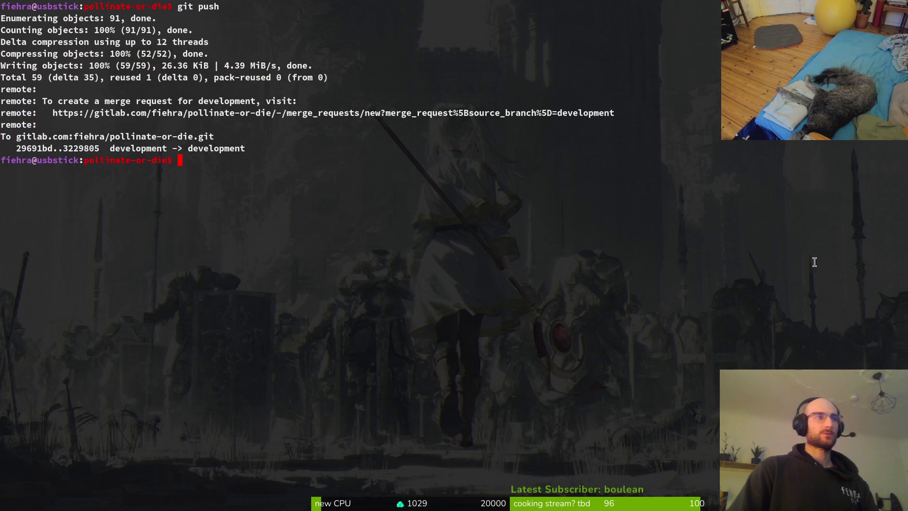
Launch Neovim in the project folder and open tutorial_4.gd with the fuzzy finder.
type("vim .")
key("Return")
key("ctrl+p")
type("tut4")
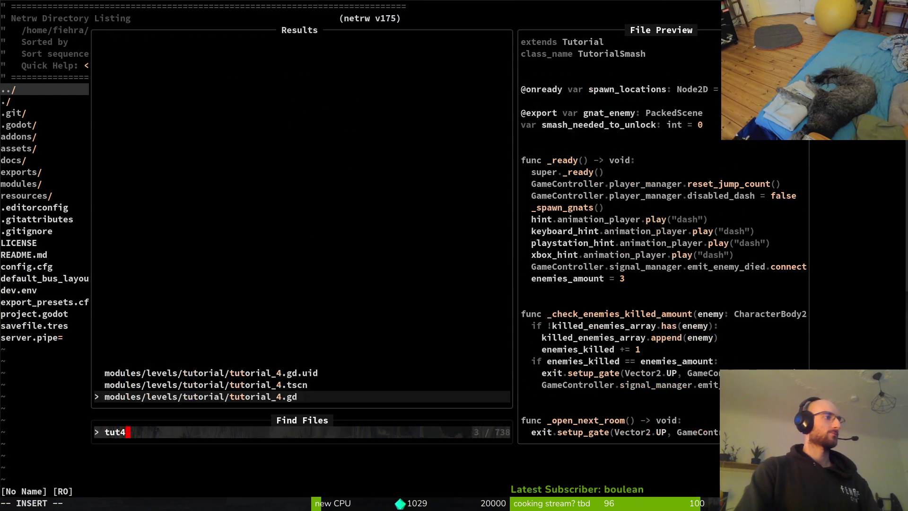
key("Return")
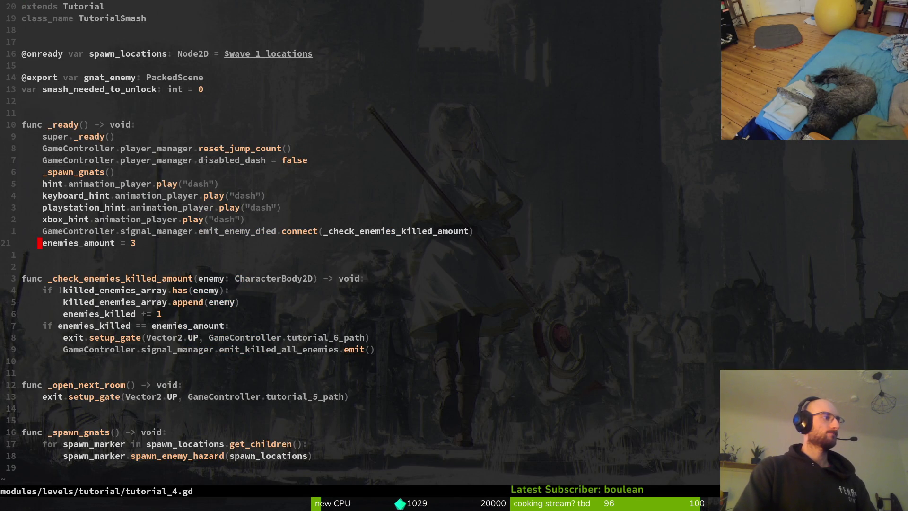
Undo back through earlier versions of tutorial_4.gd, then redo forward to the newest version.
key("G")
key("u")
key("u")
key("u")
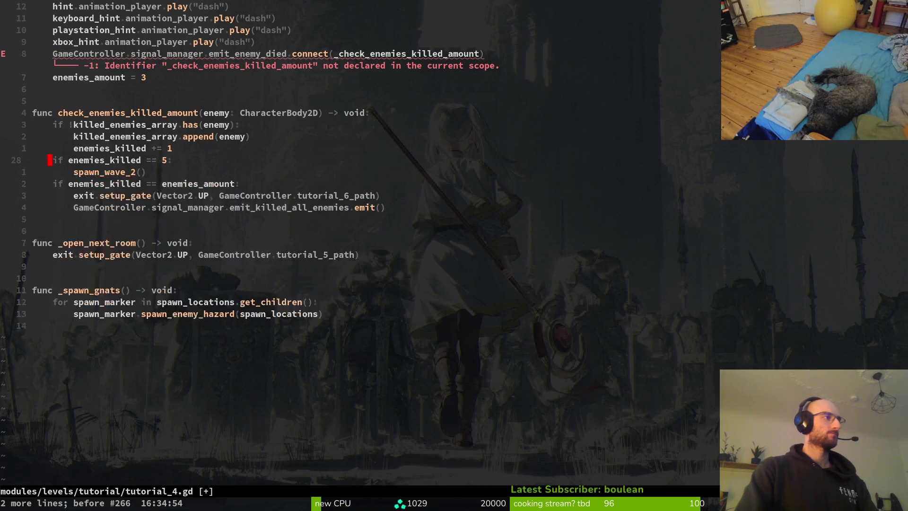
key("u")
key("u")
key("u")
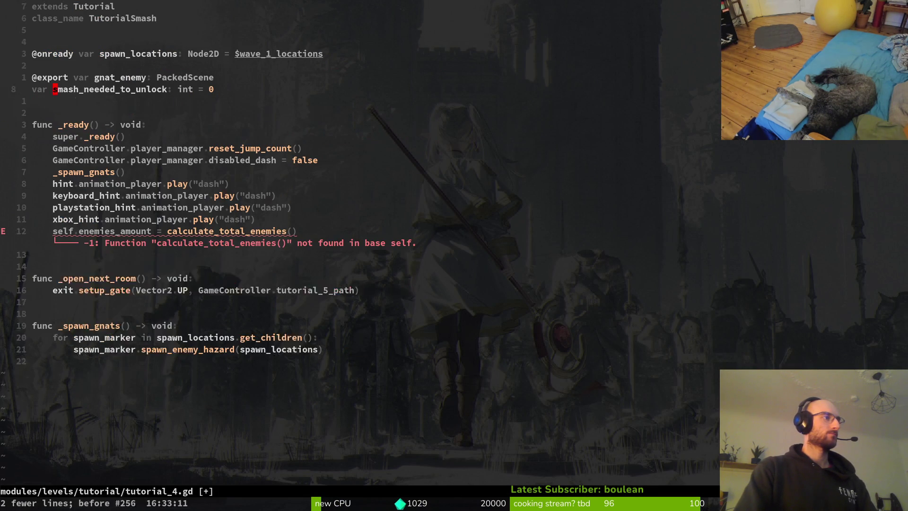
key("u")
key("u")
key("u")
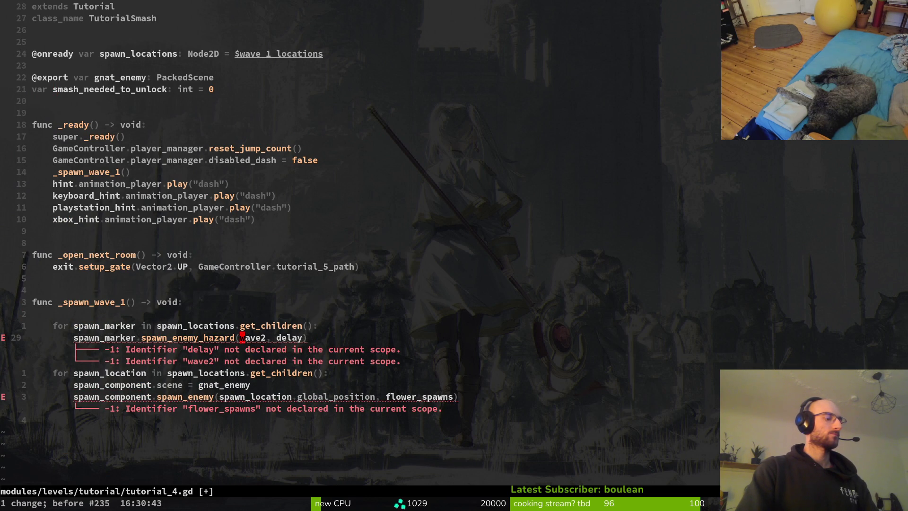
key("ctrl+r")
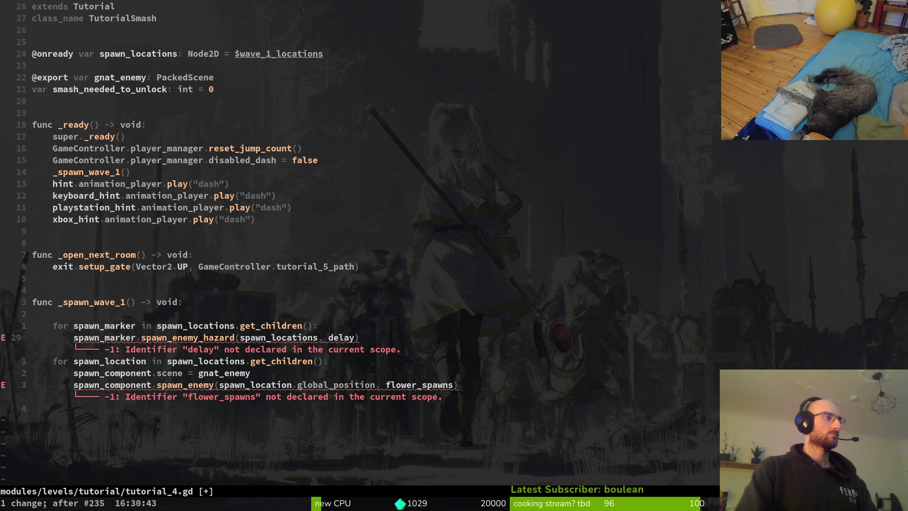
key("ctrl+r")
key("ctrl+r")
key("ctrl+r")
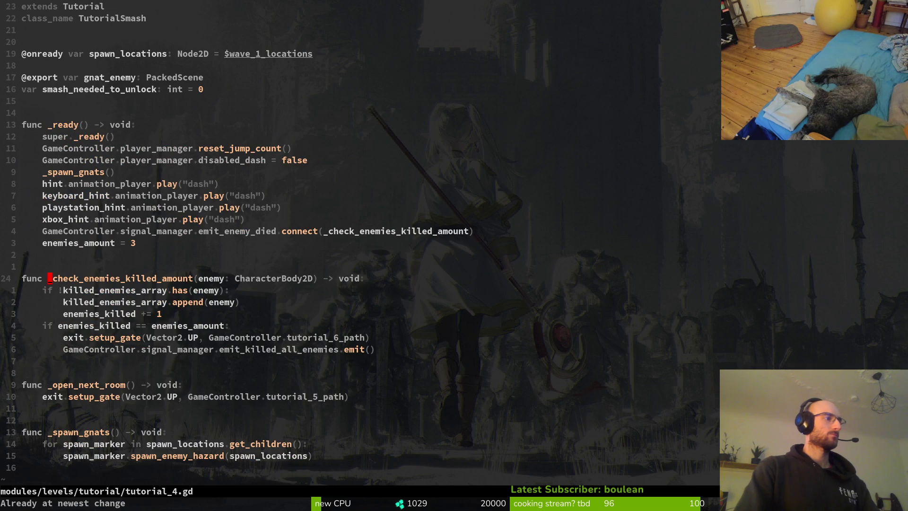
Change line 39 to spawn_enemy_hazard(spawn_locations, 0.0) and save the script.
key("5")
key("j")
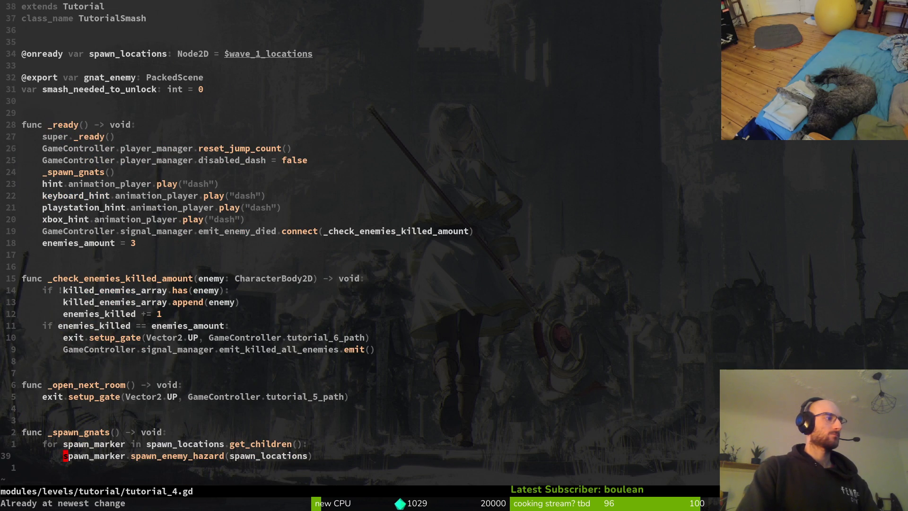
key("i")
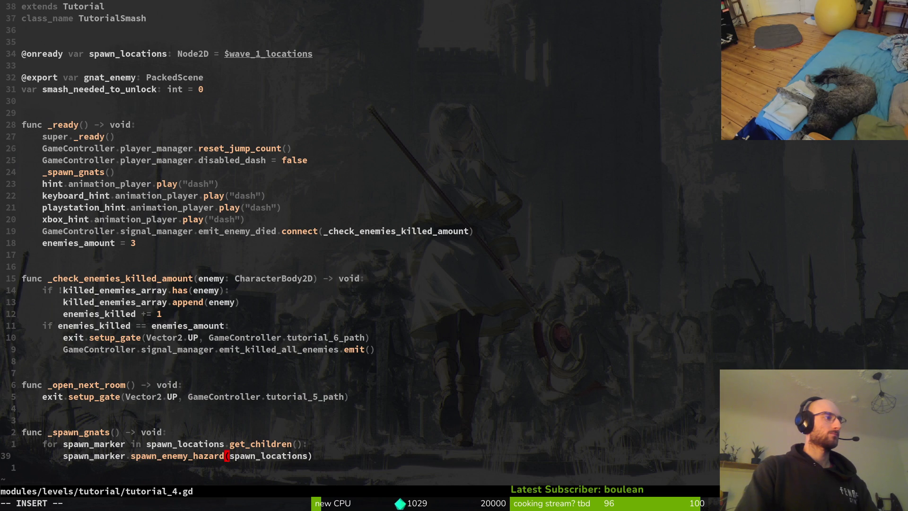
key("BackSpace")
type("r")
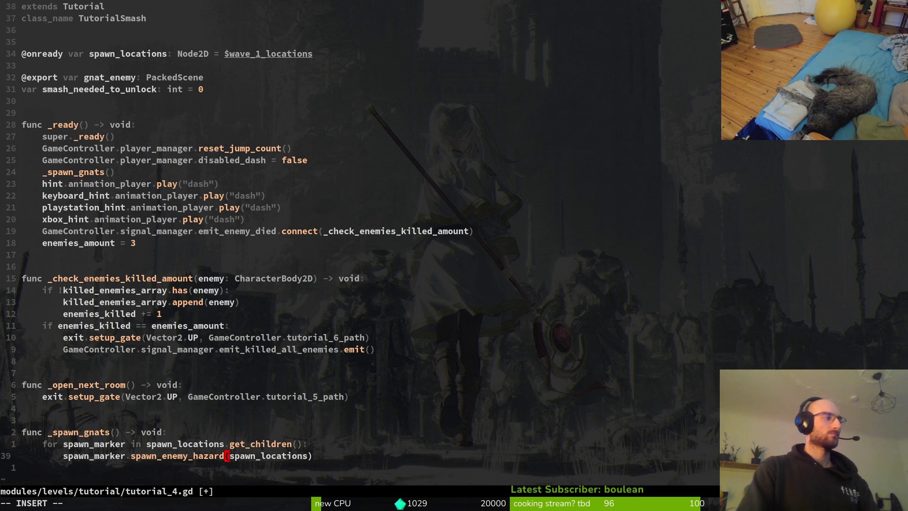
type("s")
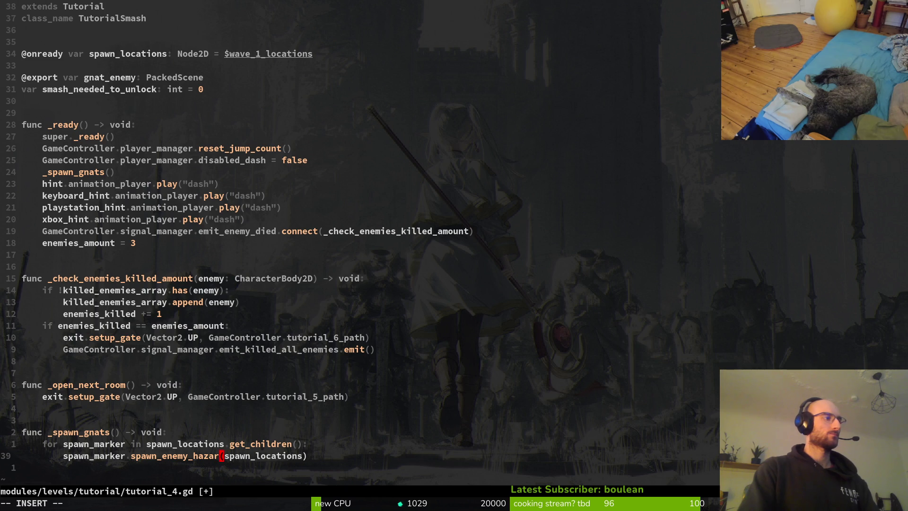
type("d")
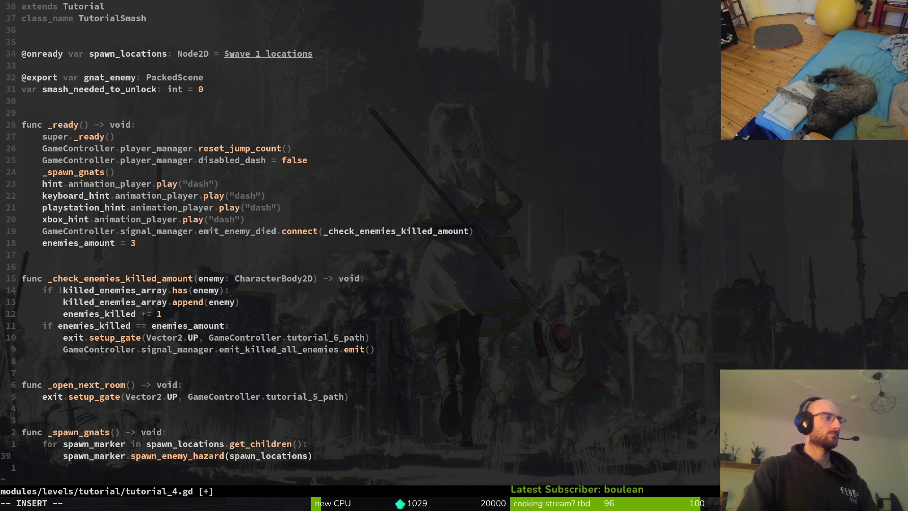
key("Escape")
type(":w")
key("Return")
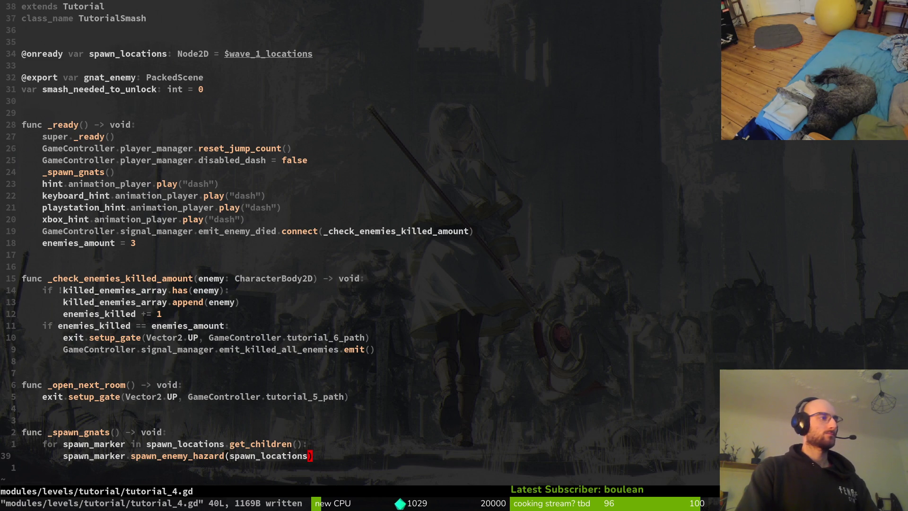
type("ions,")
key("BackSpace")
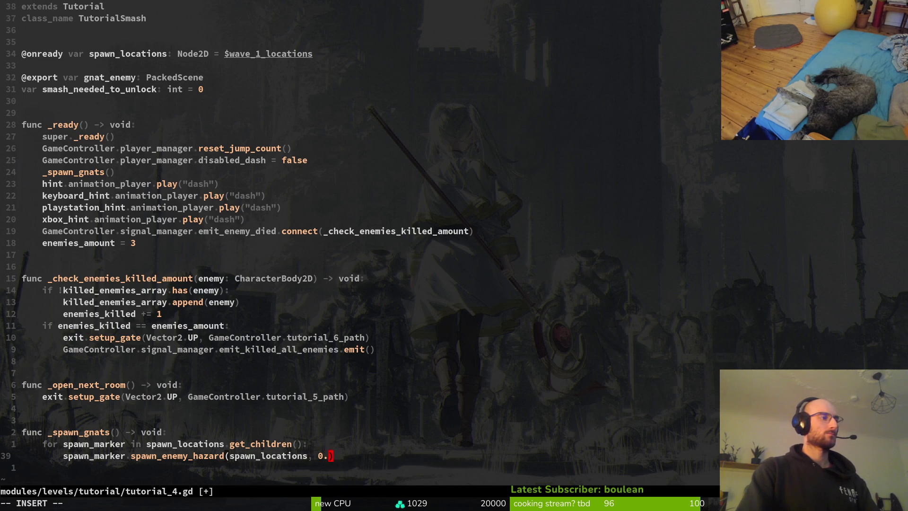
key("alt+Tab")
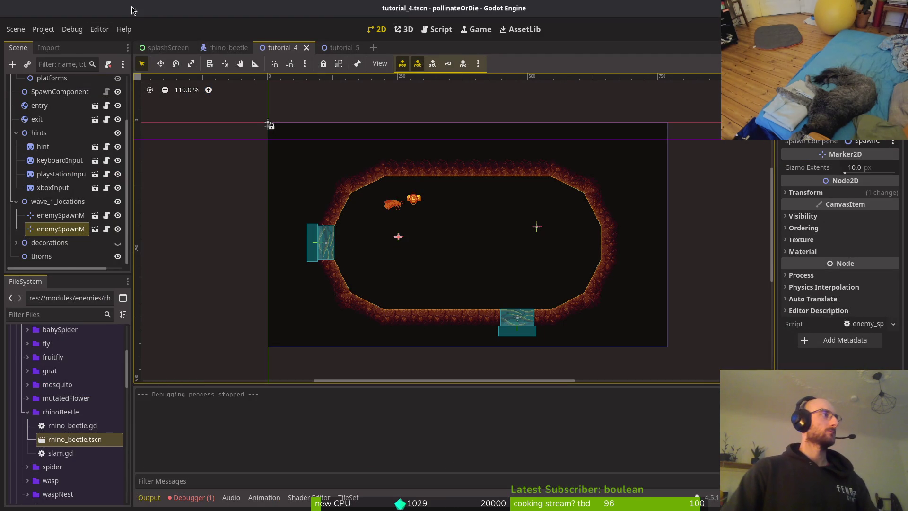
Assign the gnat scene to the tutorial_dash root node's export and save tutorial_4.
scroll(51, 88, "up", 5)
left_click(51, 84)
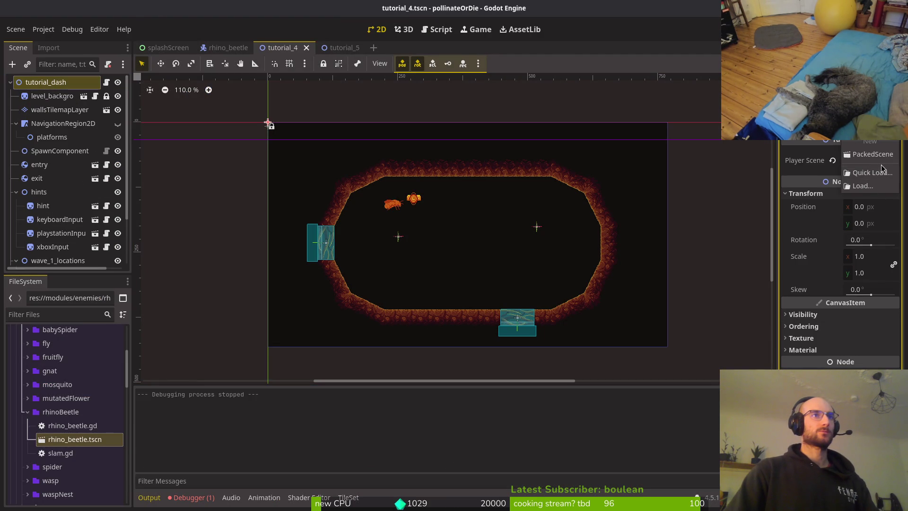
left_click(876, 176)
type("gnat")
key("Return")
key("ctrl+s")
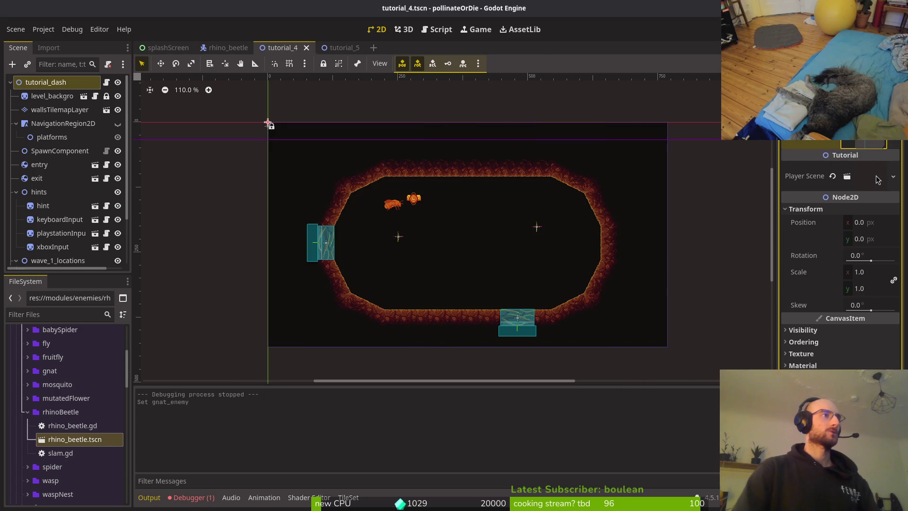
Delete the gnat_enemy export and smash_needed_to_unlock lines in Vim, save, and run the game.
key("alt+Tab")
left_click(85, 79)
key("d")
key("d")
type(":w")
key("Return")
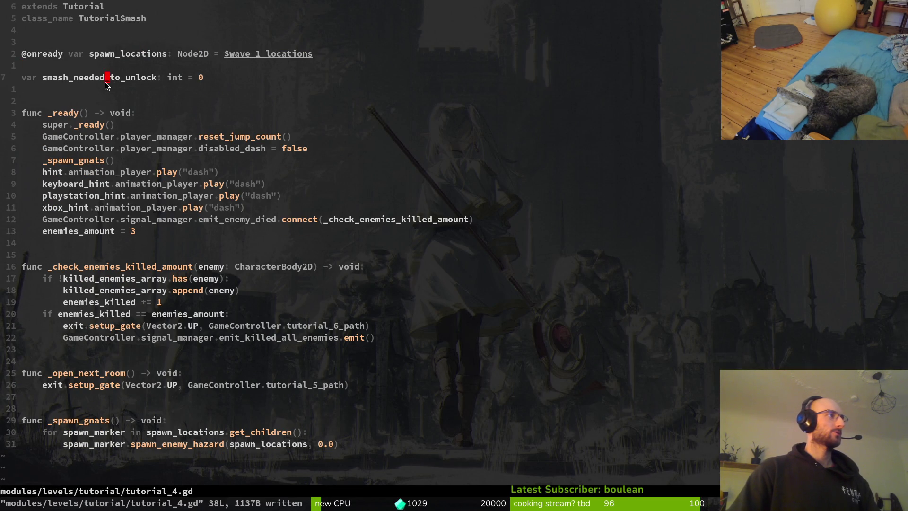
key("d")
key("d")
key("shift+v")
type("d:w")
key("Return")
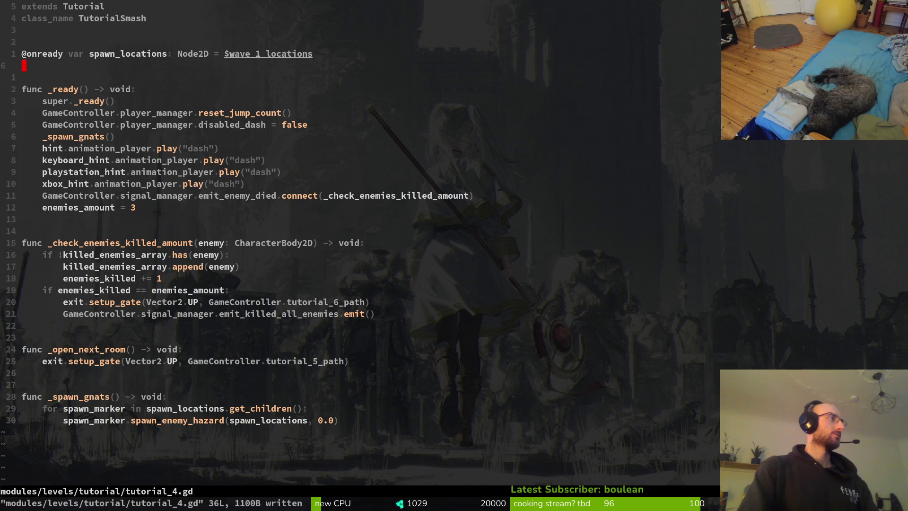
key("alt+Tab")
key("F5")
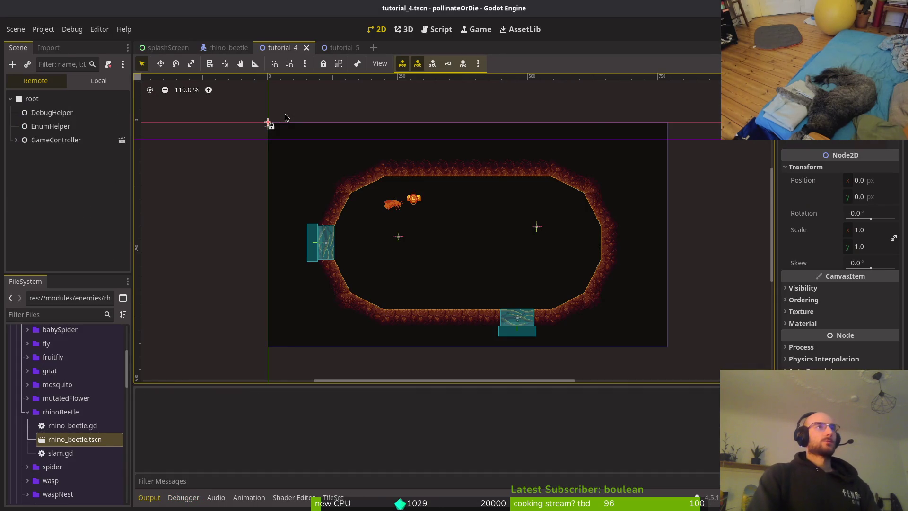
Continue the saved game, quit to the main menu, and start a new game.
key("Return")
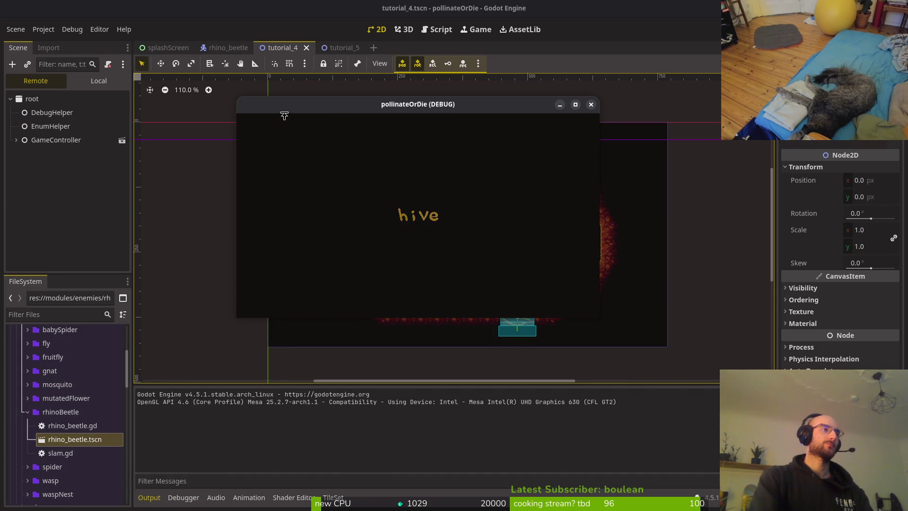
key("Escape")
key("Down")
key("Down")
key("Return")
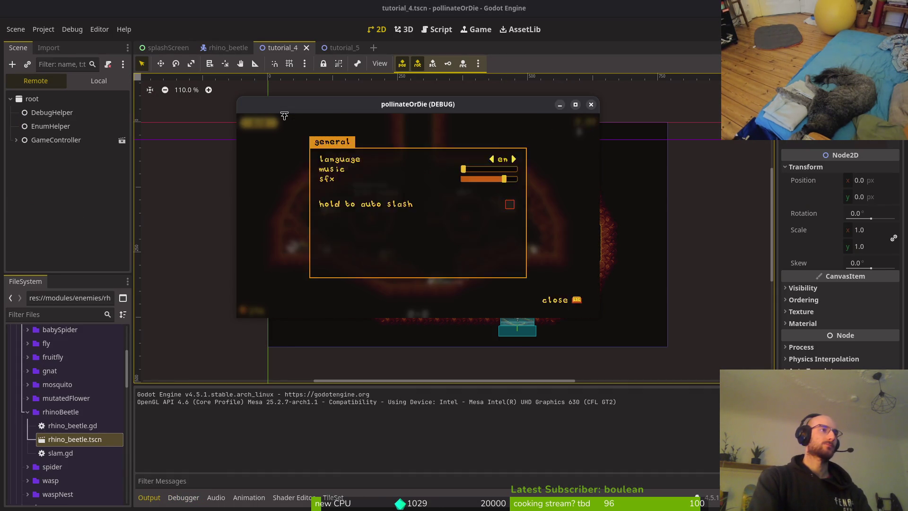
key("Escape")
key("Down")
key("Down")
key("Down")
key("Return")
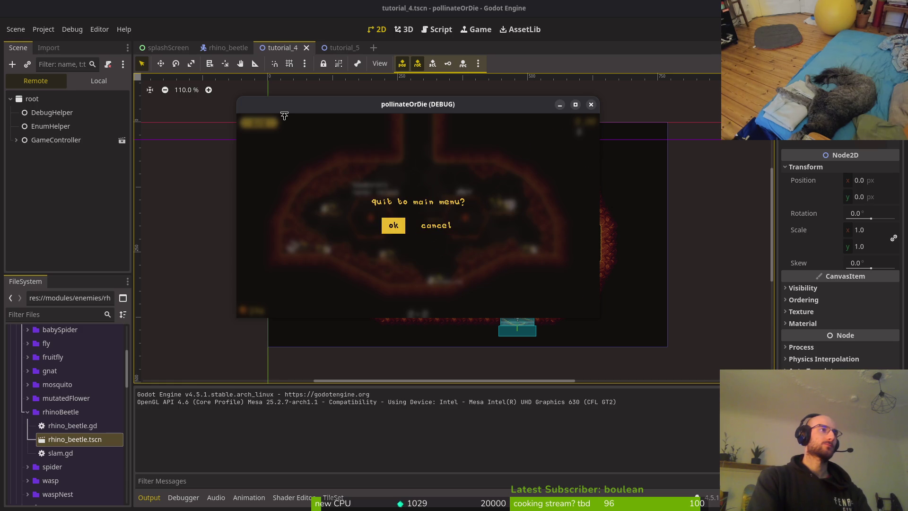
key("Return")
key("Down")
key("Return")
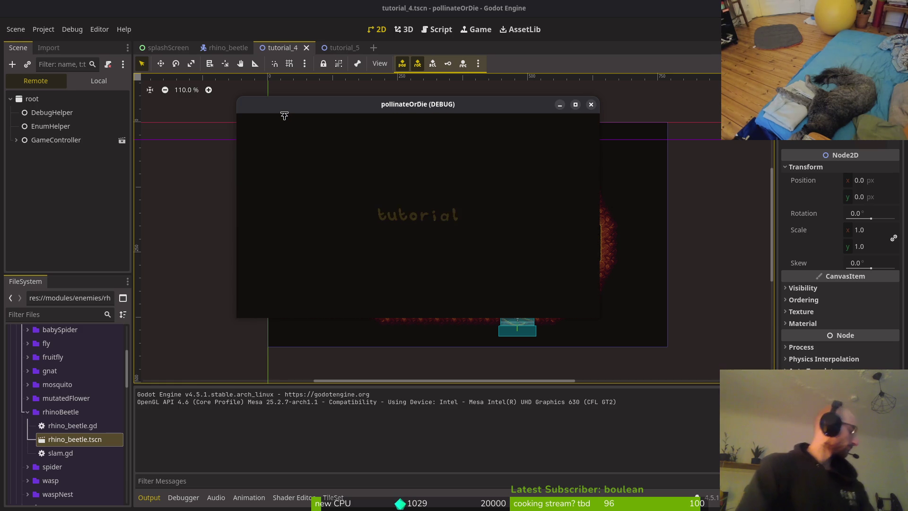
Guide the bee through tutorial level 0-4 with jumps and dashes to the exit.
key("space")
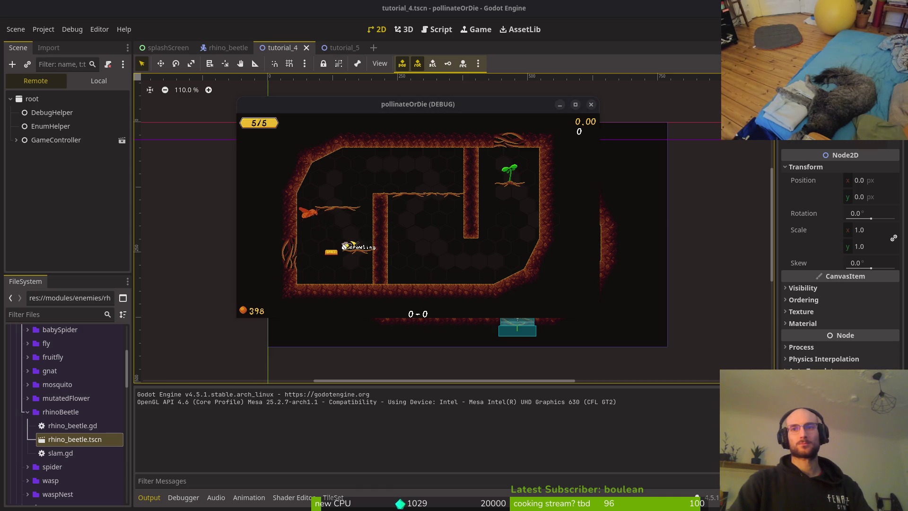
key("space")
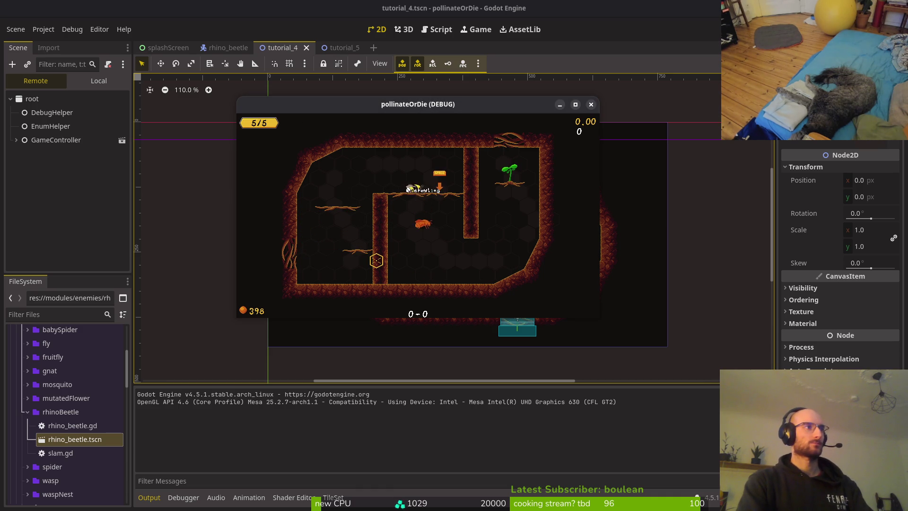
key("space")
key("Right")
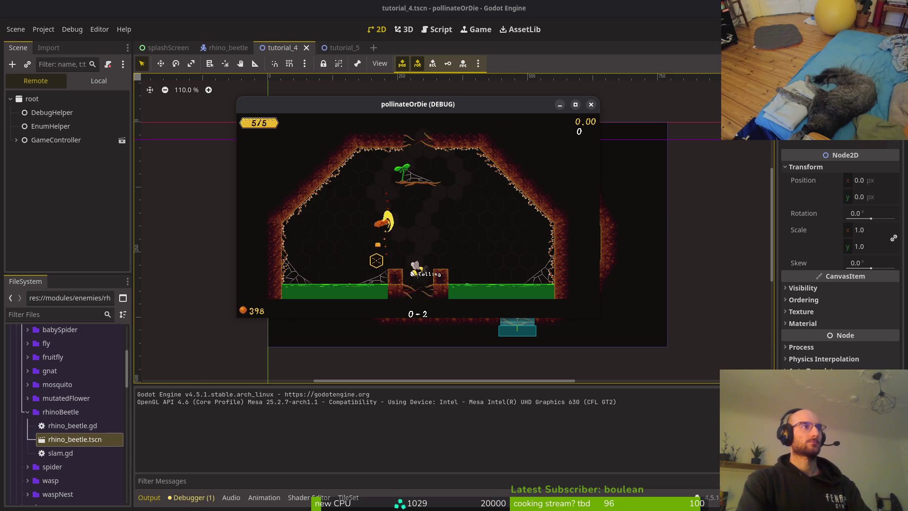
key("space")
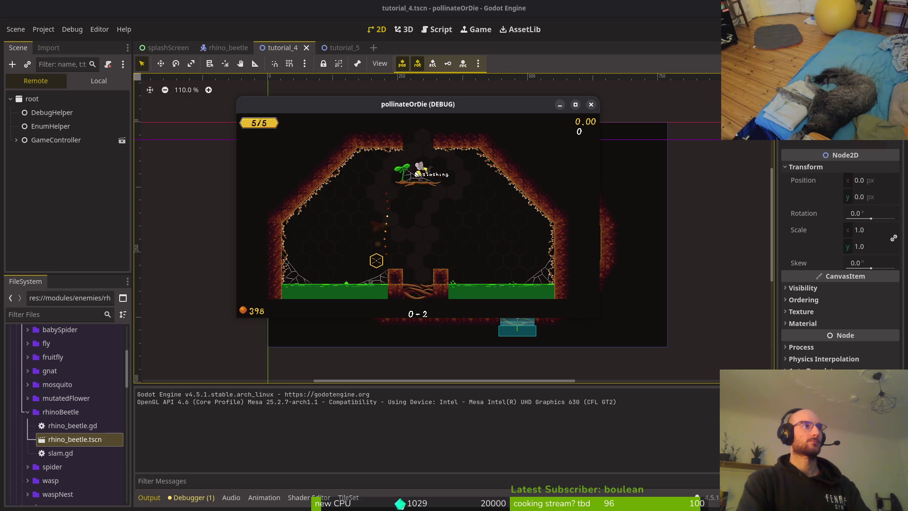
key("space")
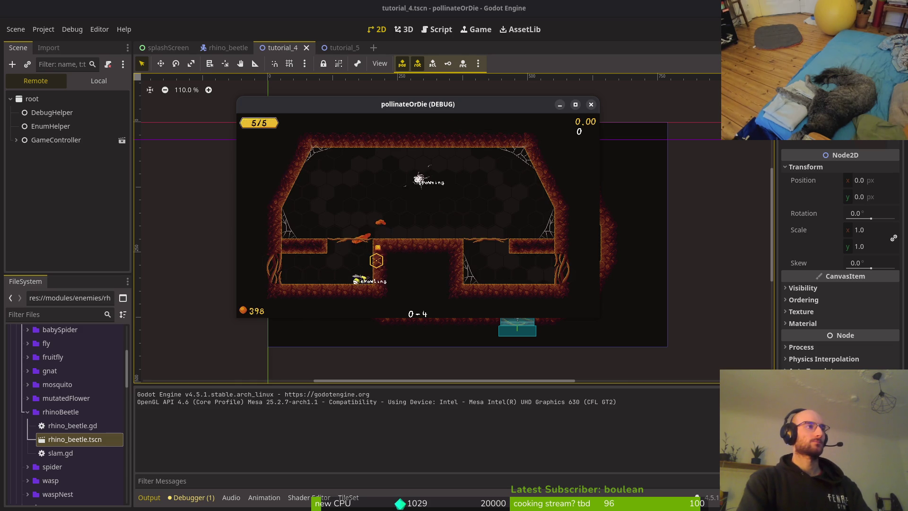
key("Right")
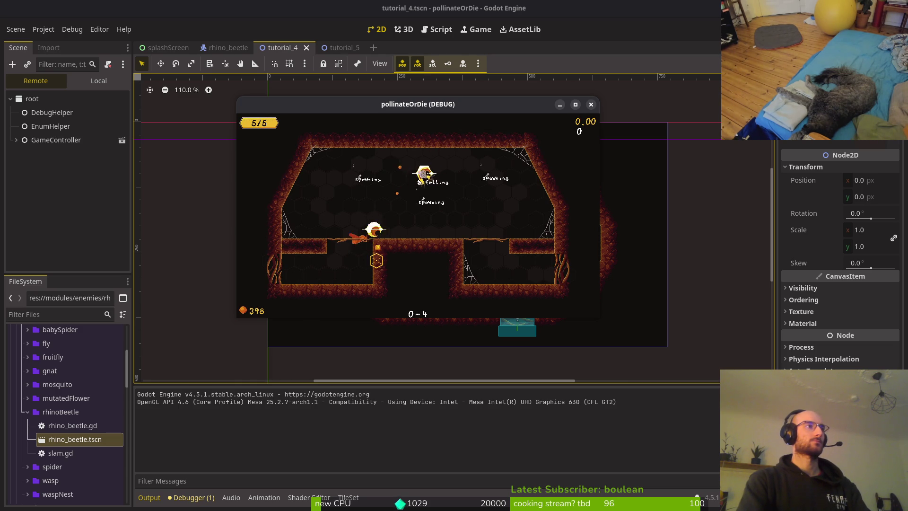
key("space")
key("space")
key("Left")
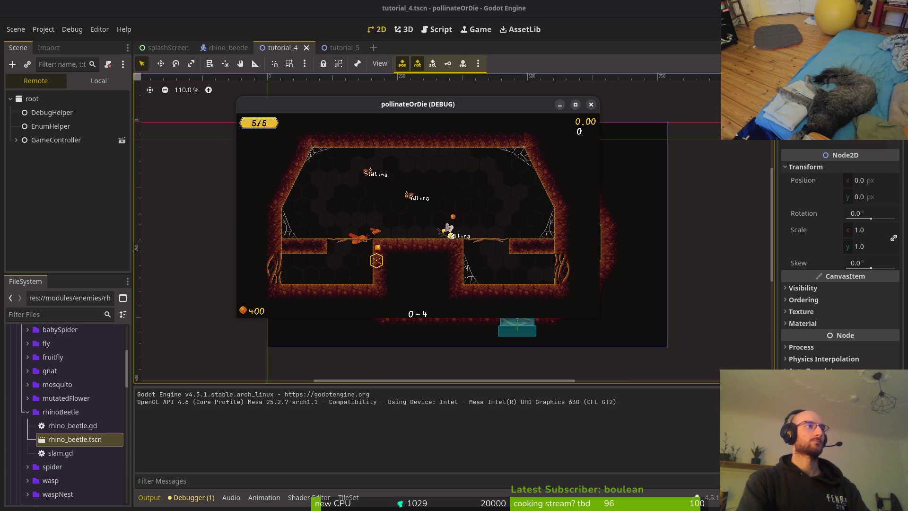
key("space")
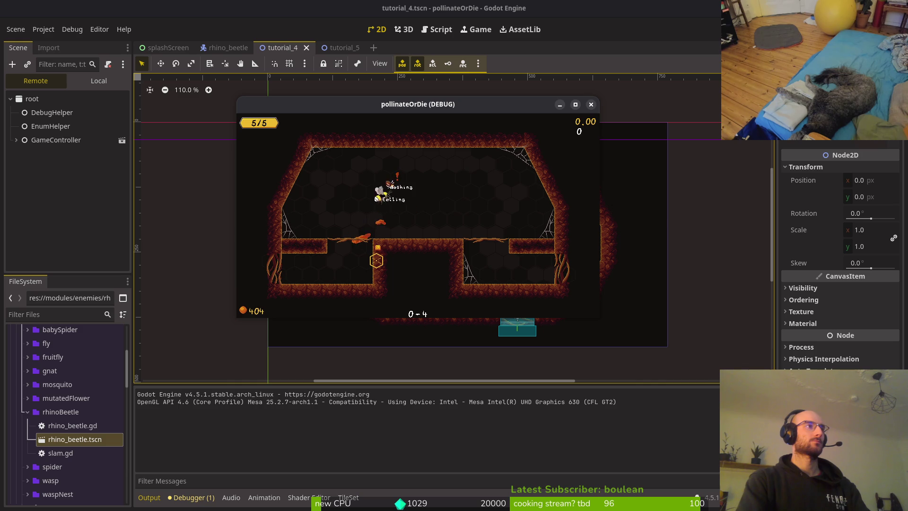
key("Right")
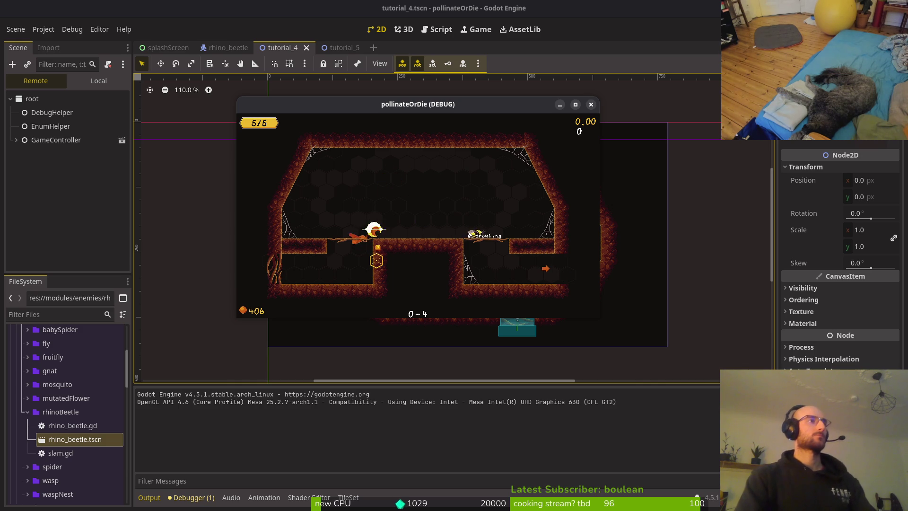
key("Right")
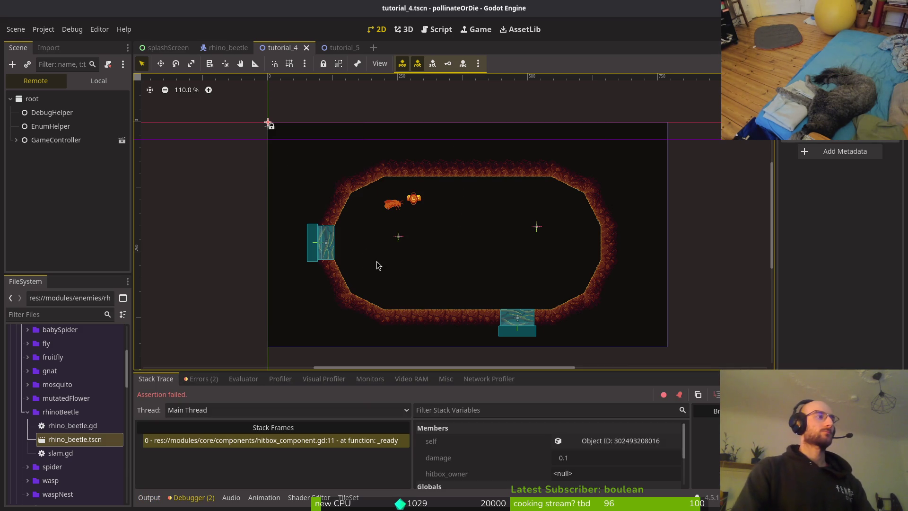
Check the debugger errors and stack trace, then Quick Open the gnat.tscn scene.
left_click(204, 379)
left_click(155, 379)
left_click(283, 49)
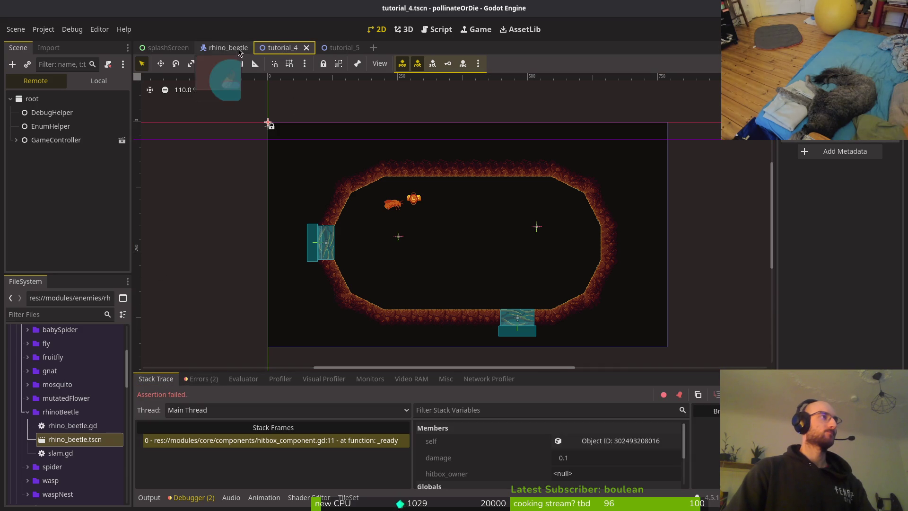
key("ctrl+shift+o")
key("Escape")
key("ctrl+shift+o")
type("gnatt")
key("Return")
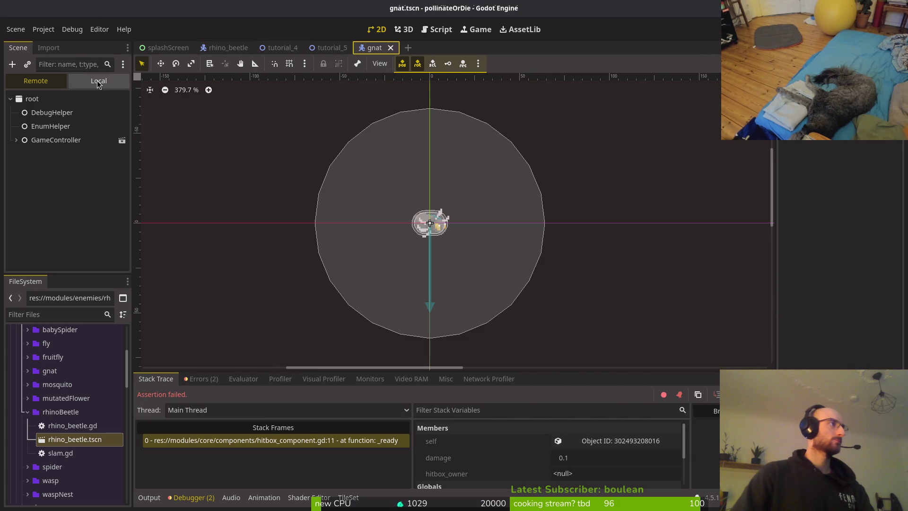
Expand components and inspect stunnedHitbox's hitbox owner, cancelling the EnemyHazardData quick-load.
left_click(16, 154)
left_click(22, 167)
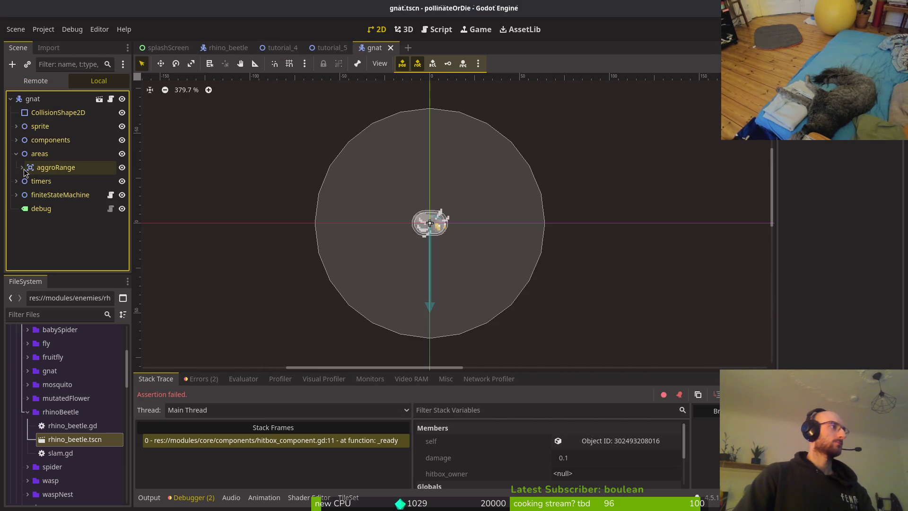
left_click(16, 153)
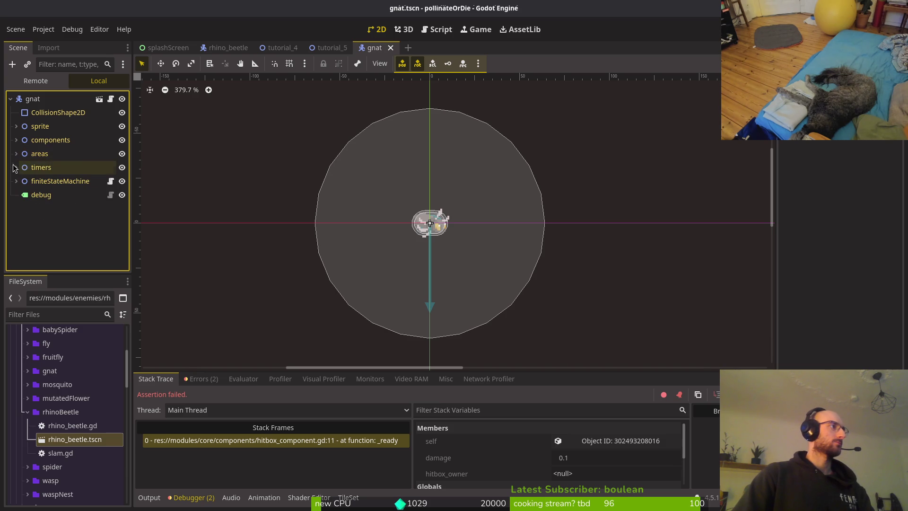
left_click(17, 140)
scroll(57, 246, "down", 3)
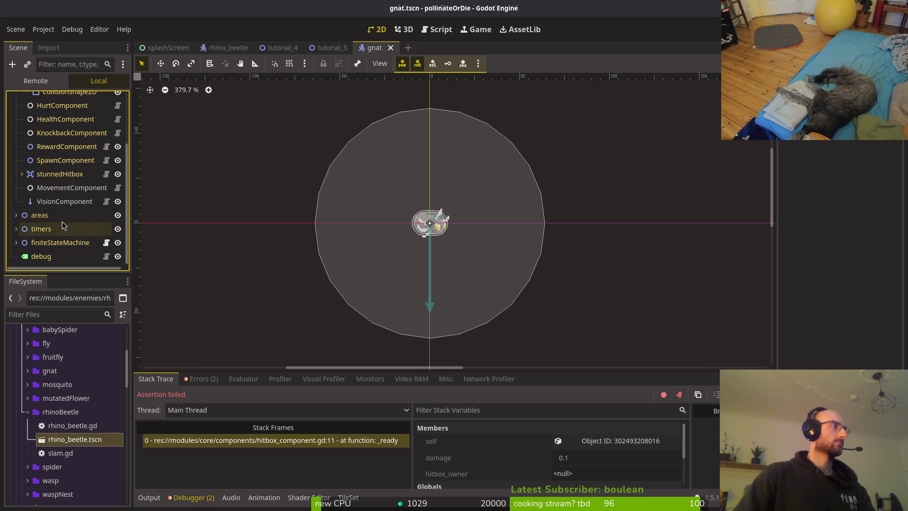
left_click(57, 174)
left_click(893, 141)
left_click(851, 186)
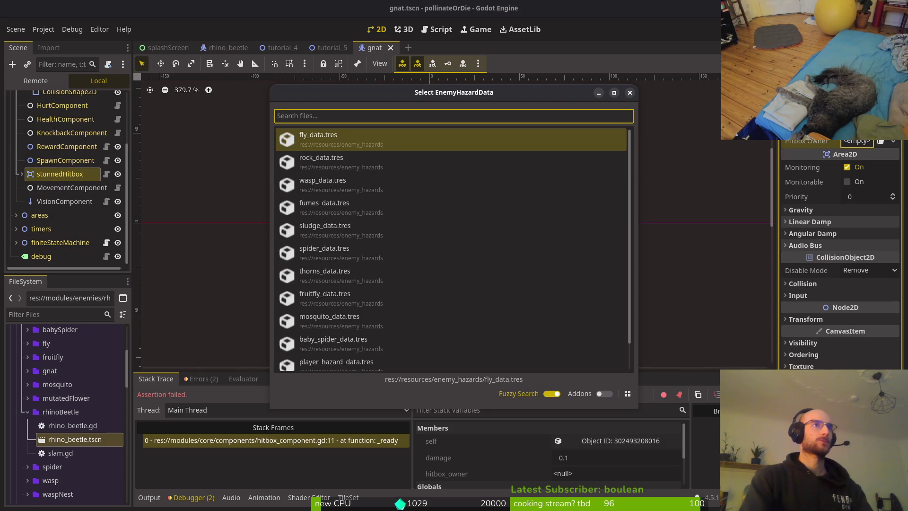
key("Escape")
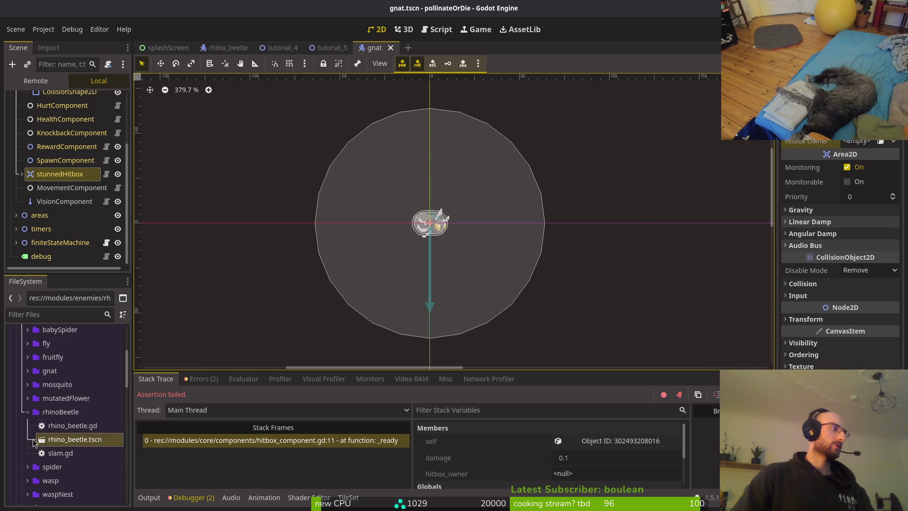
Expand res://resources in the FileSystem dock and bring up enemy_hazard_data.gd's file actions.
scroll(80, 428, "down", 10)
scroll(79, 427, "down", 10)
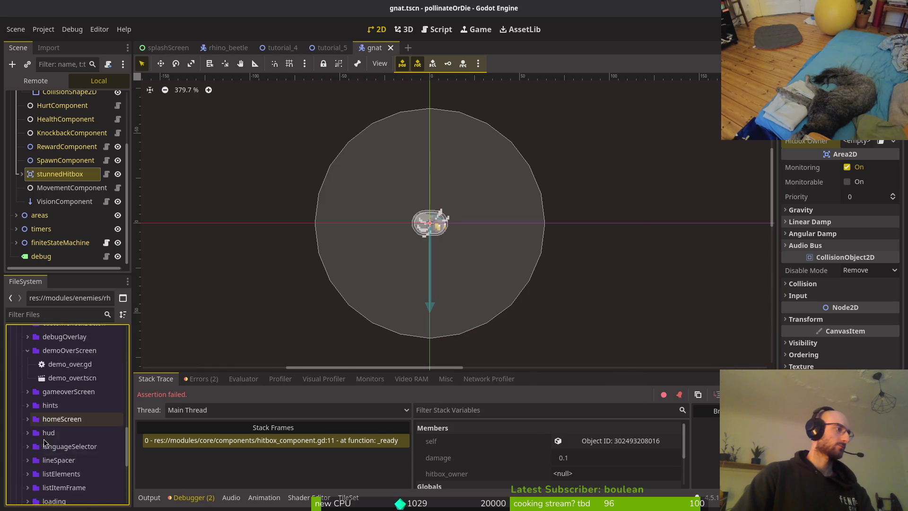
left_click(16, 453)
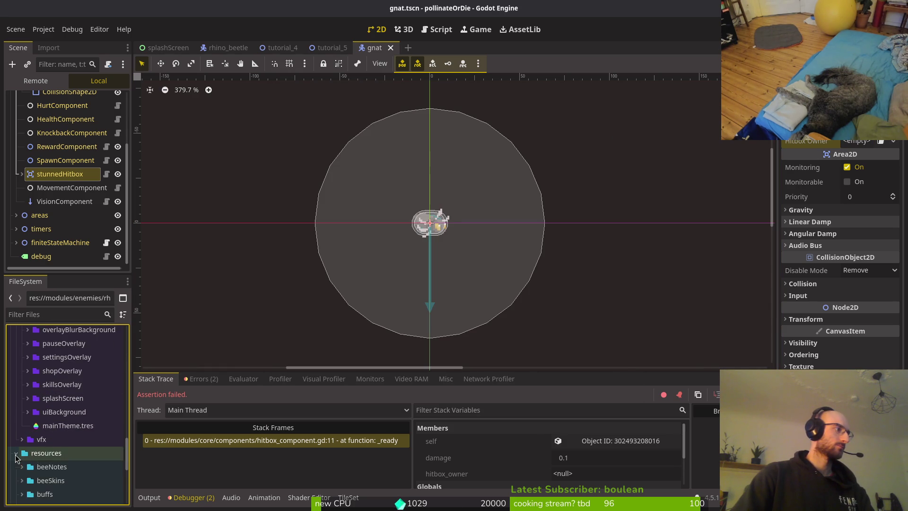
scroll(34, 406, "down", 5)
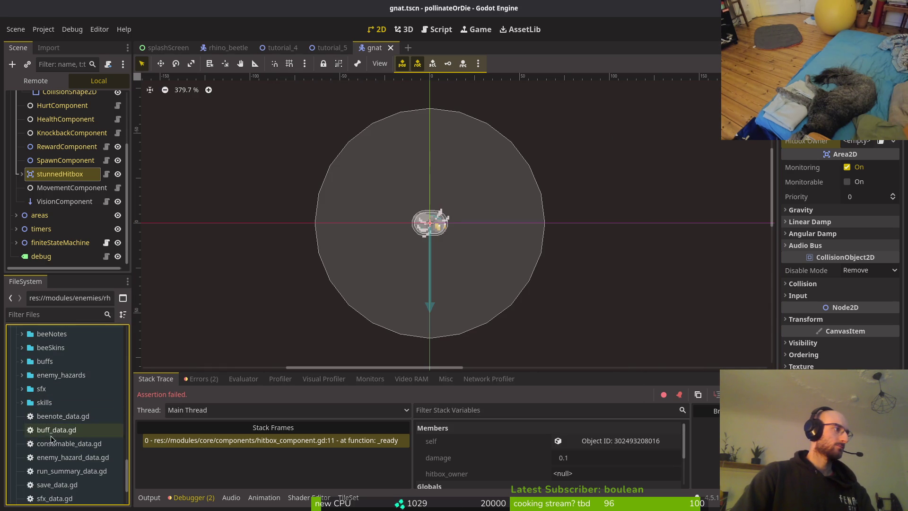
right_click(66, 458)
Create a new EnemyHazardData resource named gnat_data.tres inside res://resources/enemy_hazards.
mouse_move(198, 341)
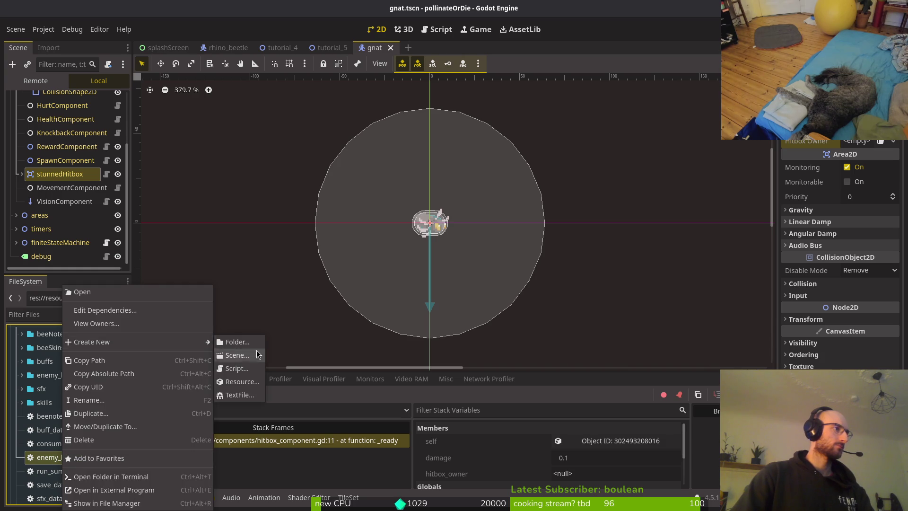
left_click(250, 384)
type("enemy")
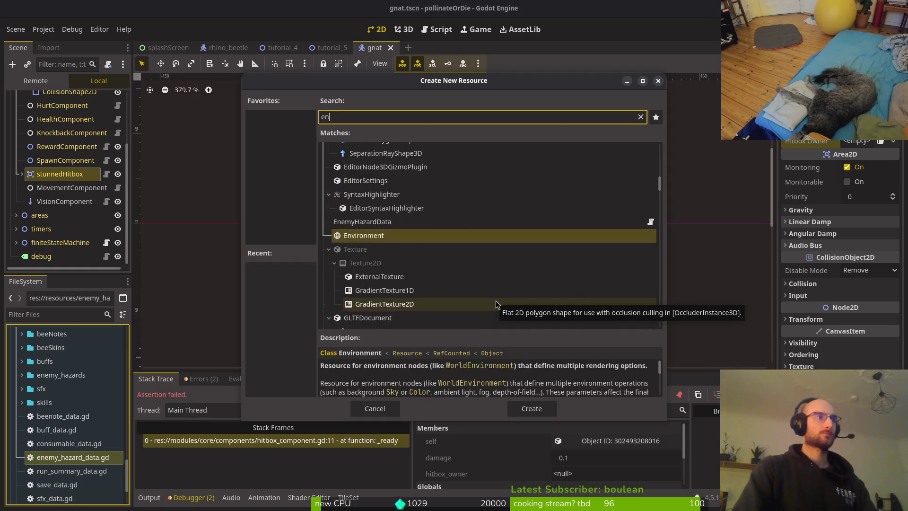
key("Return")
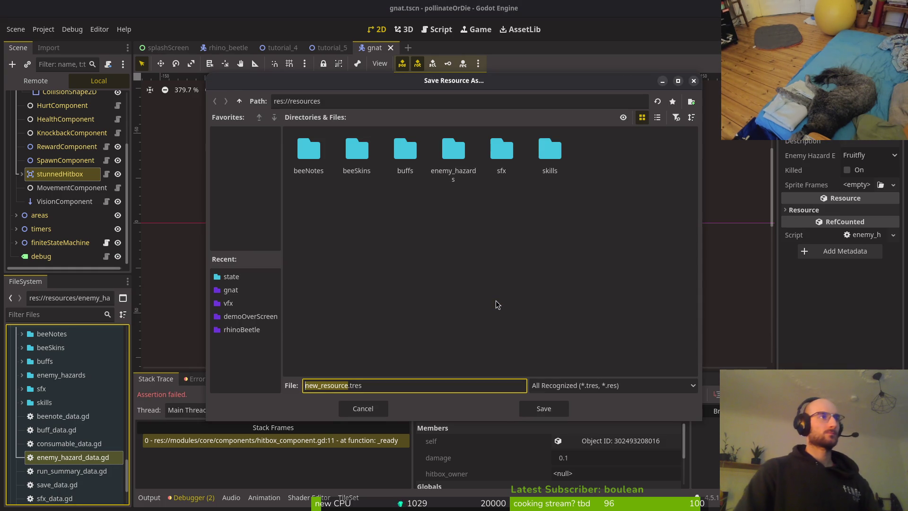
double_click(442, 151)
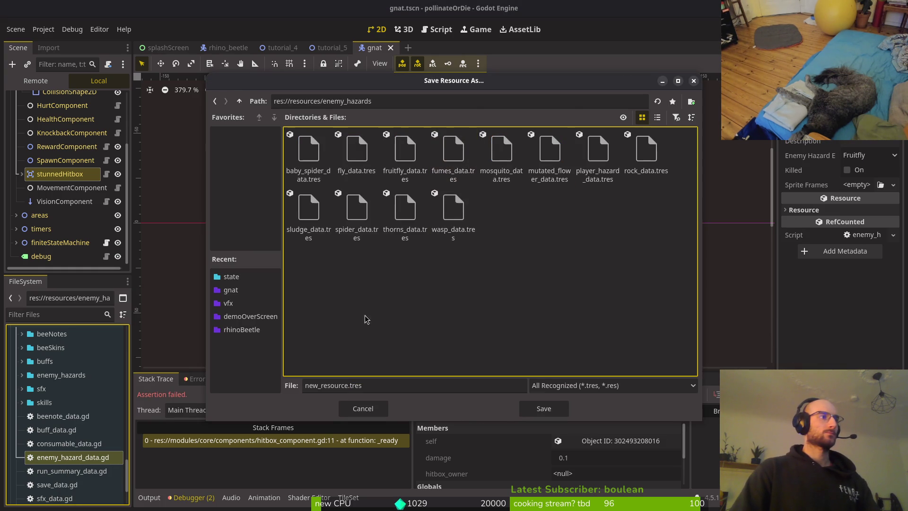
double_click(337, 385)
type("gnat")
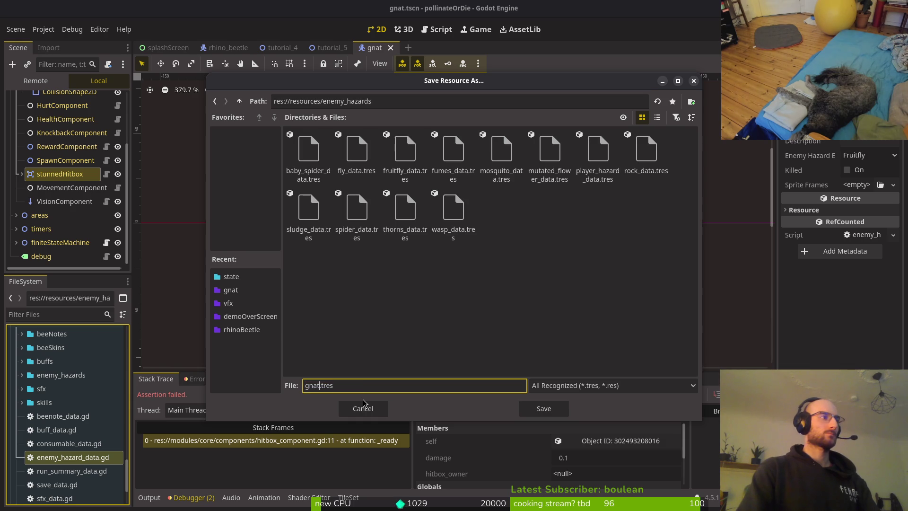
type("_data")
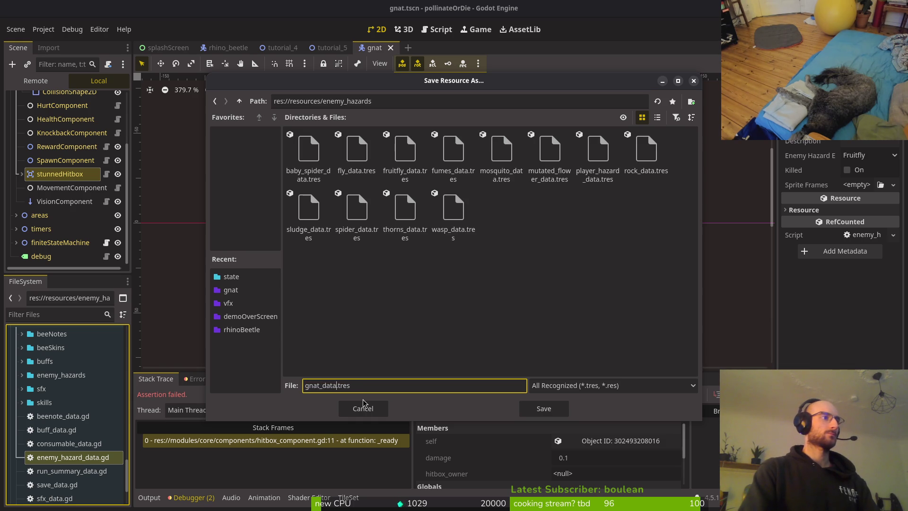
key("Return")
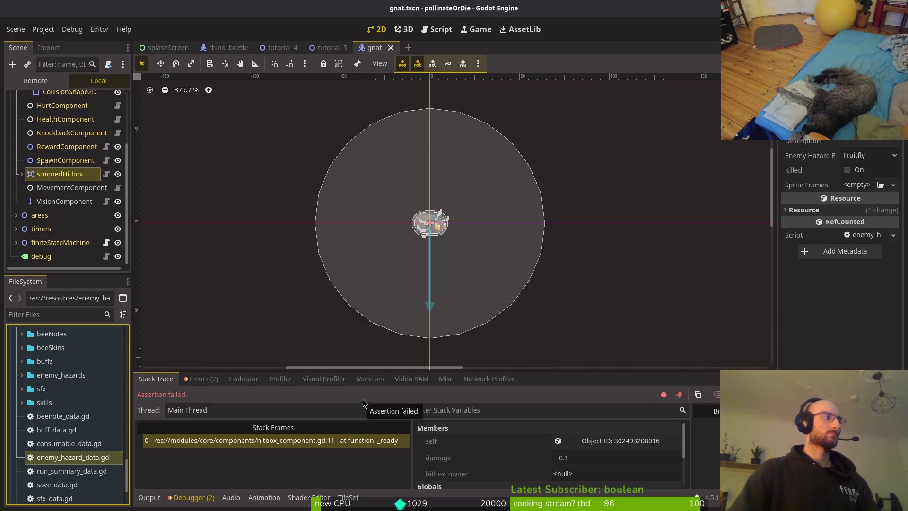
right_click(98, 457)
Create another EnemyHazardData resource and save it as rhinobeetle_data.tres.
mouse_move(189, 342)
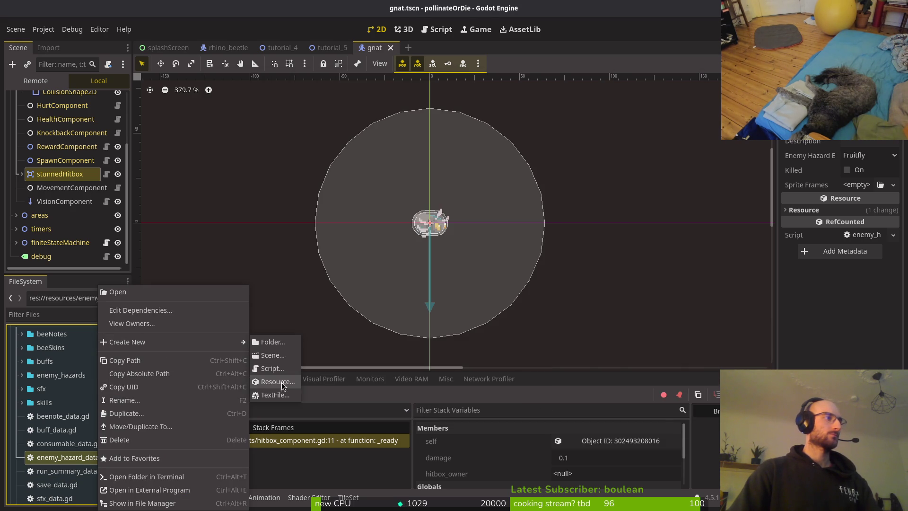
left_click(269, 382)
left_click(383, 207)
left_click(536, 409)
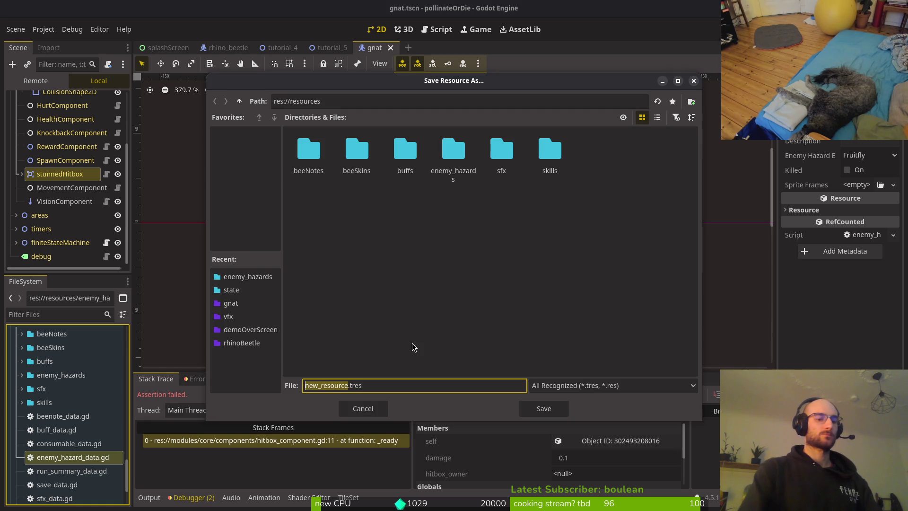
type("rhino")
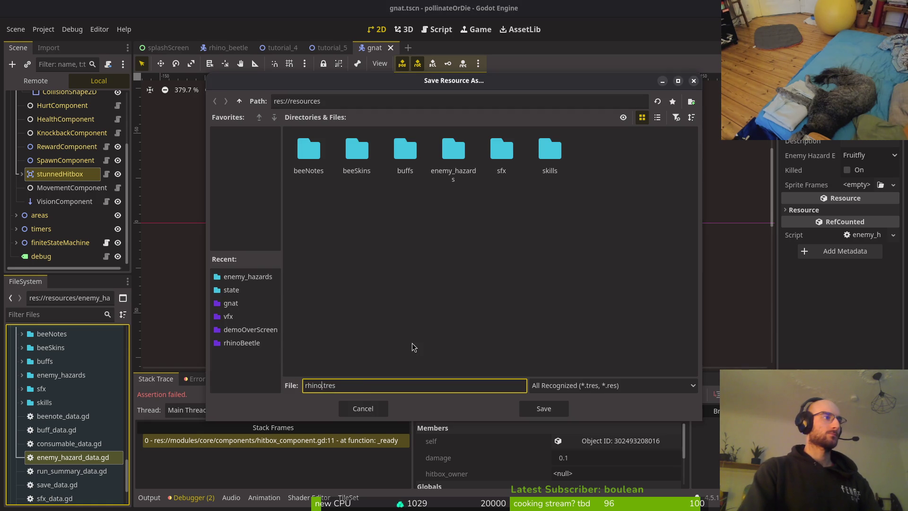
type("b")
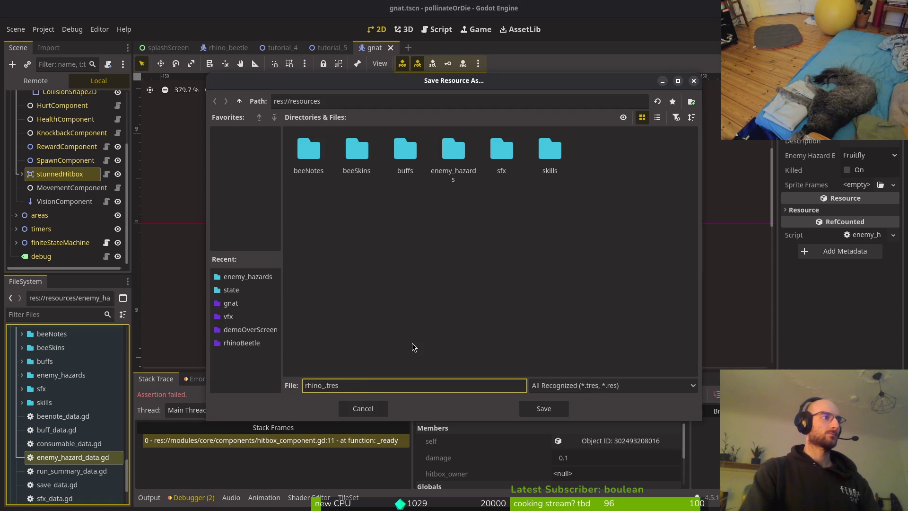
type("eetle_data")
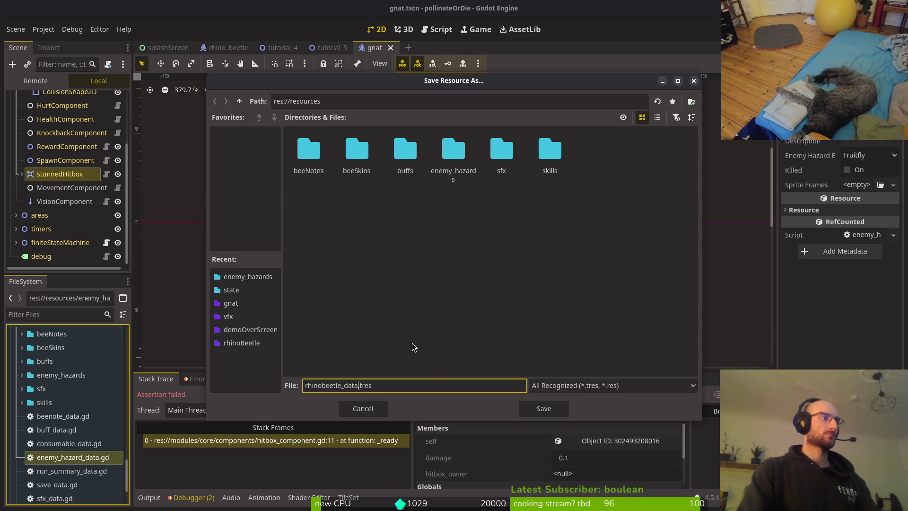
key("Return")
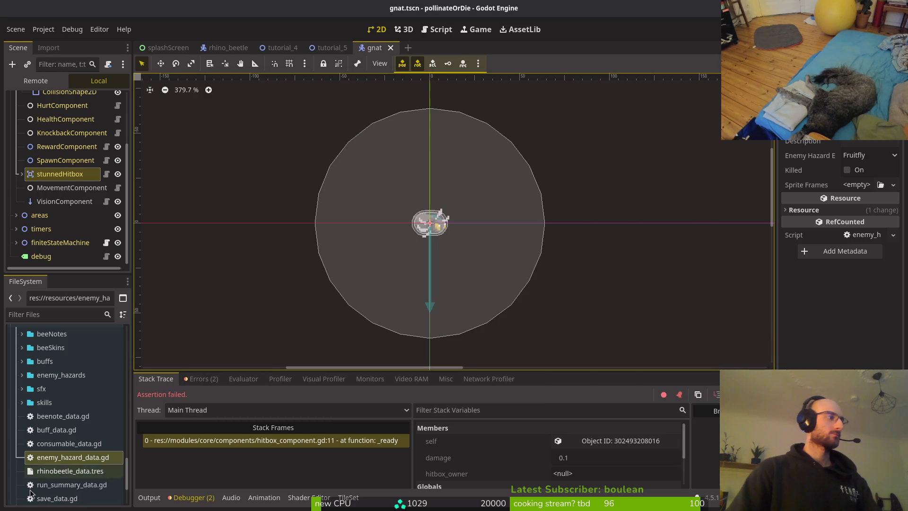
Expand the enemy_hazards folder in the FileSystem dock and review the debugger errors.
scroll(66, 436, "down", 3)
mouse_move(66, 404)
left_mouse_down()
mouse_move(47, 334)
mouse_move(47, 377)
mouse_move(23, 358)
left_mouse_up()
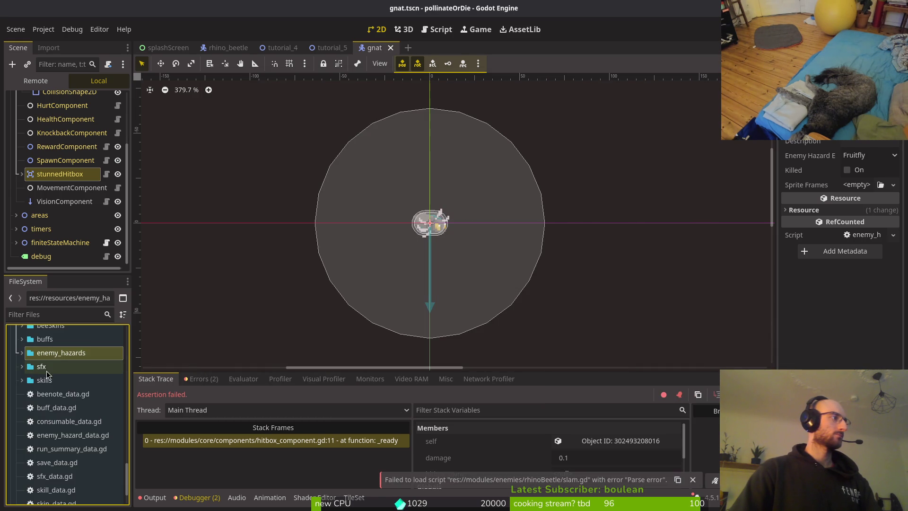
left_click(23, 352)
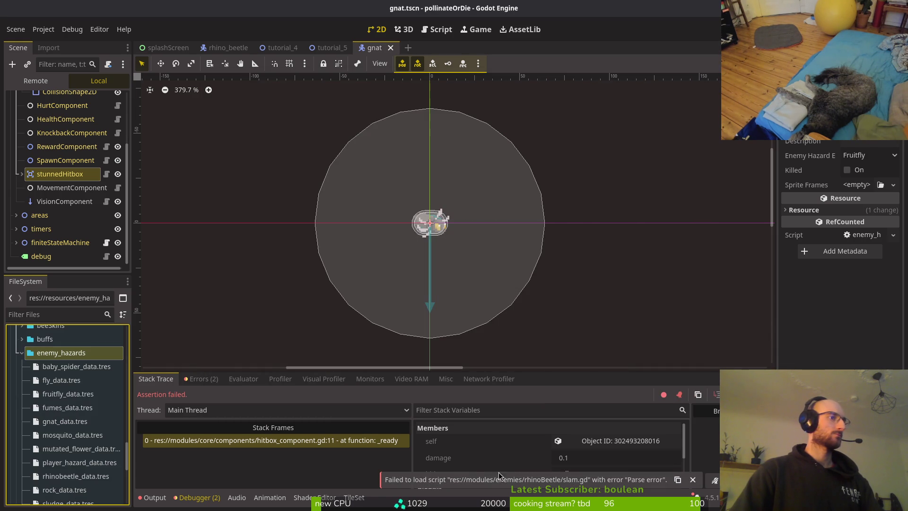
left_click(196, 380)
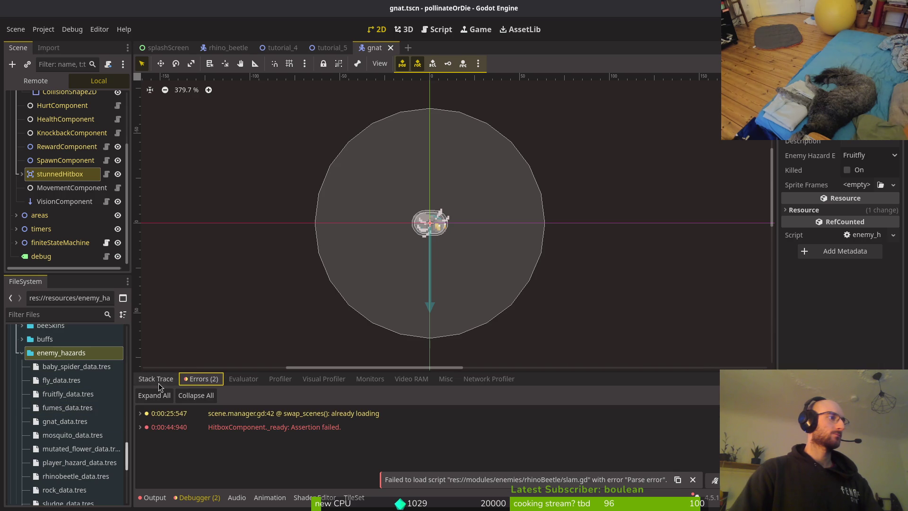
left_click(159, 381)
scroll(71, 369, "down", 5)
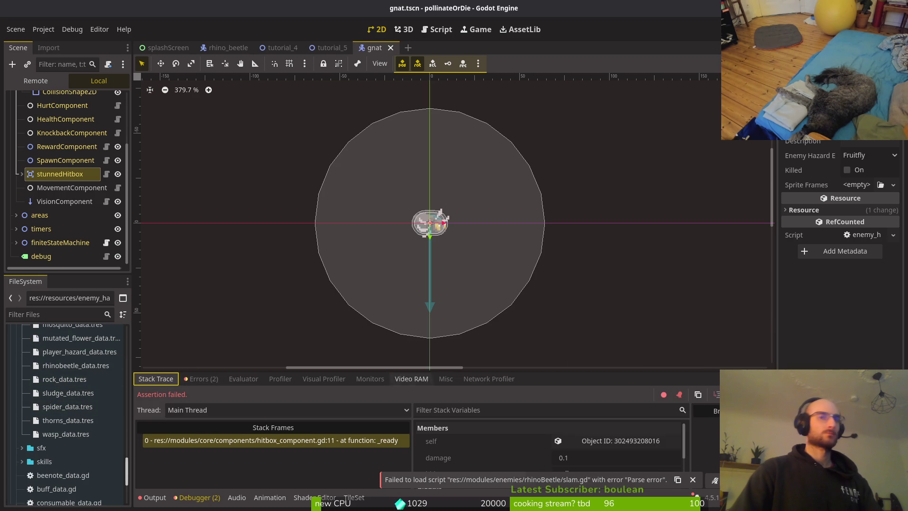
Open enum.helper.gd in Vim at line 69 to check the hazard enum.
key("alt+Tab")
key("ctrl+p")
type("enhel")
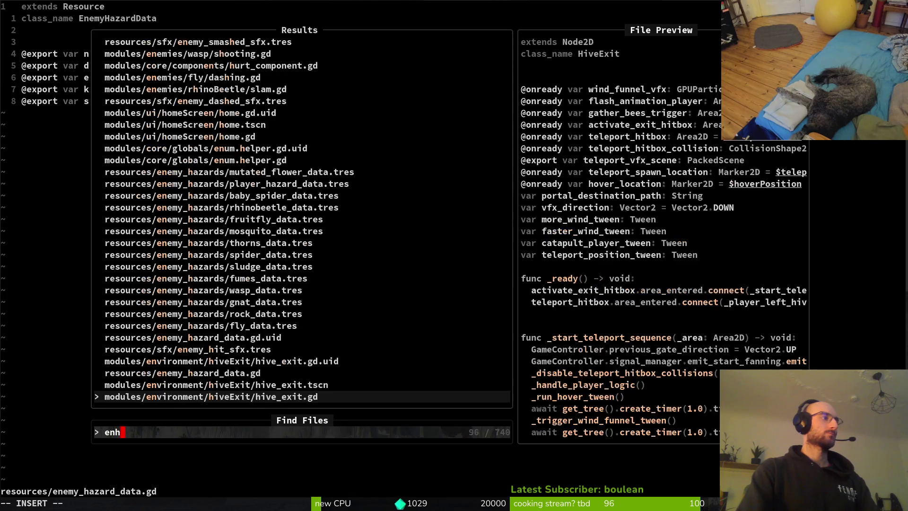
key("Return")
type("69G")
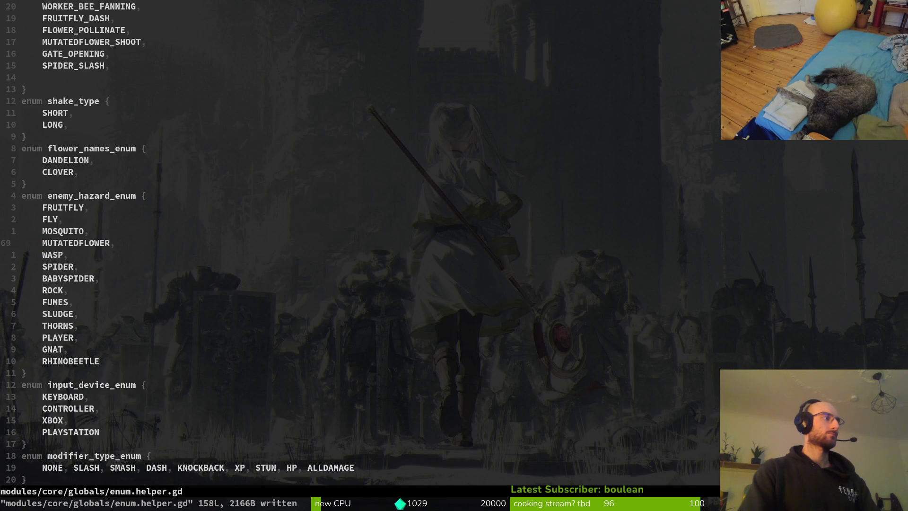
key("alt+Tab")
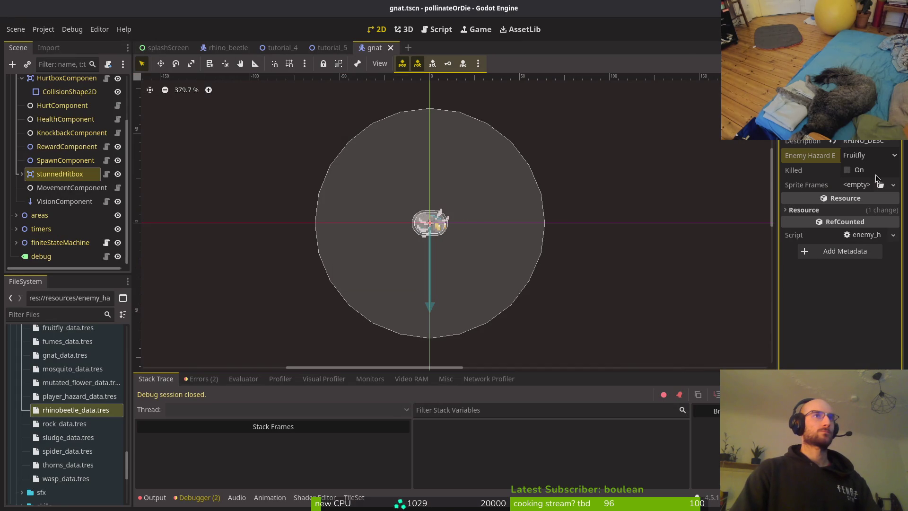
Set Enemy Hazard Enum to Rhinobeetle and create a new SpriteFrames resource.
left_click(882, 156)
left_click(872, 342)
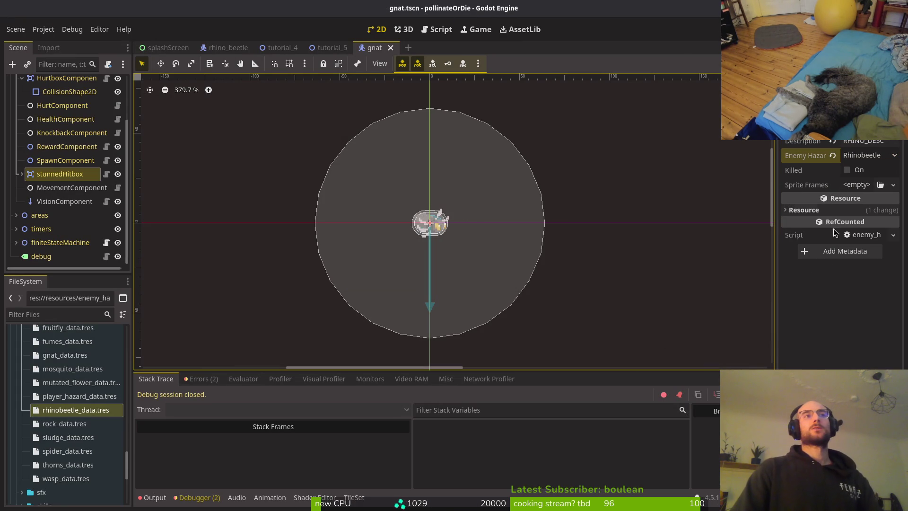
left_click(850, 187)
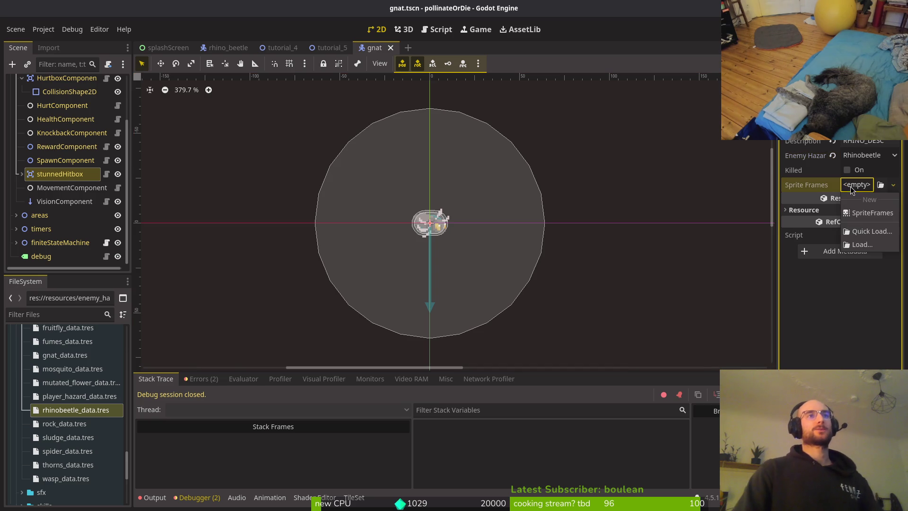
left_click(865, 212)
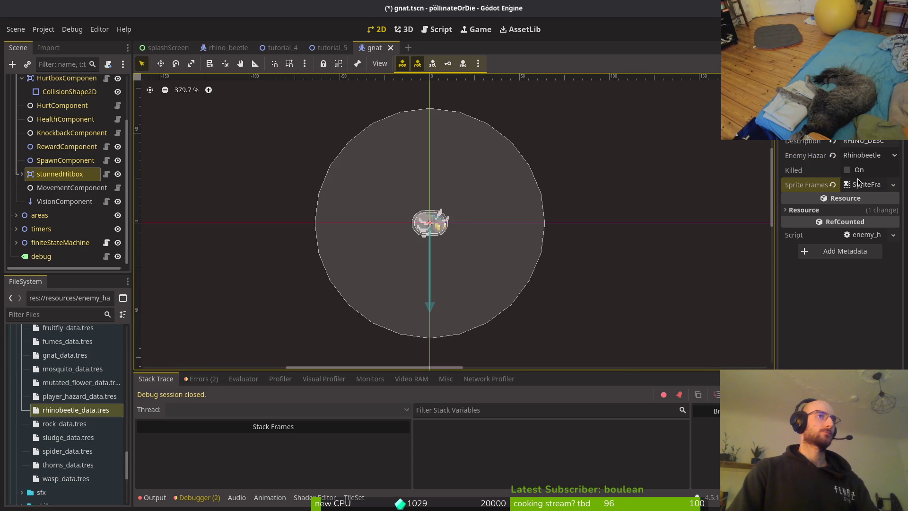
left_click(862, 184)
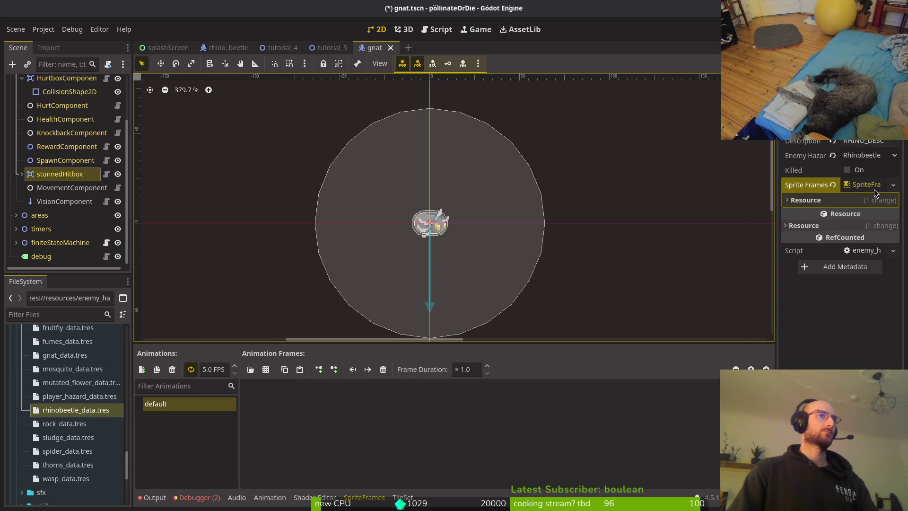
Add frames from assets/art/enemies/hornedBeetle-Sheet.png to the sprite frames.
left_click(266, 369)
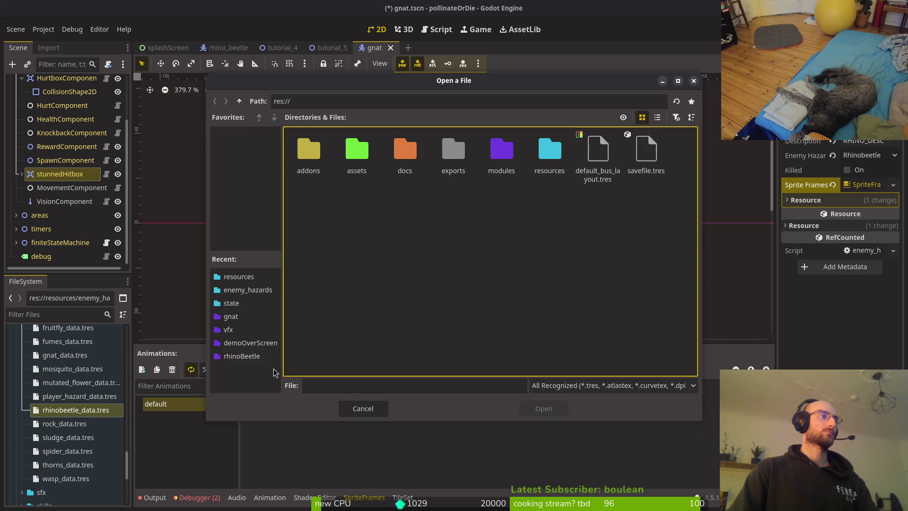
double_click(347, 144)
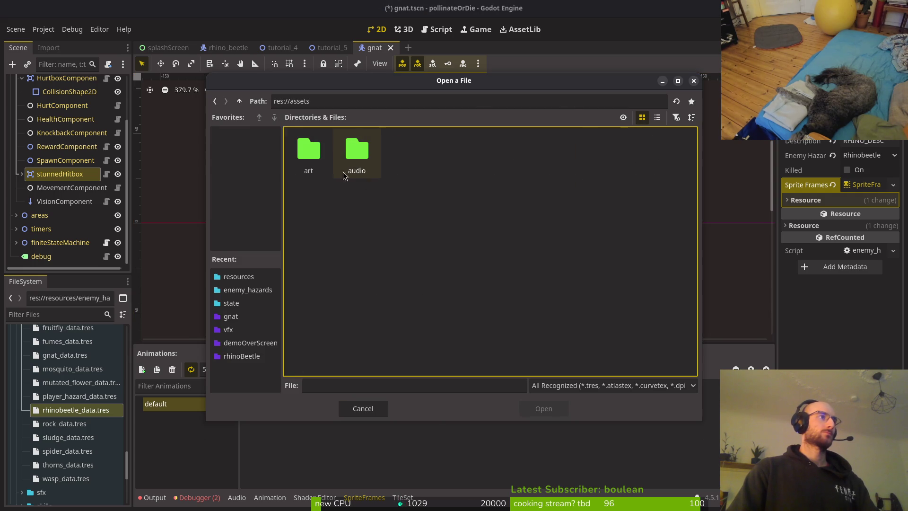
double_click(308, 149)
double_click(356, 149)
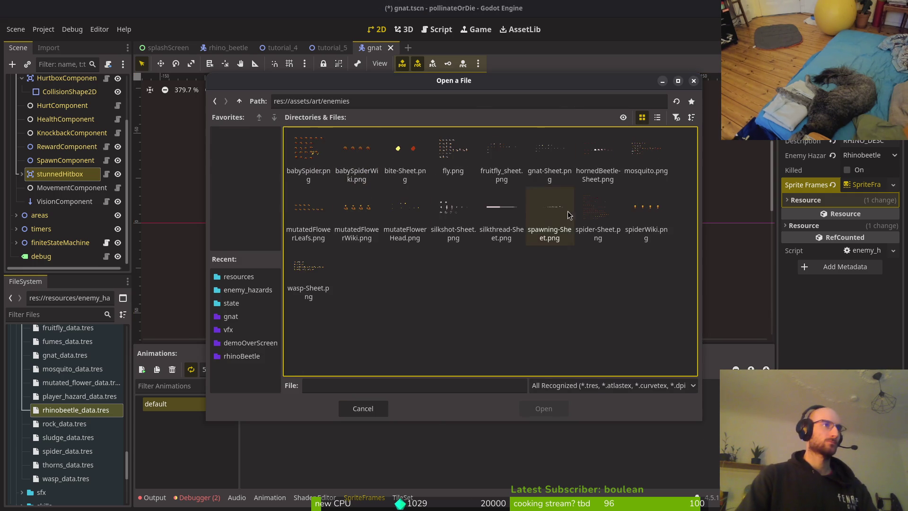
left_click(598, 152)
left_click(551, 409)
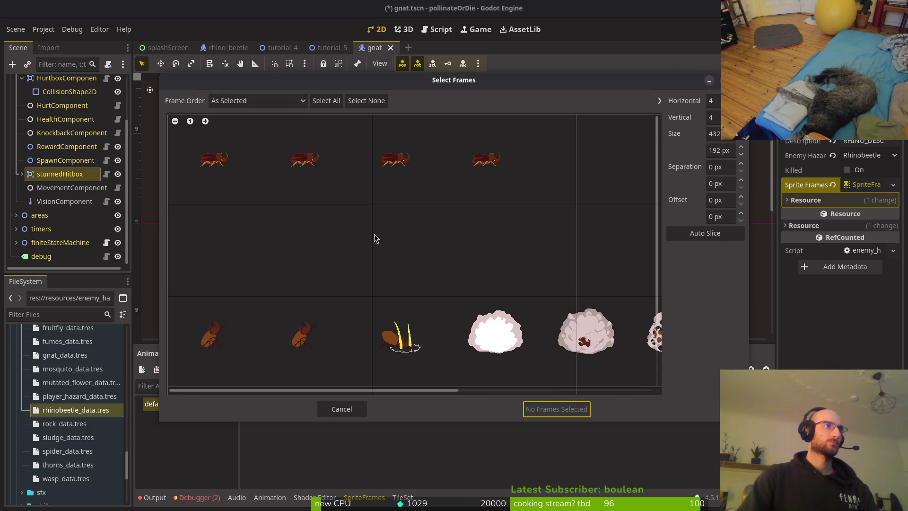
Slice the sheet into 9 horizontal frames, add the top-row four beetle frames, and save.
left_click(352, 178)
left_click(530, 191)
left_click(712, 101)
type("9")
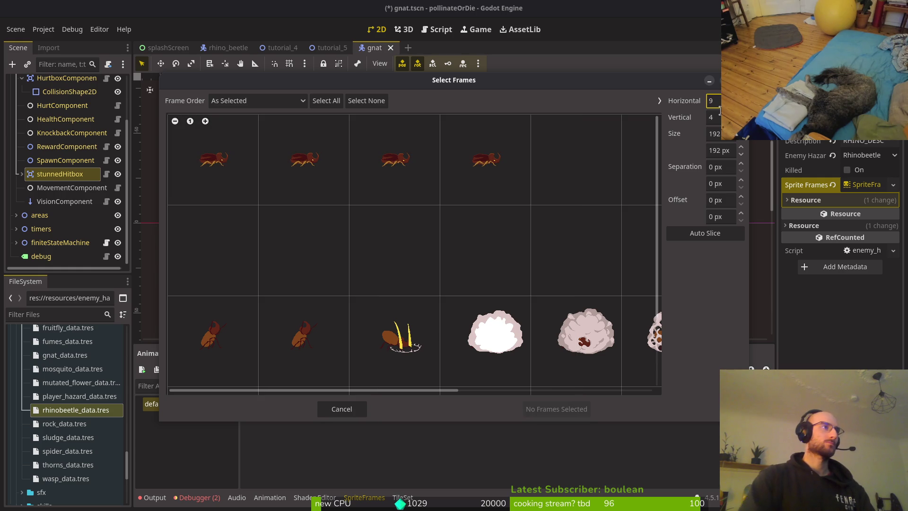
left_click_drag(208, 163, 455, 160)
left_click(570, 412)
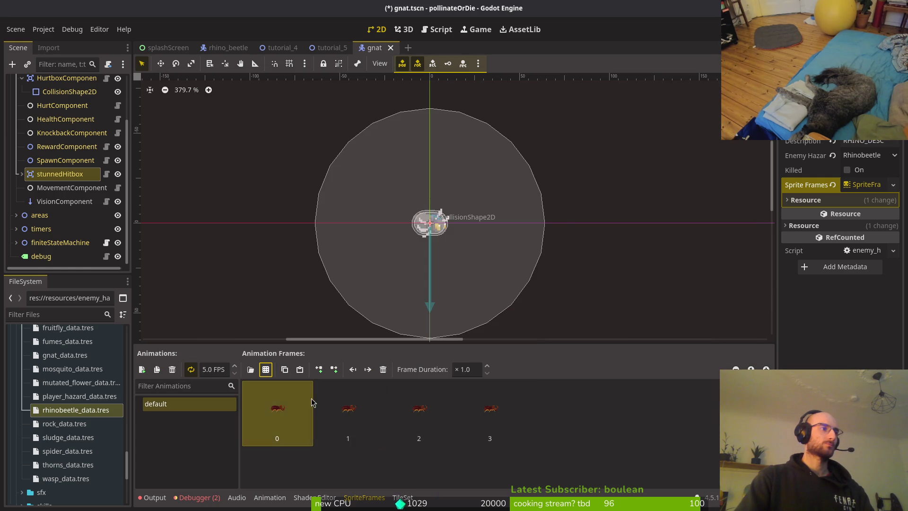
key("ctrl+s")
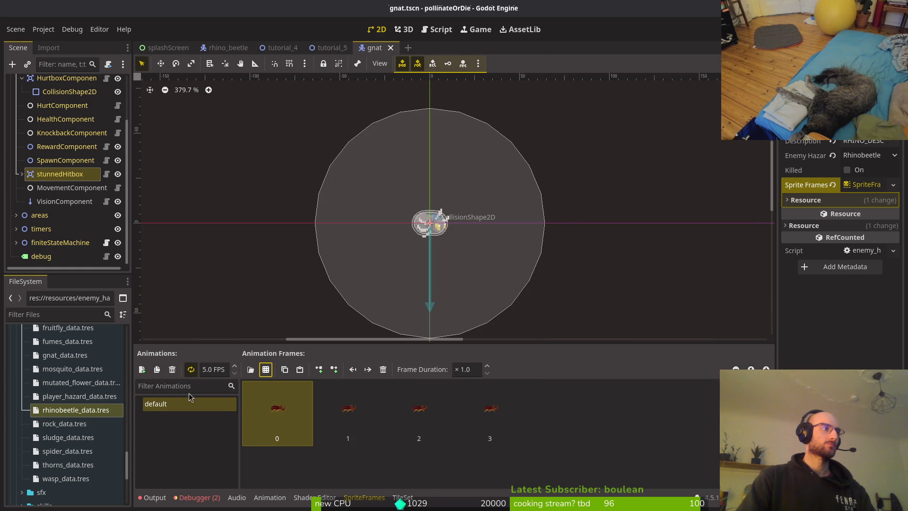
Add a new animation, renaming the old default to idle and the new one to default.
left_click(141, 369)
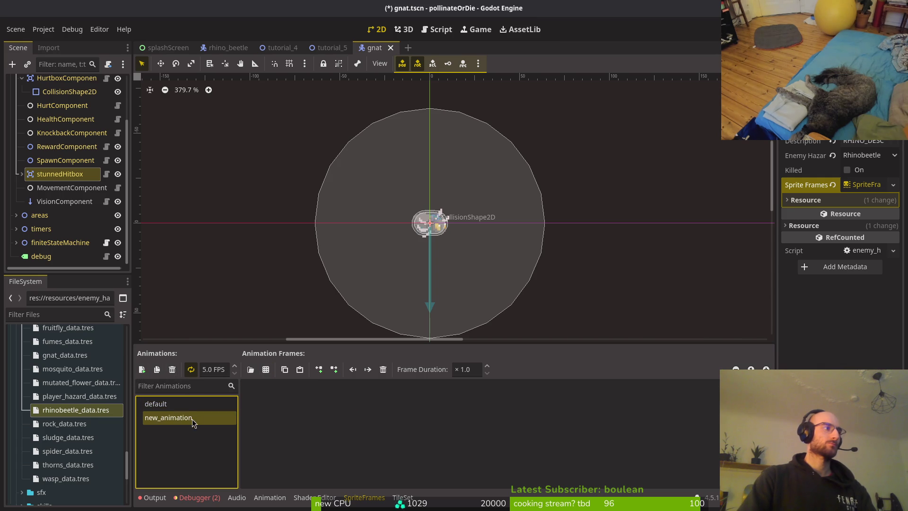
type("idle")
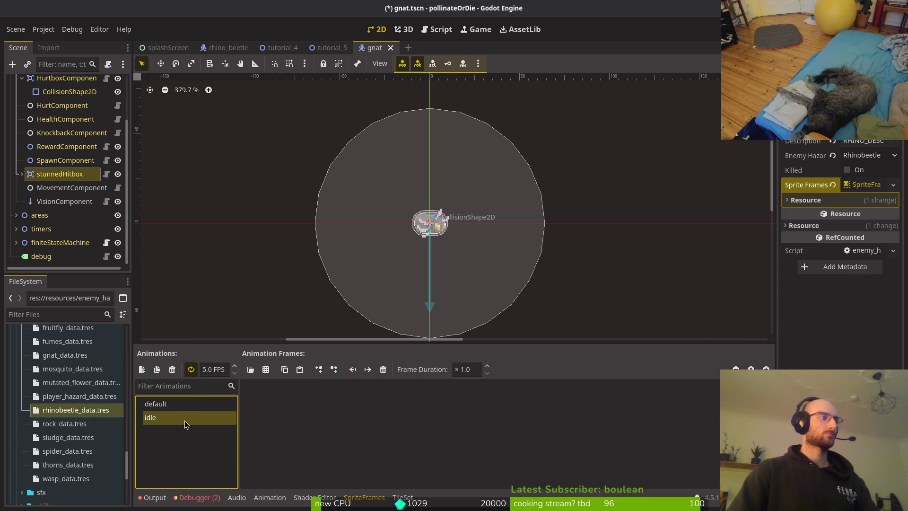
type("default")
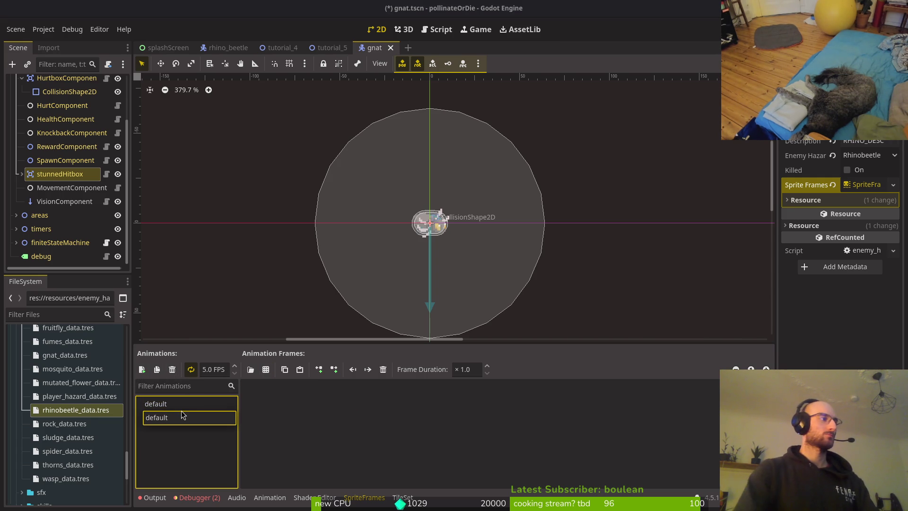
key("Escape")
left_click(171, 417)
type("idles")
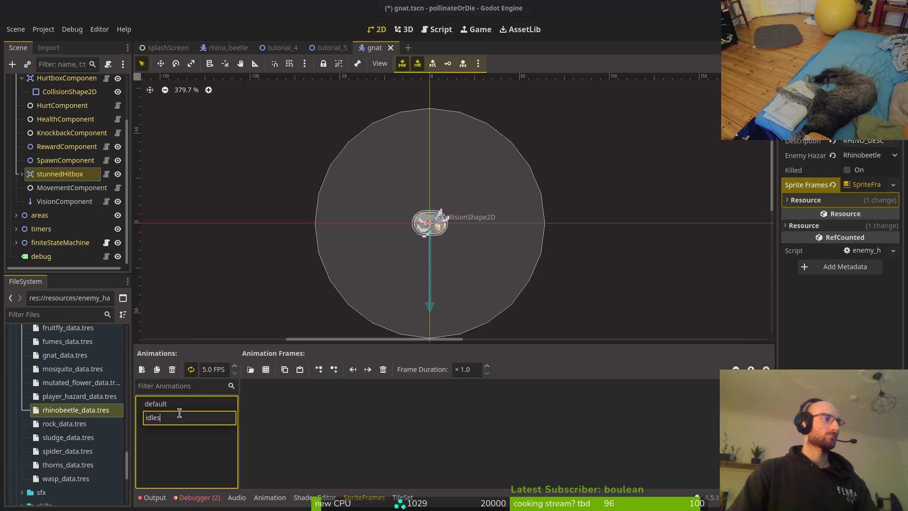
left_click(159, 404)
left_click(159, 405)
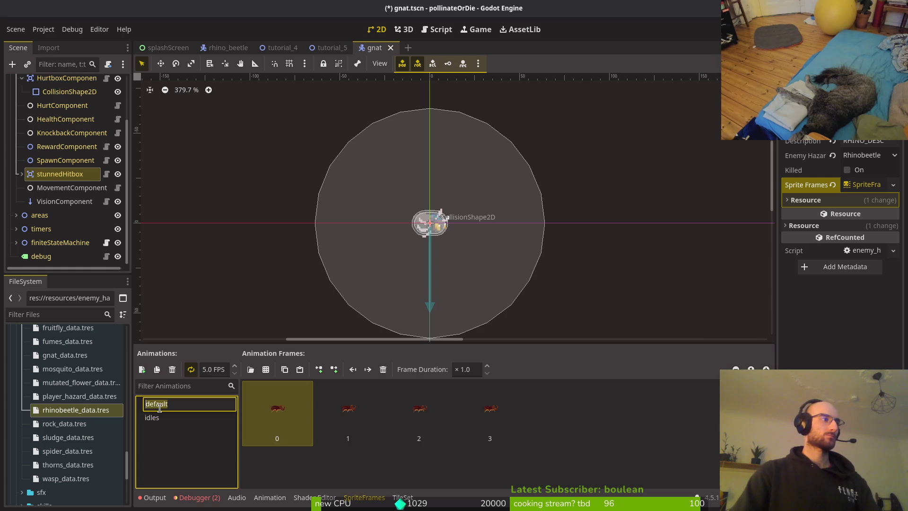
type("idle")
left_click(173, 418)
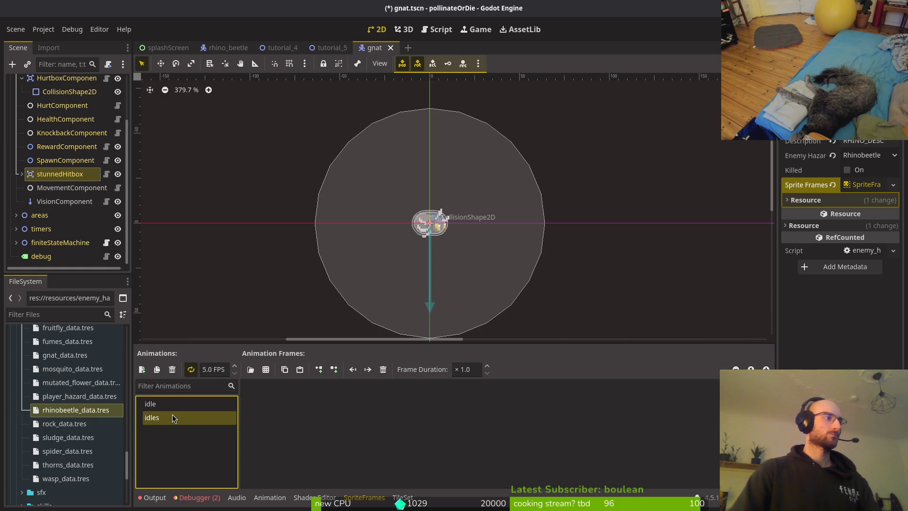
left_click(172, 417)
type("default")
key("Return")
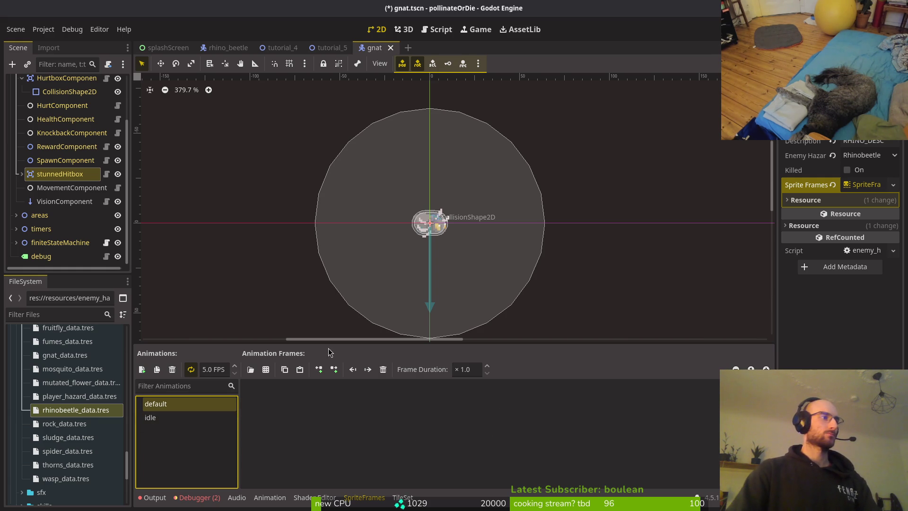
Add the top-left hornedBeetle-Sheet.png frame to default and save gnat.tscn.
left_click(251, 369)
left_click(585, 164)
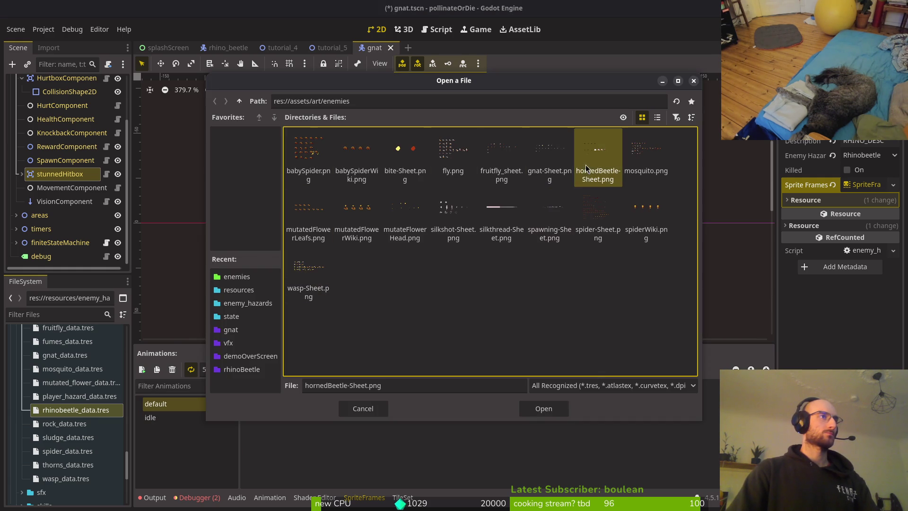
left_click(539, 415)
left_click(213, 161)
left_click(557, 408)
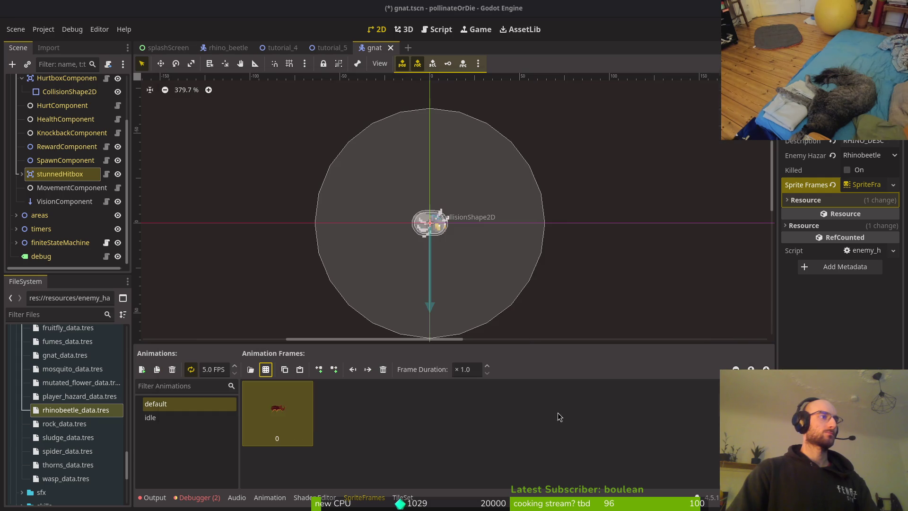
key("ctrl+s")
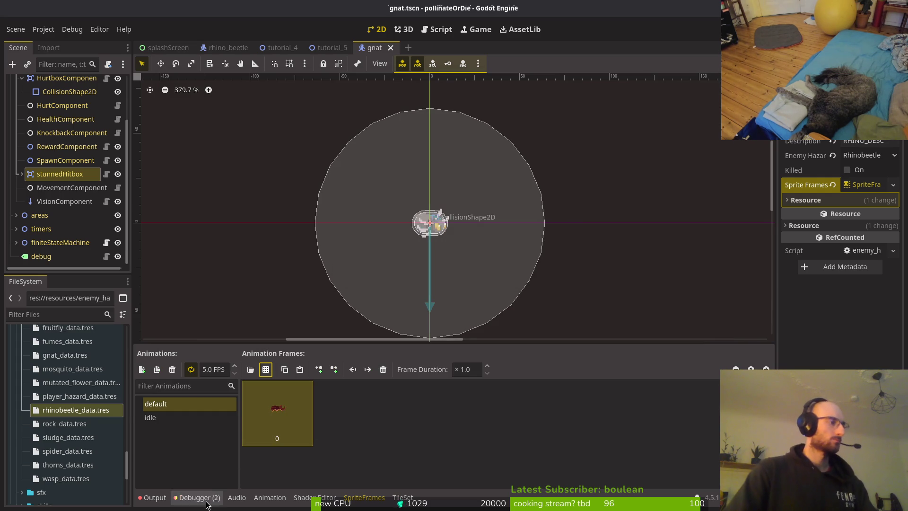
After checking debugger errors, set stunnedHitbox's Hitbox Owner to gnat_data.tres and save.
left_click(208, 495)
left_click(200, 378)
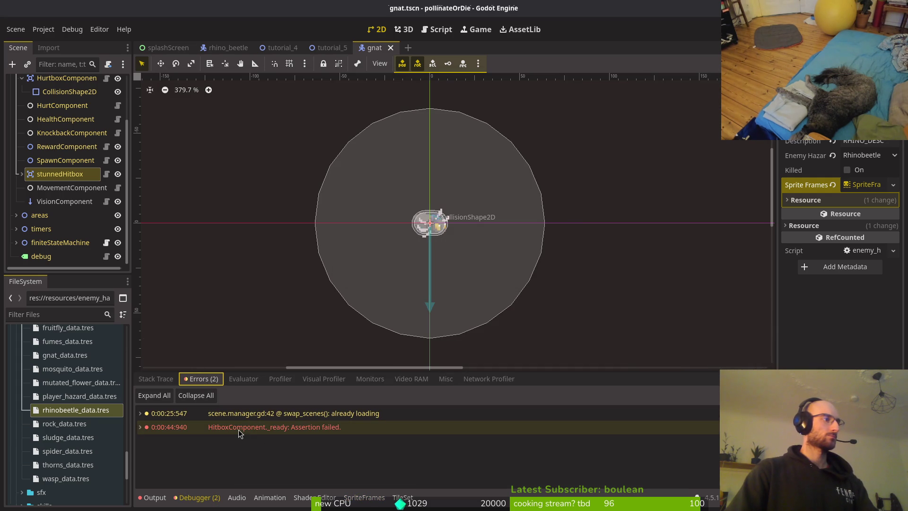
left_click(52, 173)
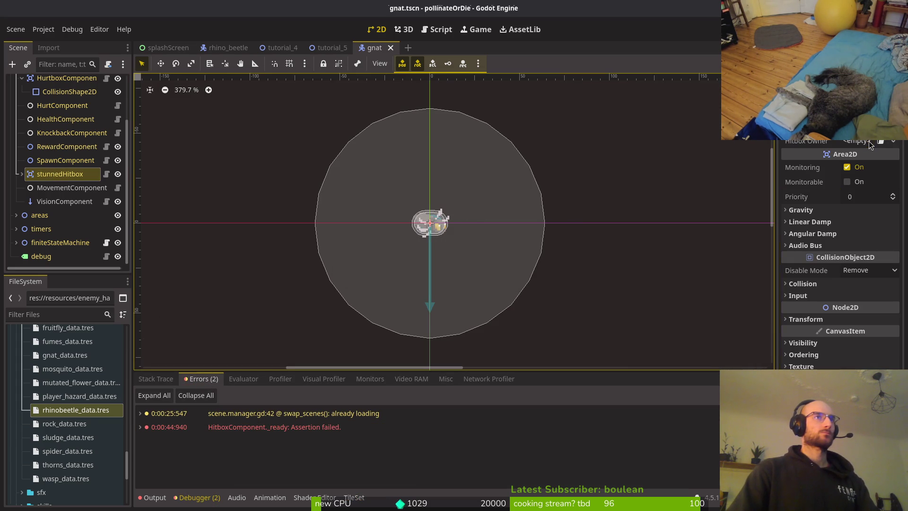
left_click(870, 144)
left_click(863, 191)
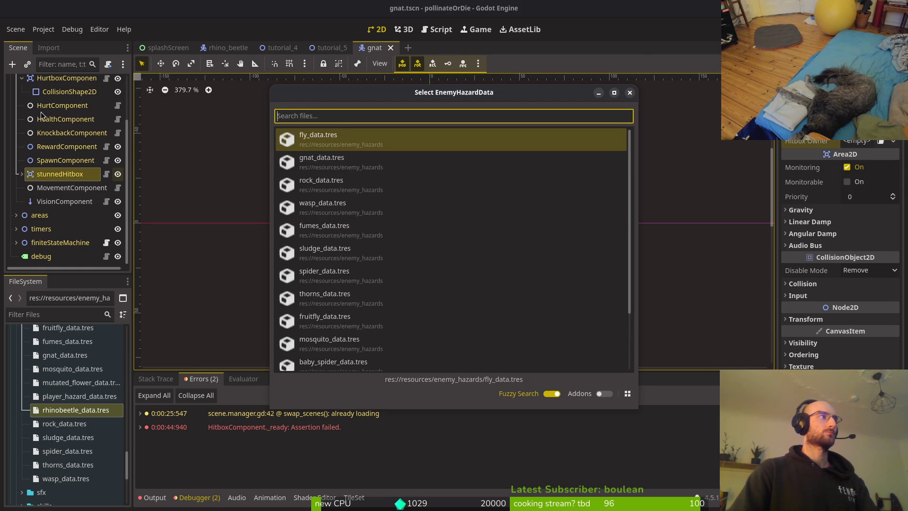
left_click(58, 171)
key("Escape")
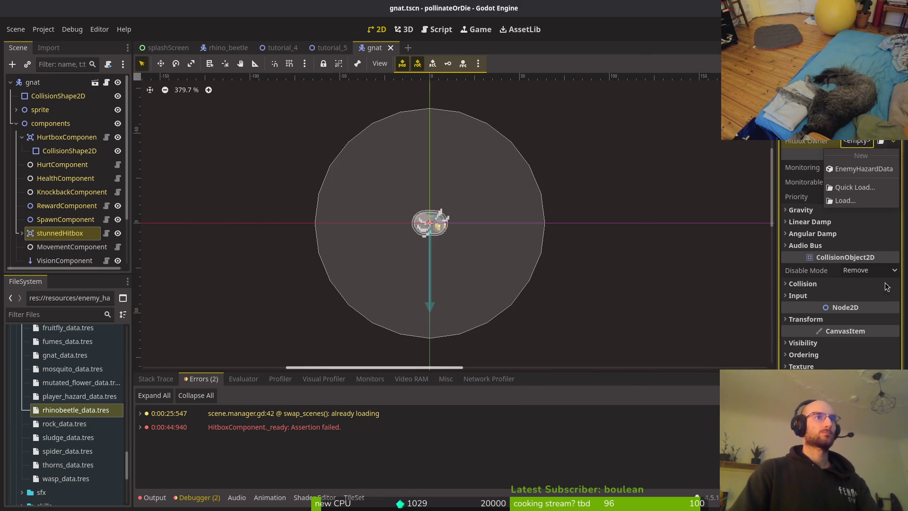
left_click(856, 141)
scroll(358, 212, "up", 2)
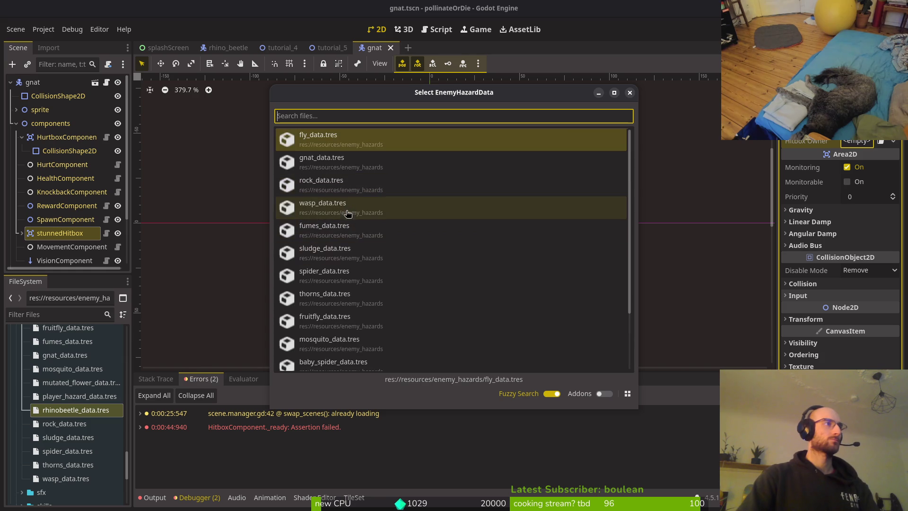
left_click(364, 162)
key("ctrl+s")
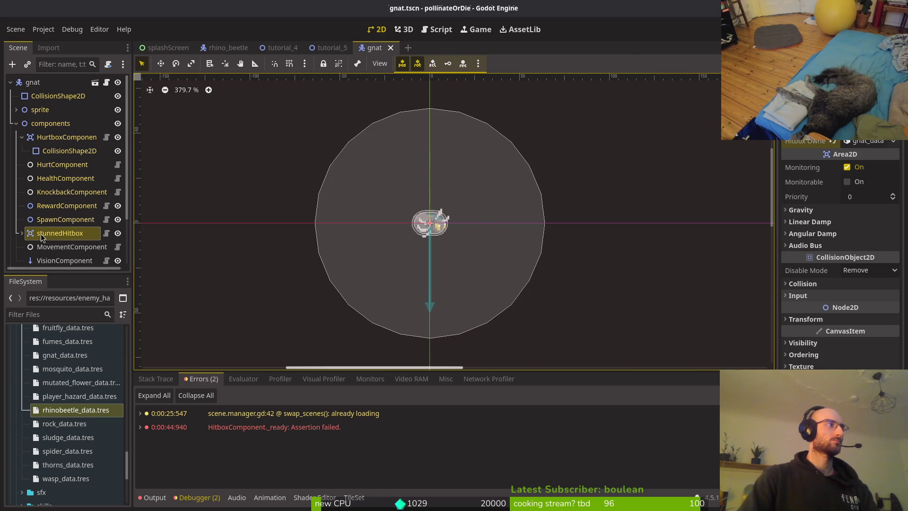
Check the gnat root's Enemy Hazard choices and save the gnat scene.
left_click(16, 124)
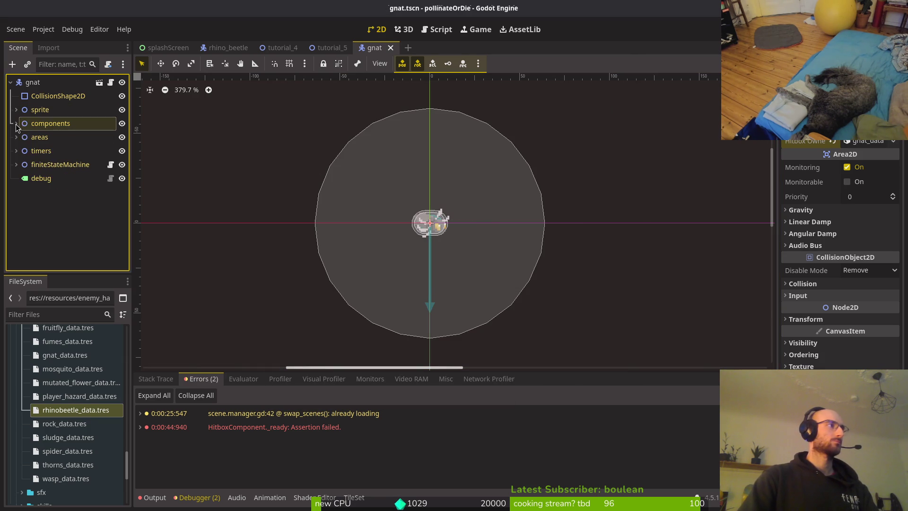
left_click(33, 82)
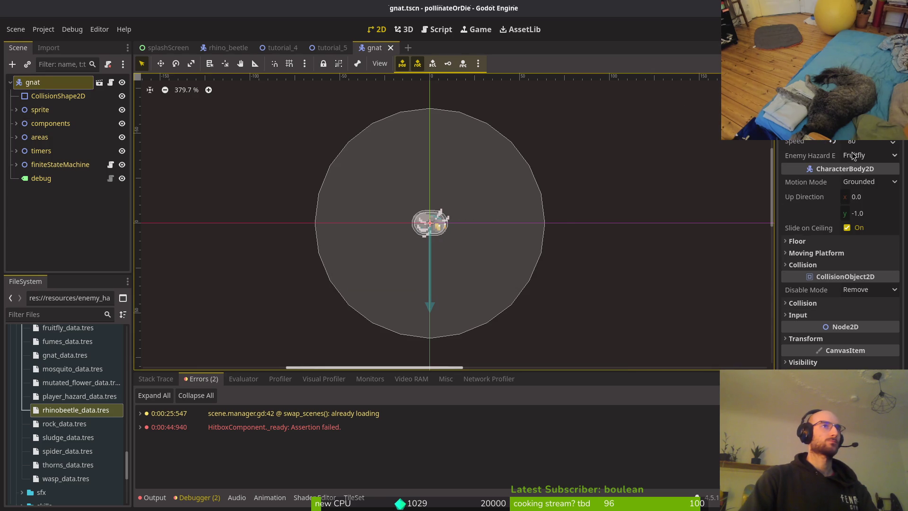
left_click(850, 154)
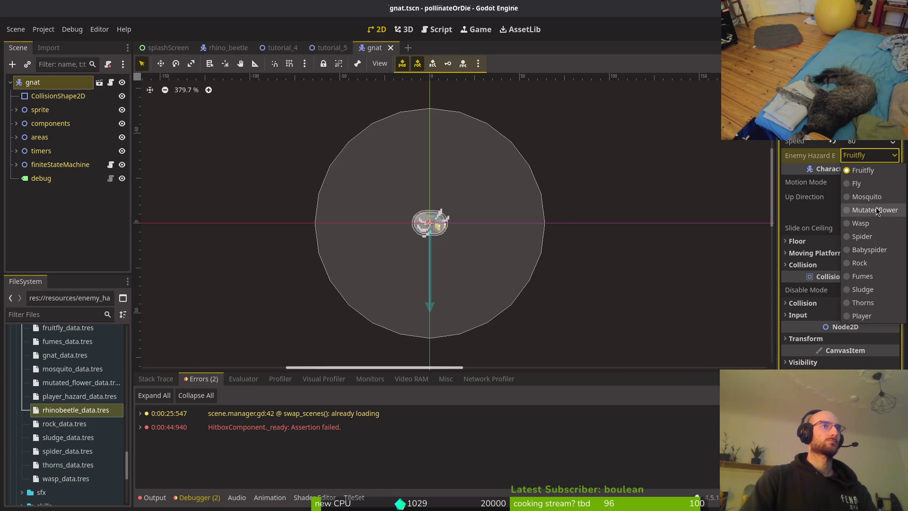
left_click(864, 156)
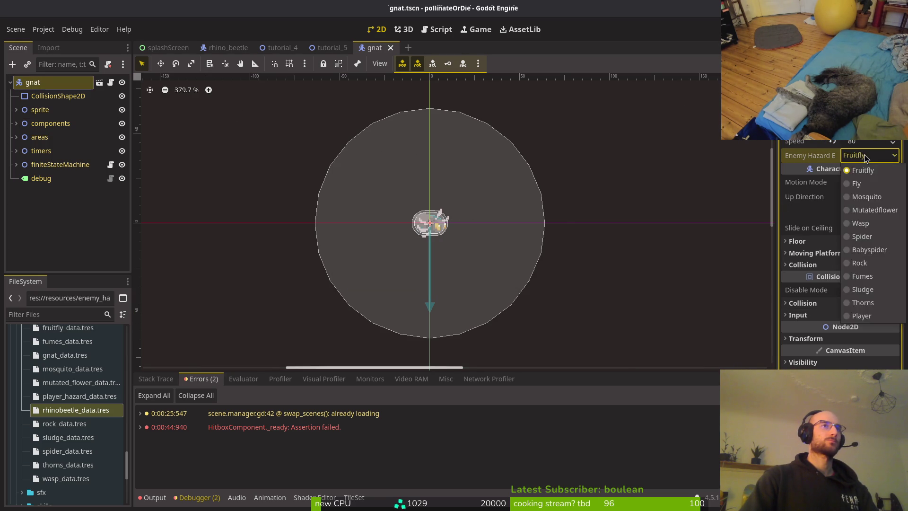
key("ctrl+s")
Re-save enemy.gd in Neovim, then reopen the Enemy Hazard list showing Gnat and Rhinobeetle.
key("alt+Tab")
key("space")
key("f")
key("f")
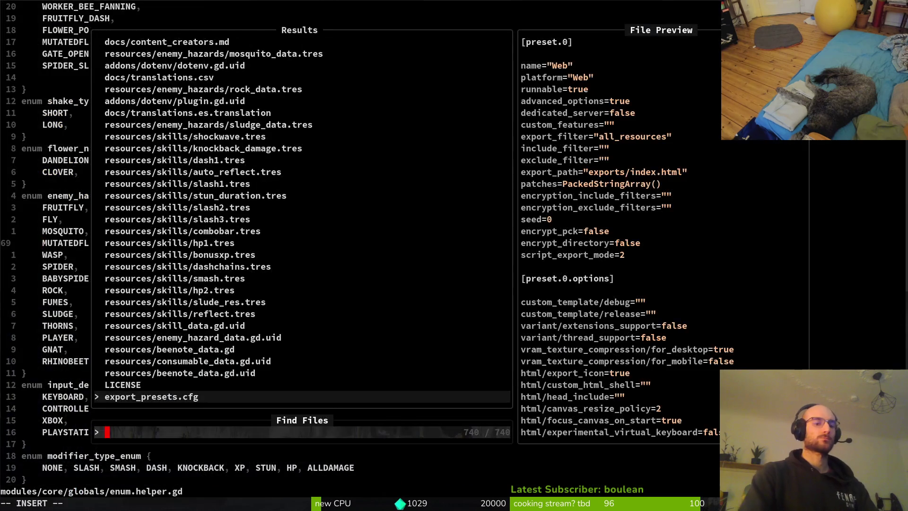
type("ene")
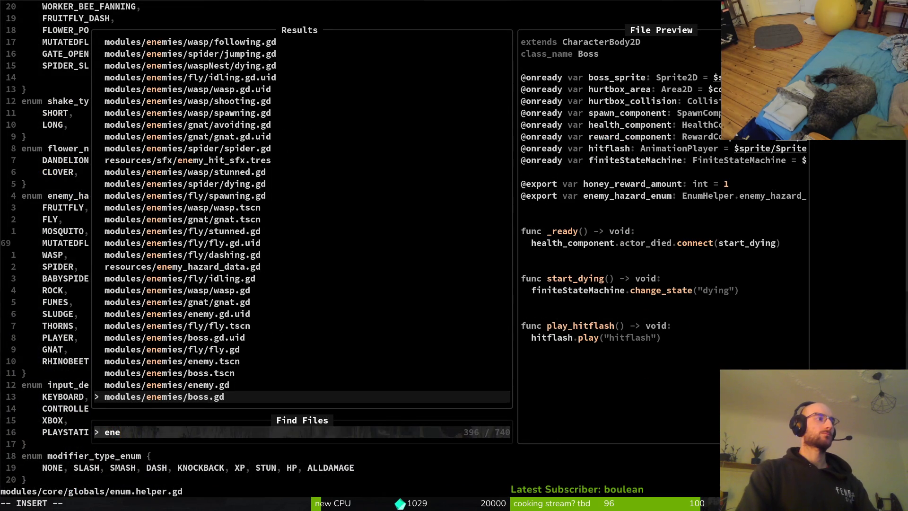
key("Up")
key("Return")
key("ctrl+s")
key("alt+Tab")
left_click(870, 155)
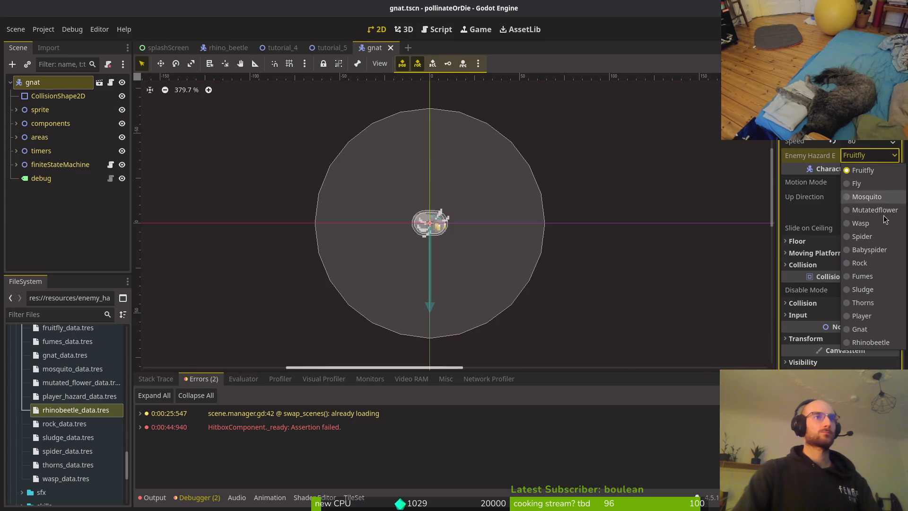
Set the gnat's Enemy Hazard to Gnat, then select the rhinoBeetle root in rhino_beetle.
left_click(871, 343)
left_click(53, 222)
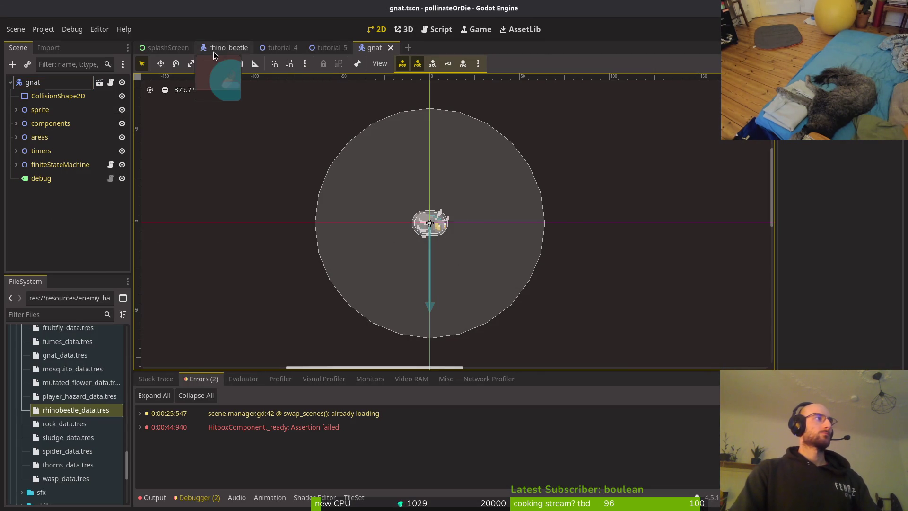
left_click(227, 48)
left_click(34, 84)
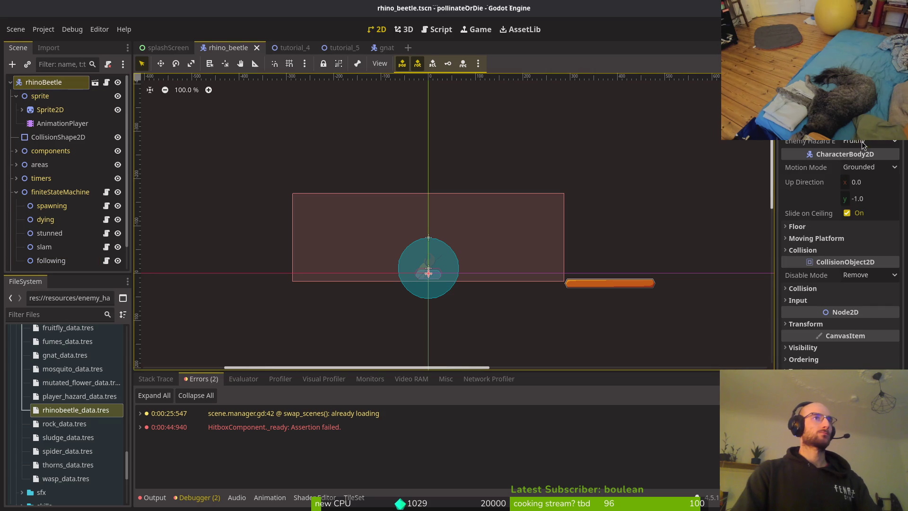
left_click(861, 144)
key("super+2")
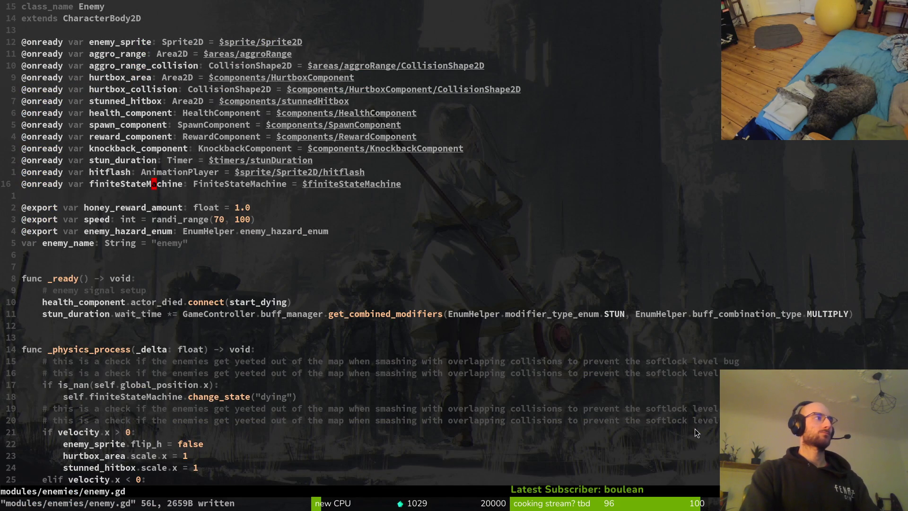
Open boss.gd in Neovim through the file finder and save it with :w.
key("space")
key("f")
key("f")
type("bo")
key("Return")
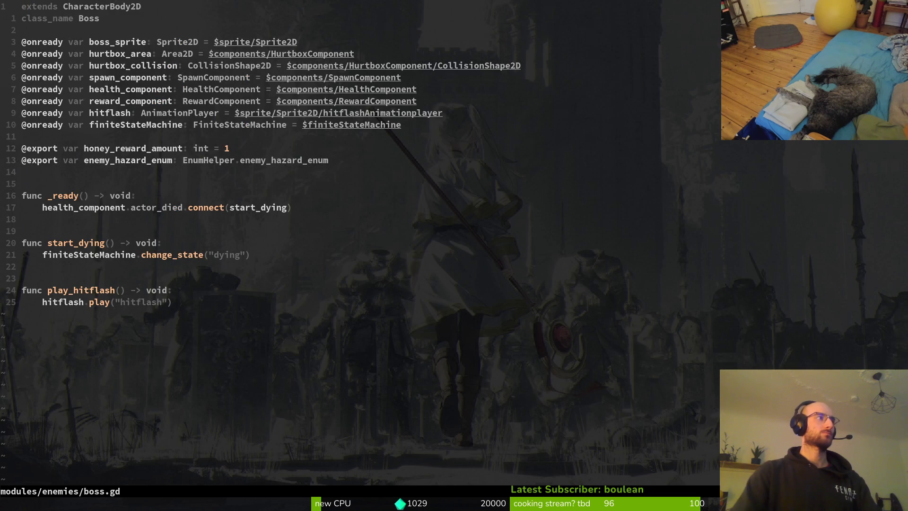
left_click(449, 244)
key("alt+Tab")
left_click(866, 140)
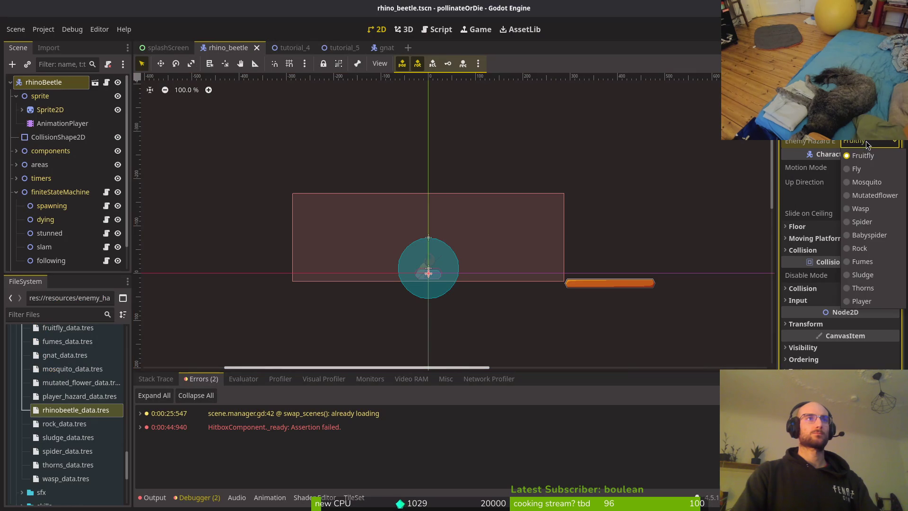
left_click(688, 207)
key("alt+Tab")
left_click(375, 187)
type(":w")
key("Return")
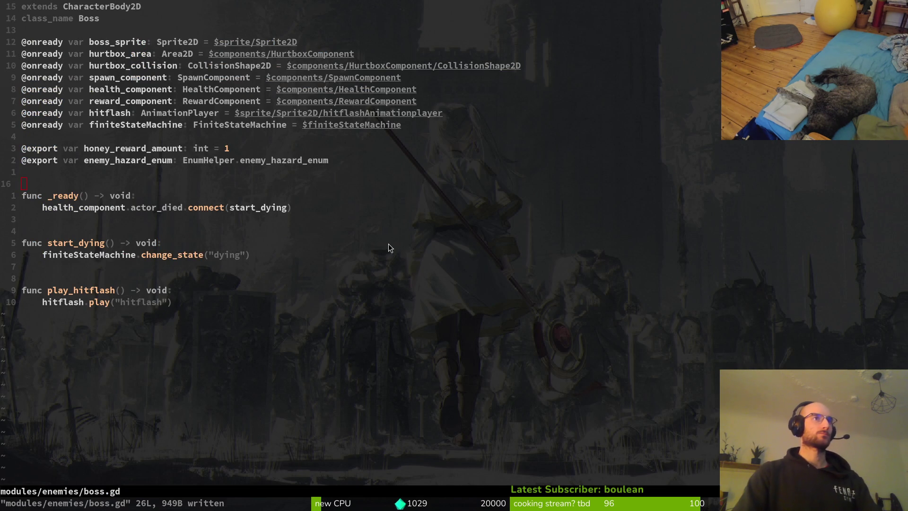
Set the rhinoBeetle root's Enemy Hazard to Rhinobeetle and save the scene.
key("alt+Tab")
left_click(861, 141)
left_click(870, 325)
key("ctrl+s")
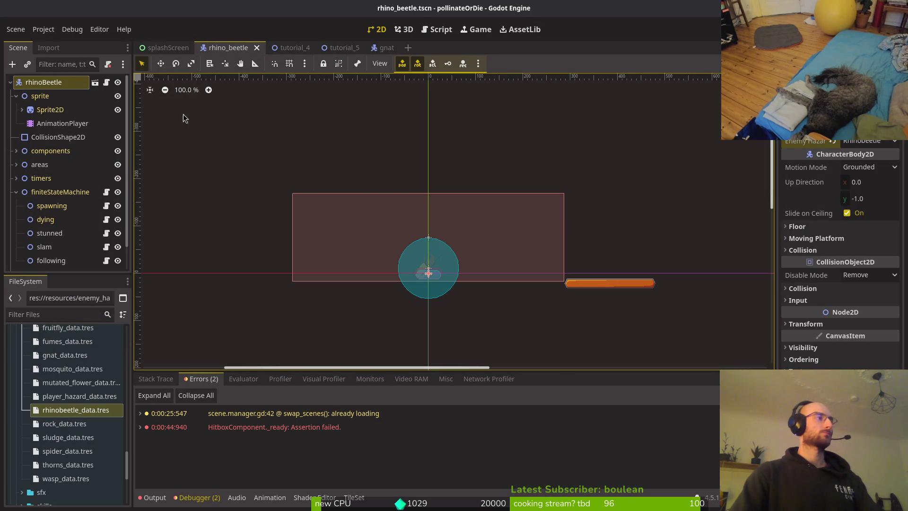
left_click(41, 219)
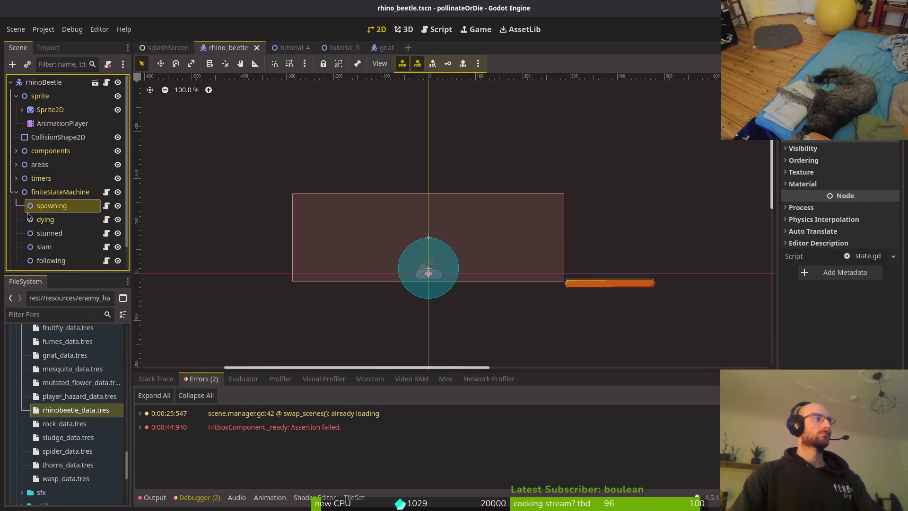
Assign the AnimationPlayer node as the stunned state's animation player.
key("Down")
key("Down")
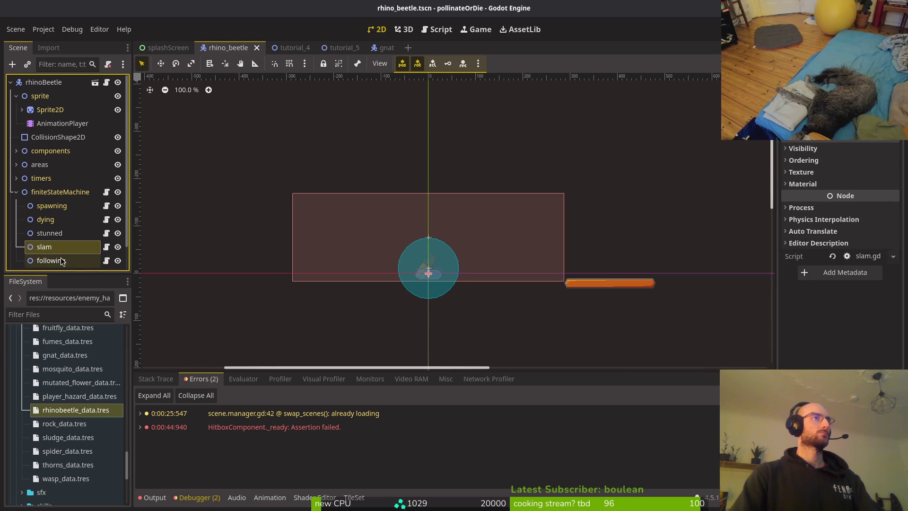
left_click(59, 234)
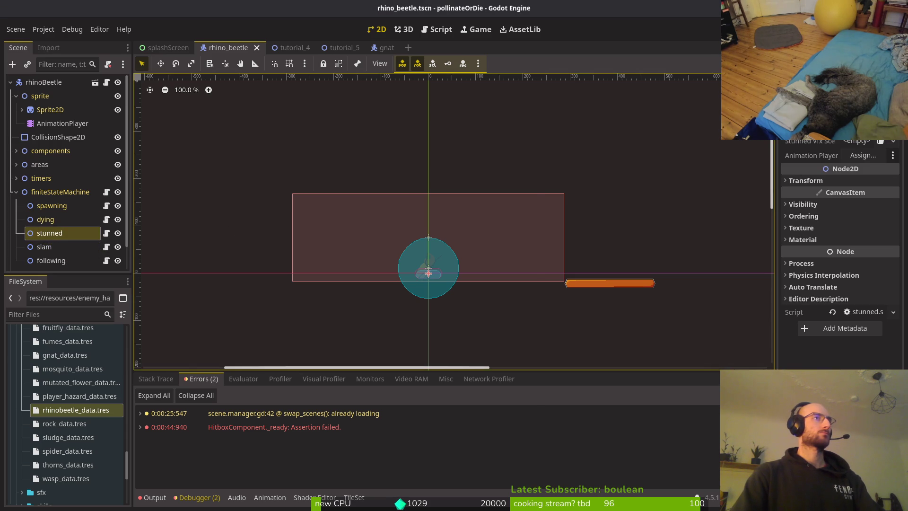
left_click(863, 128)
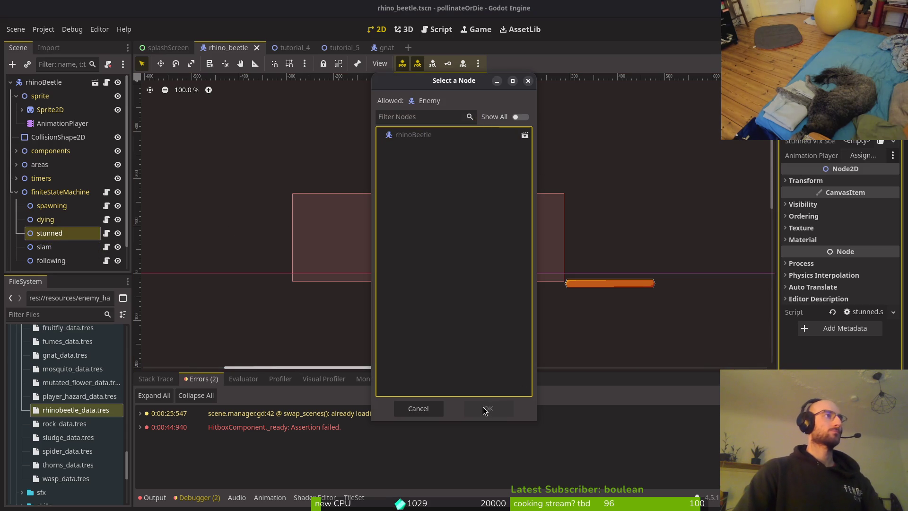
key("Escape")
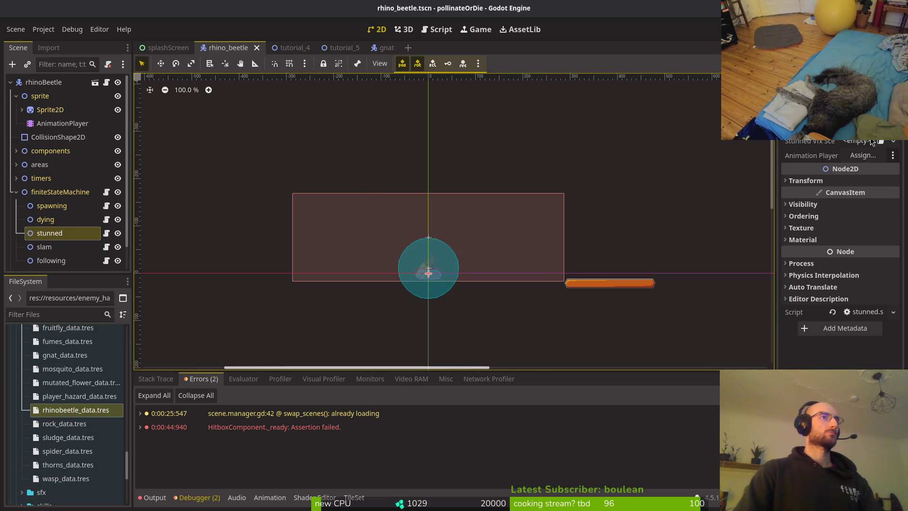
left_click(858, 156)
left_click(469, 191)
left_click(494, 407)
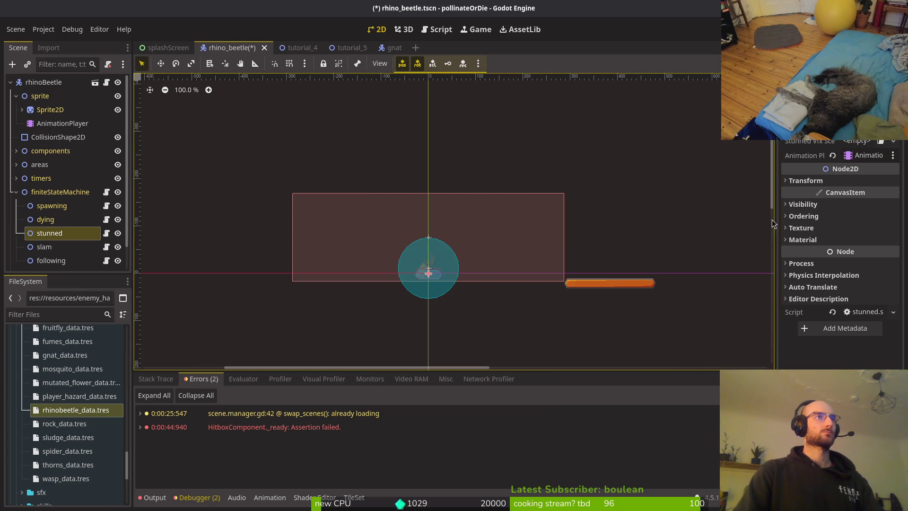
Load enemy_stunned_vfx.tscn as the stunned state's Stunned Vfx and save.
left_click(850, 142)
left_click(851, 194)
type("stunne")
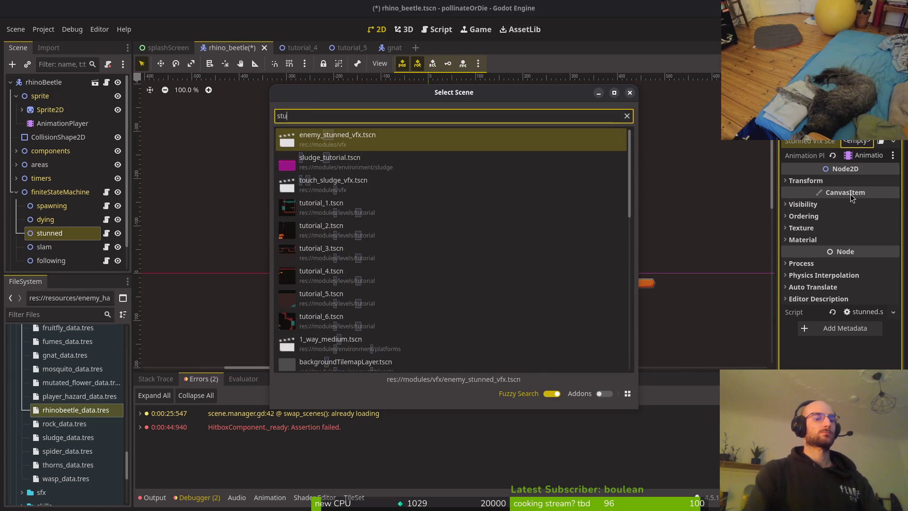
key("Return")
key("ctrl+s")
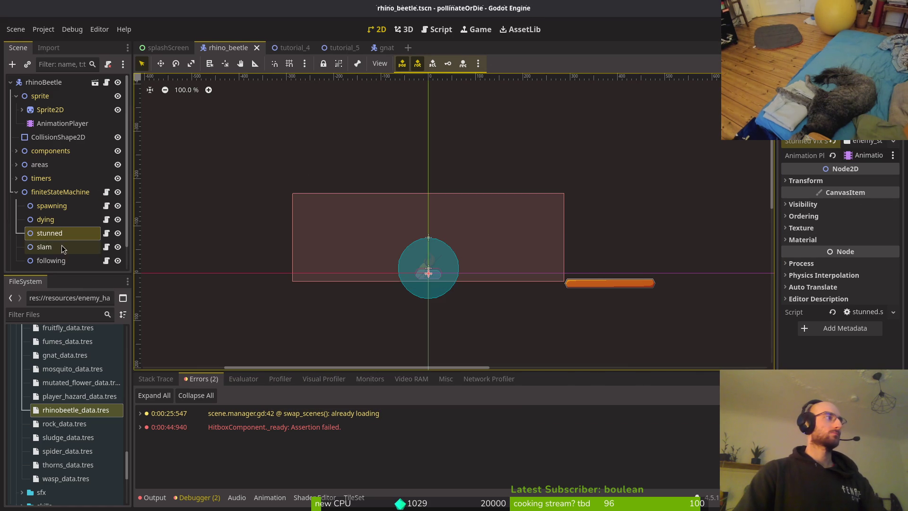
Collapse the finiteStateMachine and sprite groups and save the rhino_beetle scene.
left_click(62, 245)
left_click(51, 206)
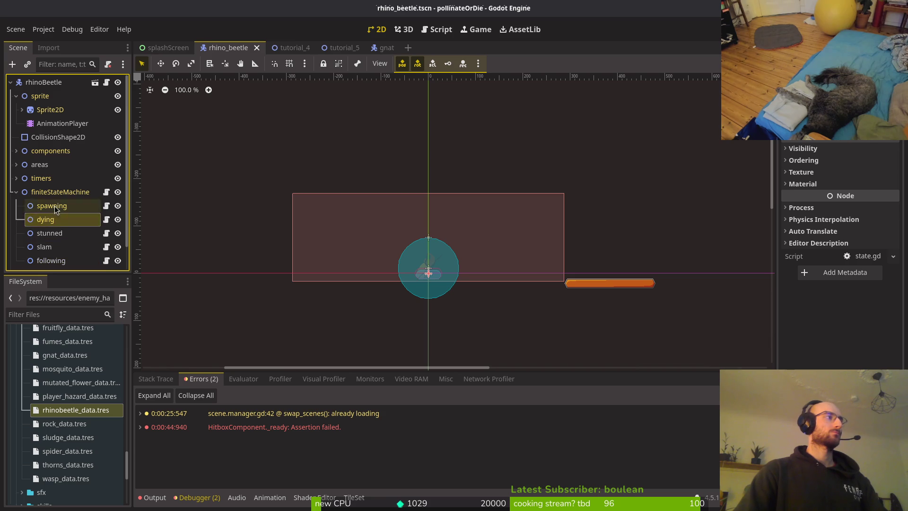
left_click(16, 192)
left_click(16, 95)
key("ctrl+s")
left_click(52, 110)
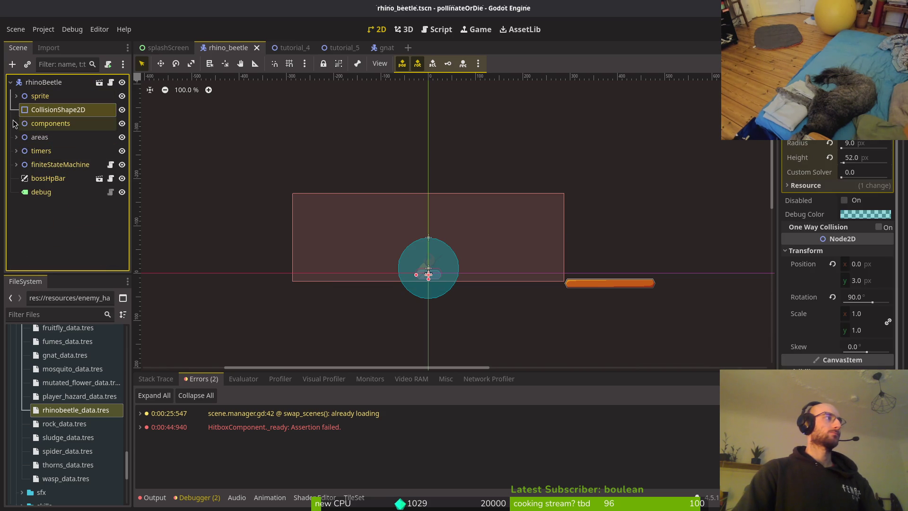
Rename the unnamed Area2D under areas to slamTrigger.
left_click(16, 137)
left_click(26, 165)
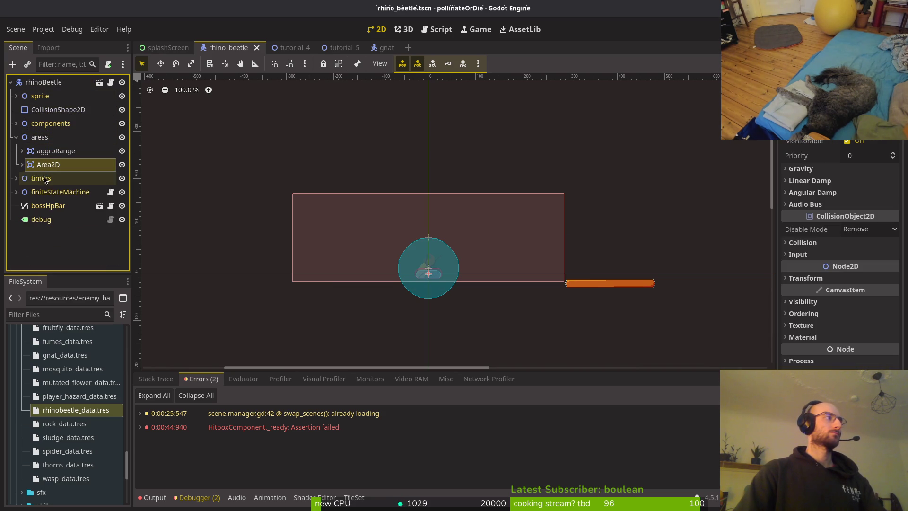
left_click(22, 165)
double_click(42, 167)
type("slamTrigger")
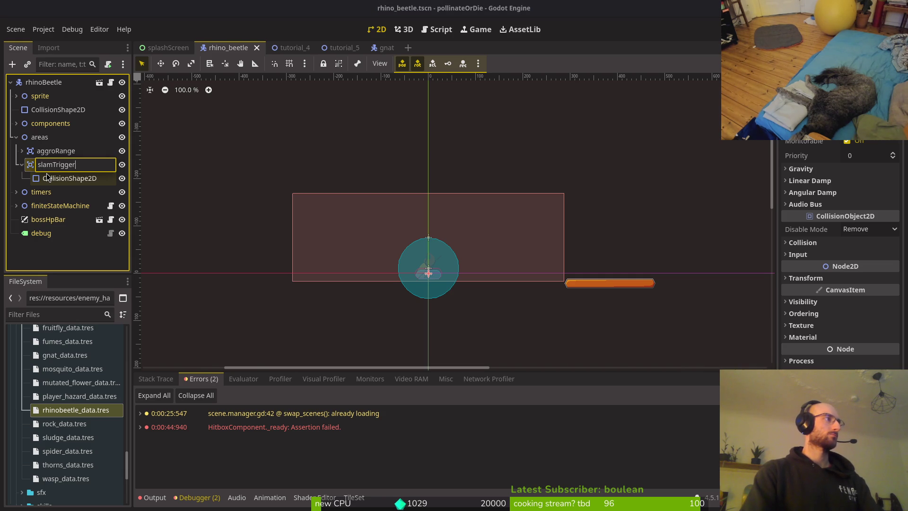
key("Return")
Set slamTrigger's collision circle radius to 80, collapse the areas group and save.
left_click(90, 178)
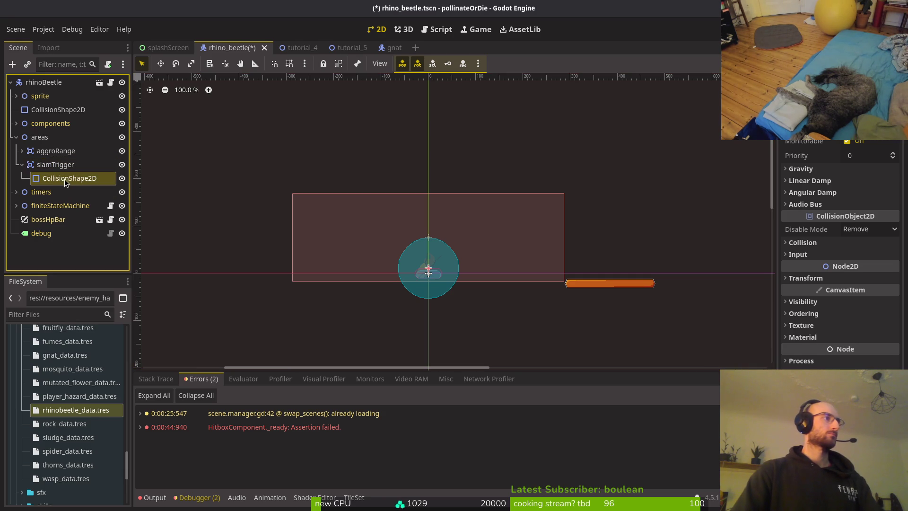
left_click(873, 149)
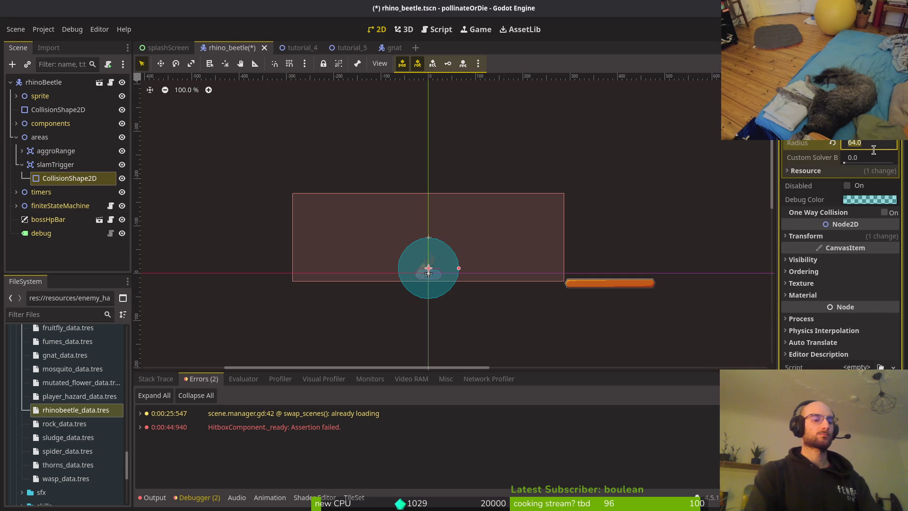
type("80")
key("Return")
key("ctrl+s")
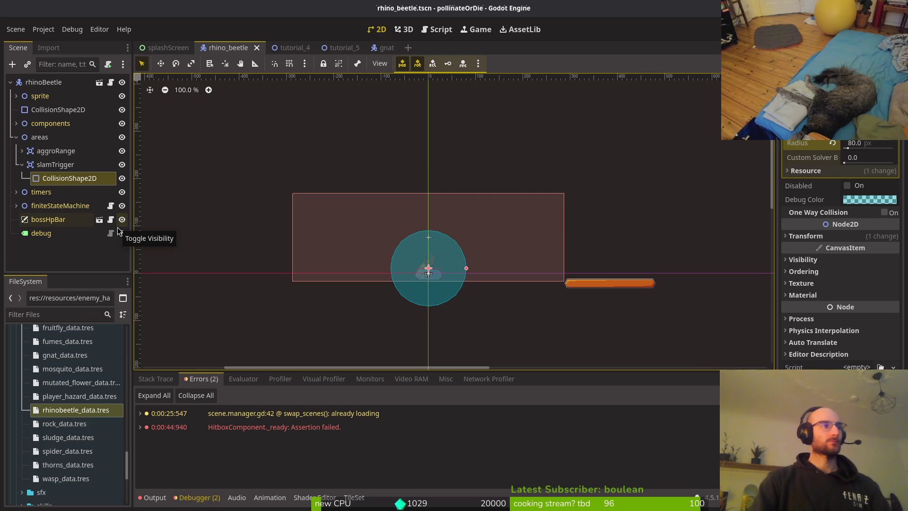
key("ctrl+s")
left_click(21, 164)
left_click(16, 137)
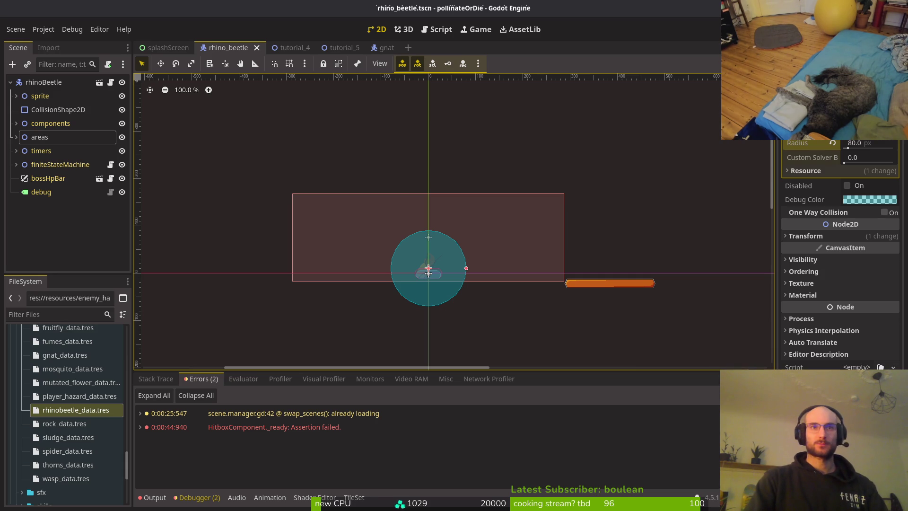
key("ctrl+s")
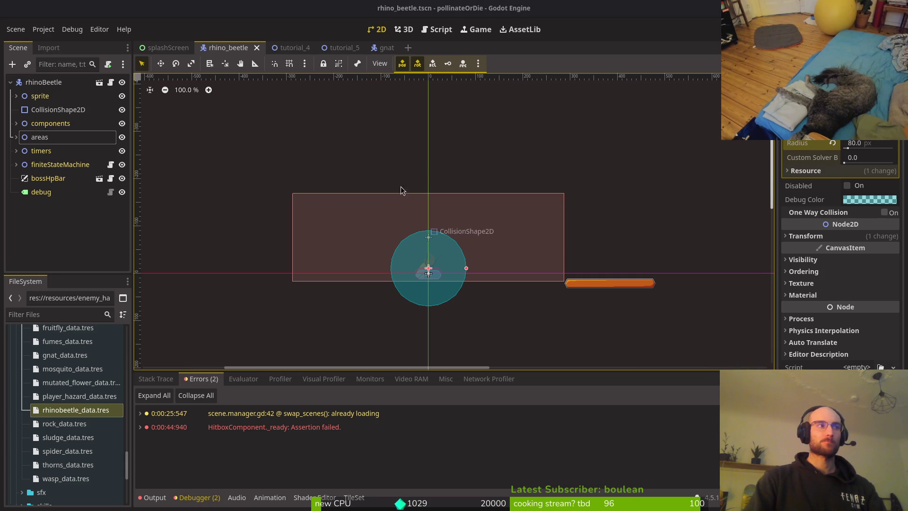
key("F5")
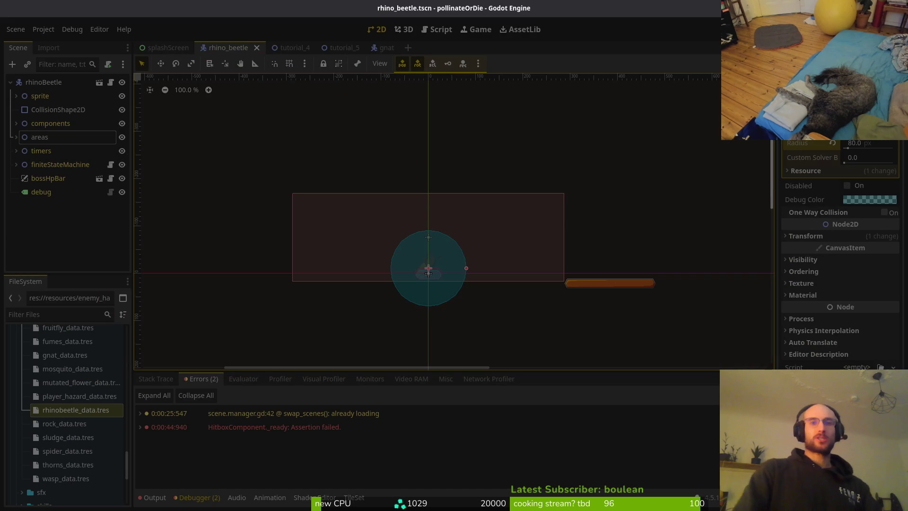
Stage the new gnat_data.tres and rhinobeetle_data.tres resources in tig status.
key("alt+Tab")
key("alt+Tab")
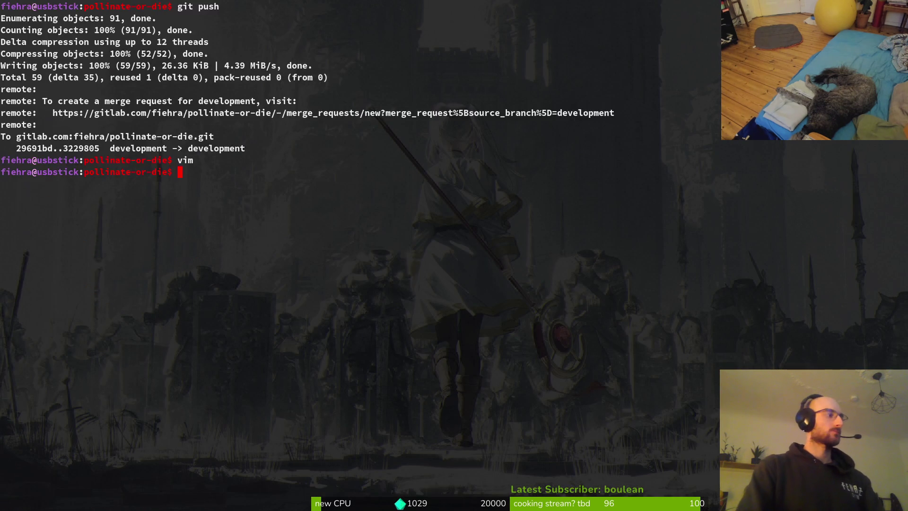
key("Down")
key("Down")
key("Down")
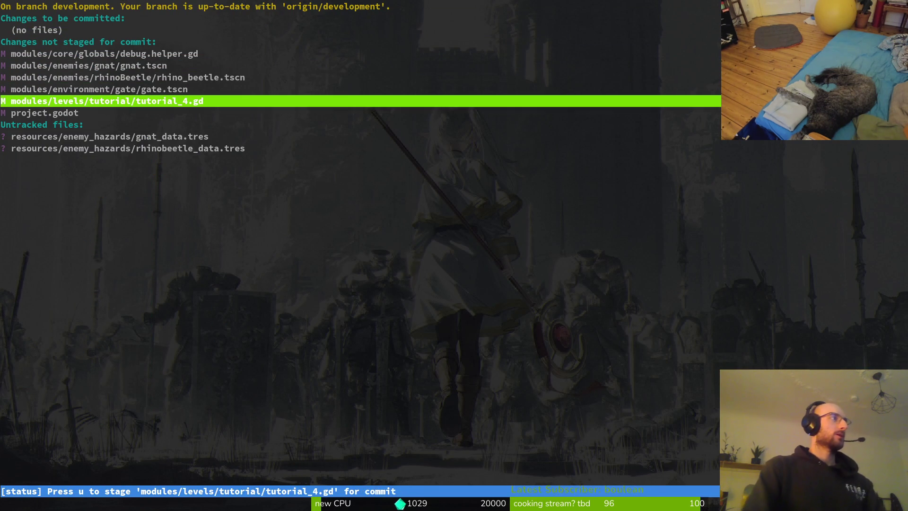
key("Up")
key("Up")
key("Up")
key("Down")
key("Down")
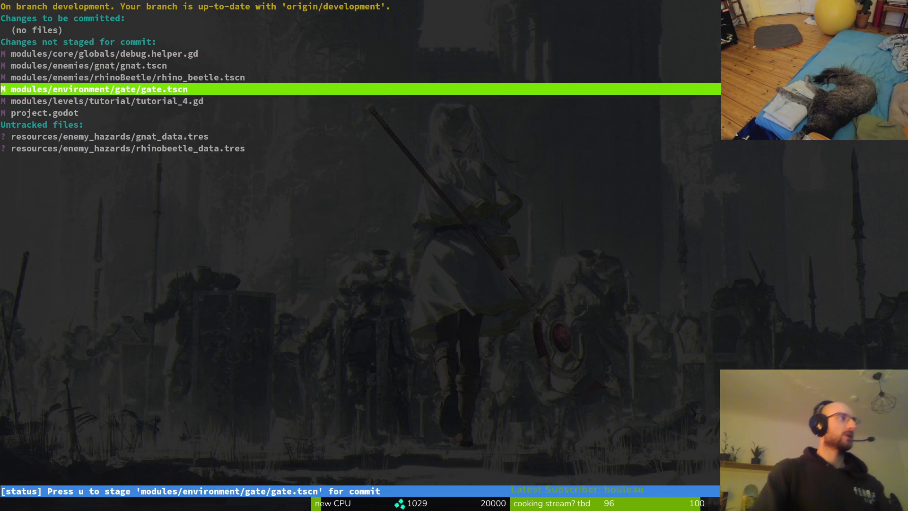
key("Up")
key("Down")
key("Down")
key("Down")
key("Return")
key("u")
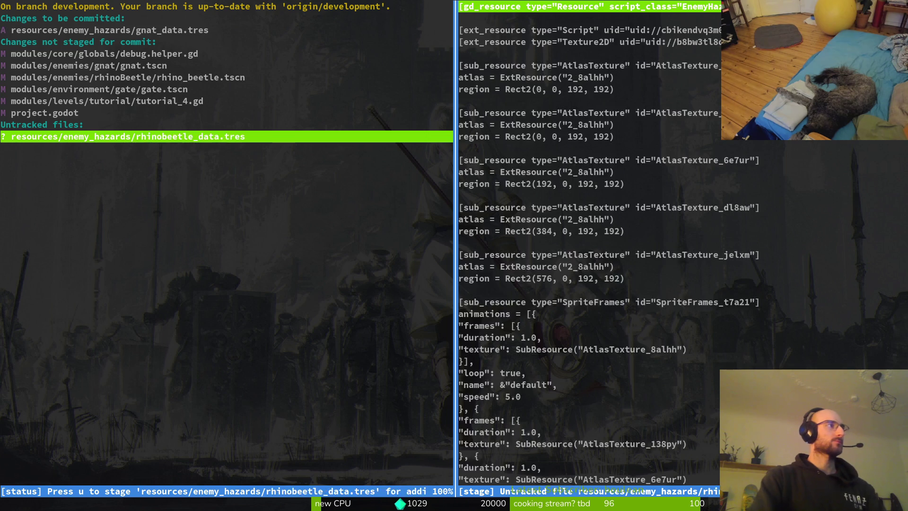
key("u")
Stage tutorial_4.gd and rhino_beetle.tscn, reviewing the gate.tscn diff along the way.
key("q")
key("Up")
key("u")
key("Return")
key("q")
key("Up")
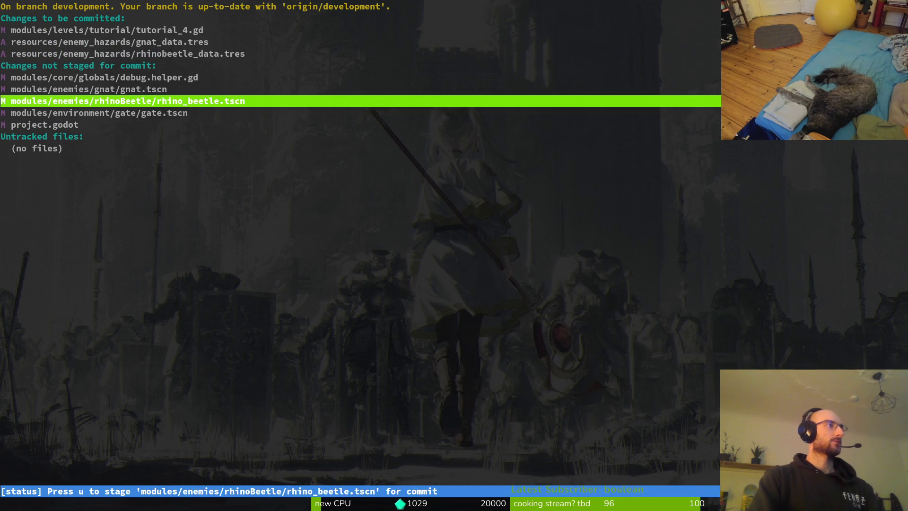
key("u")
key("Up")
Stage gnat.tscn, commit as "added enemy resources", and git push.
type("uqgitg c")
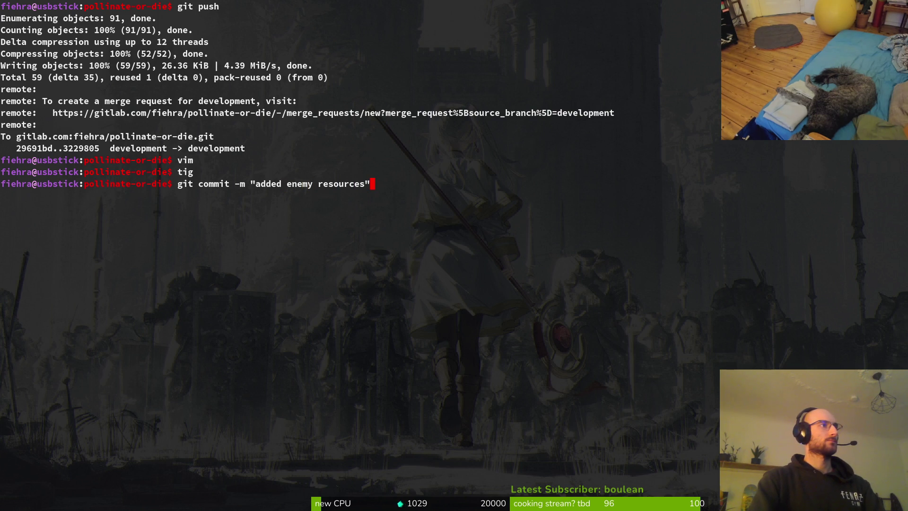
key("Return")
type("gi")
type("git push")
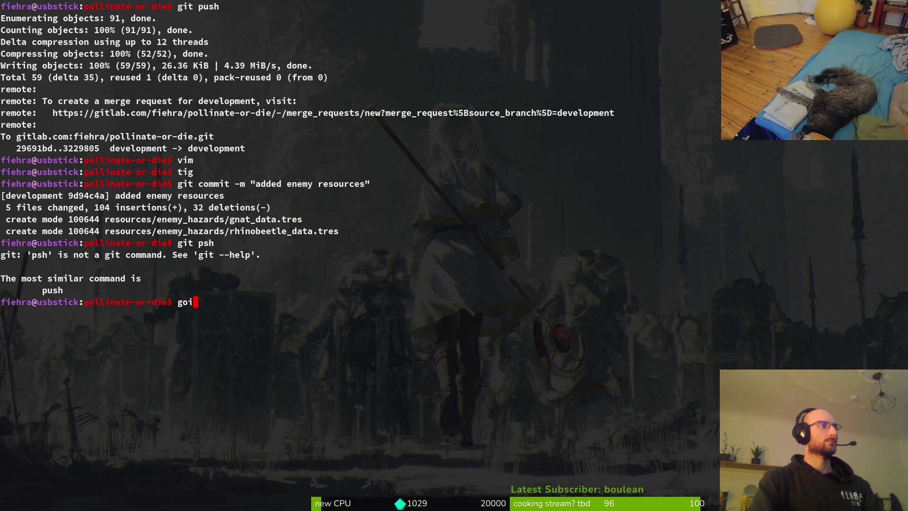
key("Return")
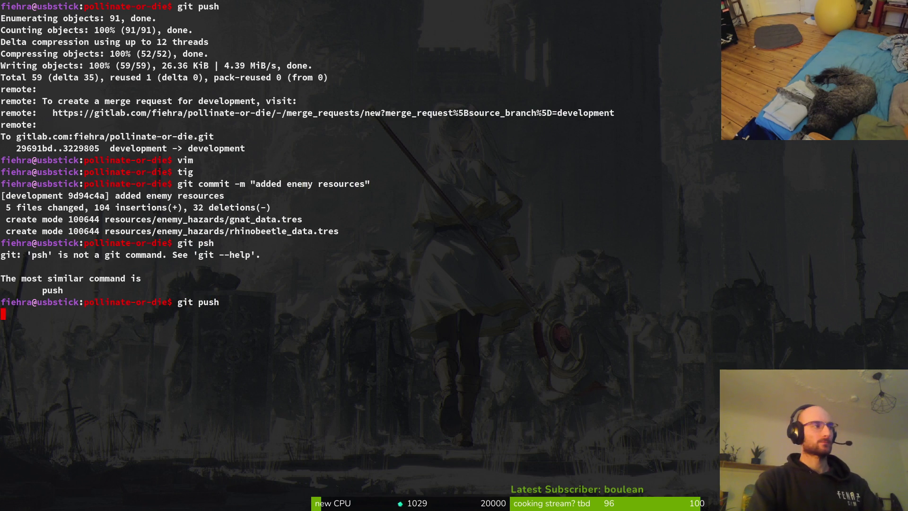
Clear the terminal and close its window.
type("clear")
key("Return")
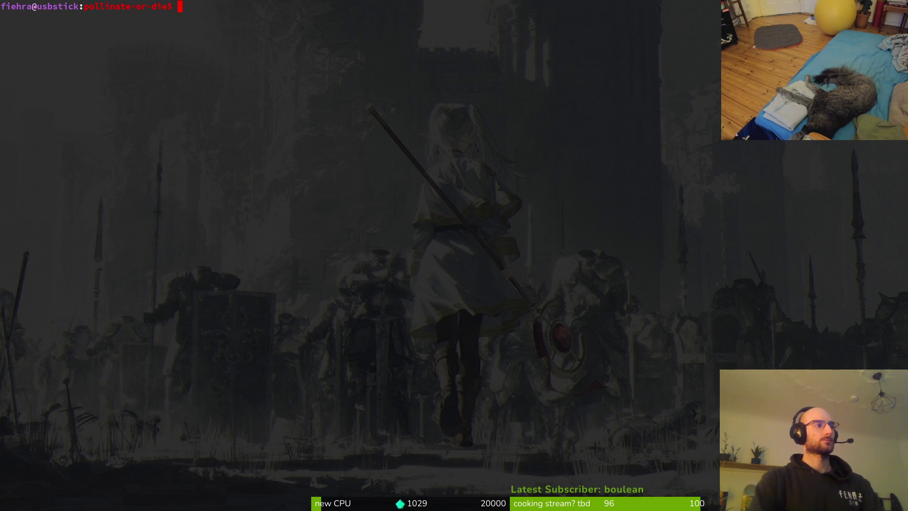
key("ctrl+d")
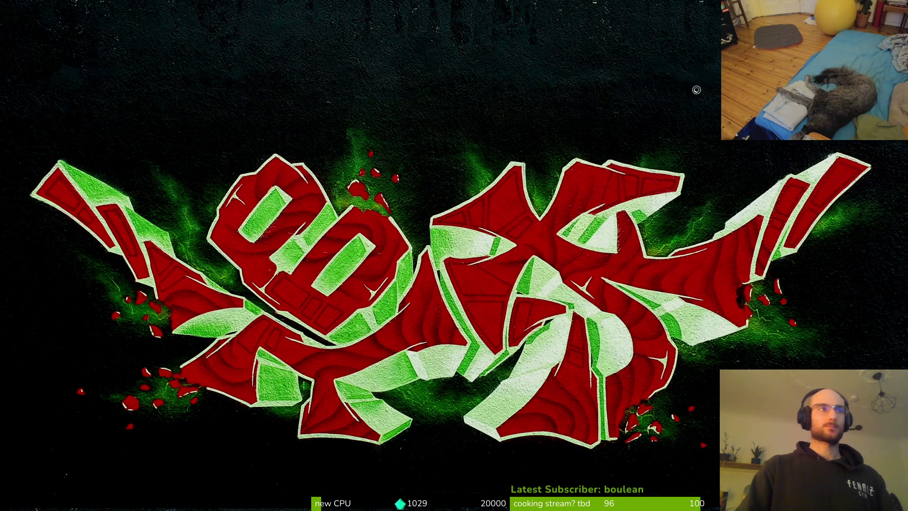
Open the Twitch stream manager's Raid action and browse the live channels list.
key("super+b")
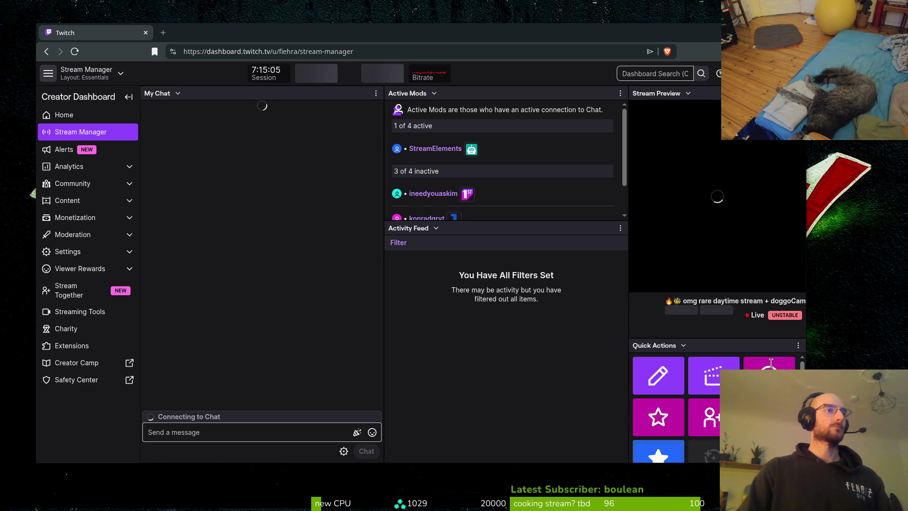
left_click(761, 363)
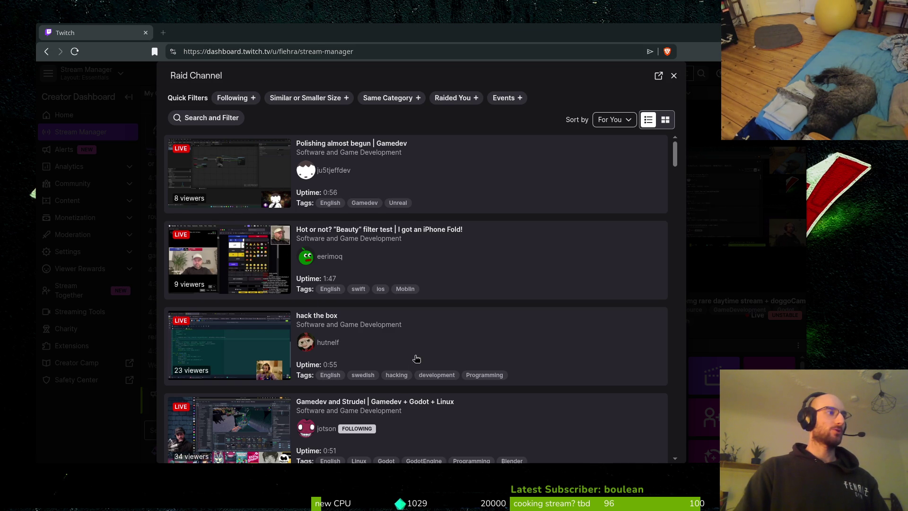
scroll(418, 367, "down", 2)
scroll(416, 371, "down", 4)
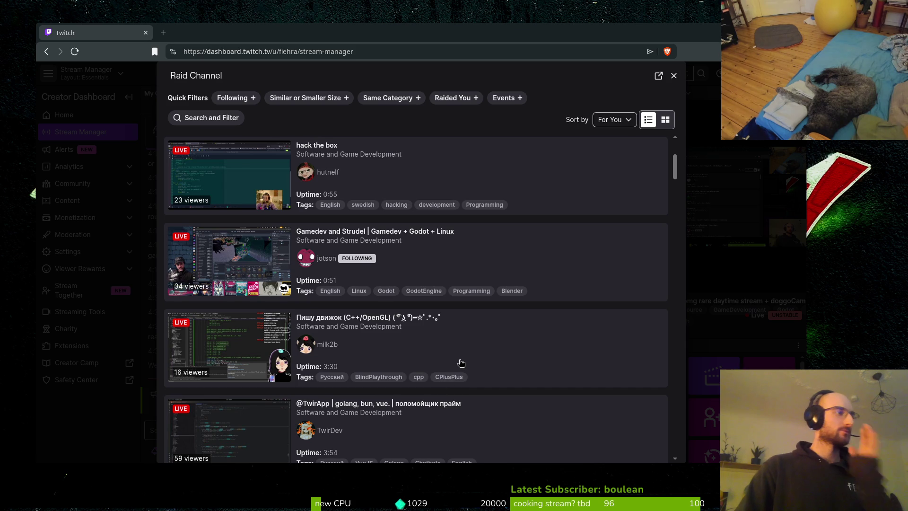
scroll(462, 372, "down", 5)
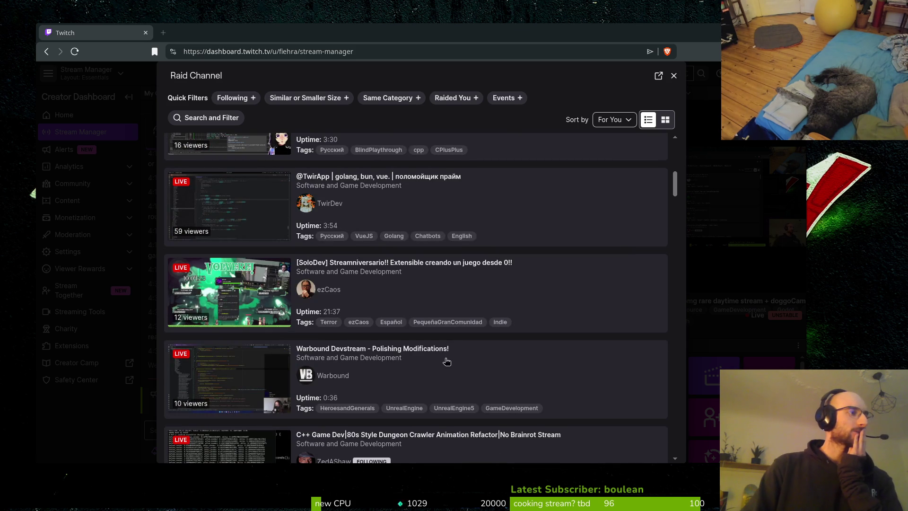
scroll(460, 368, "down", 8)
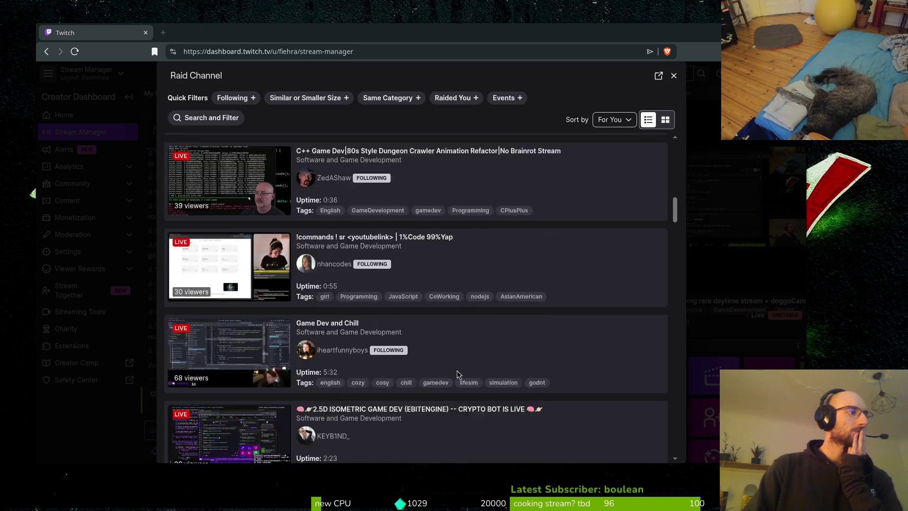
scroll(459, 374, "down", 3)
scroll(569, 362, "down", 7)
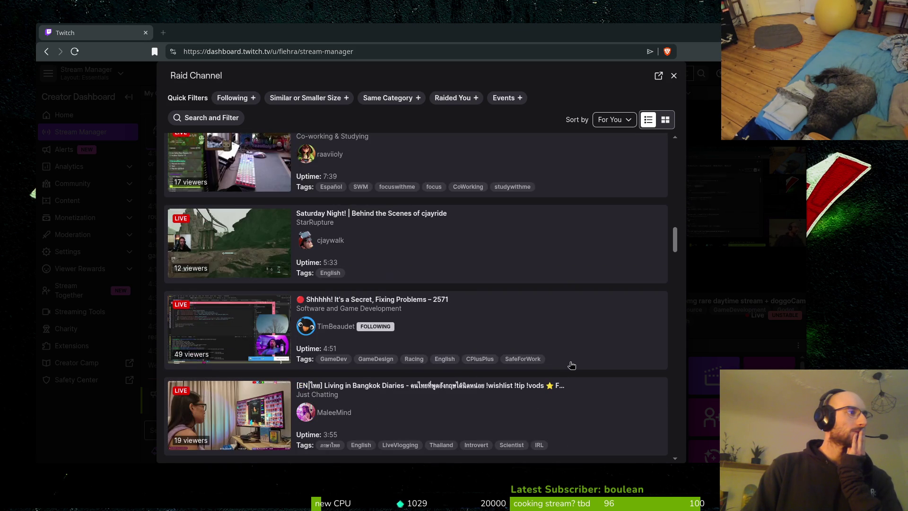
scroll(563, 357, "down", 3)
scroll(561, 357, "down", 3)
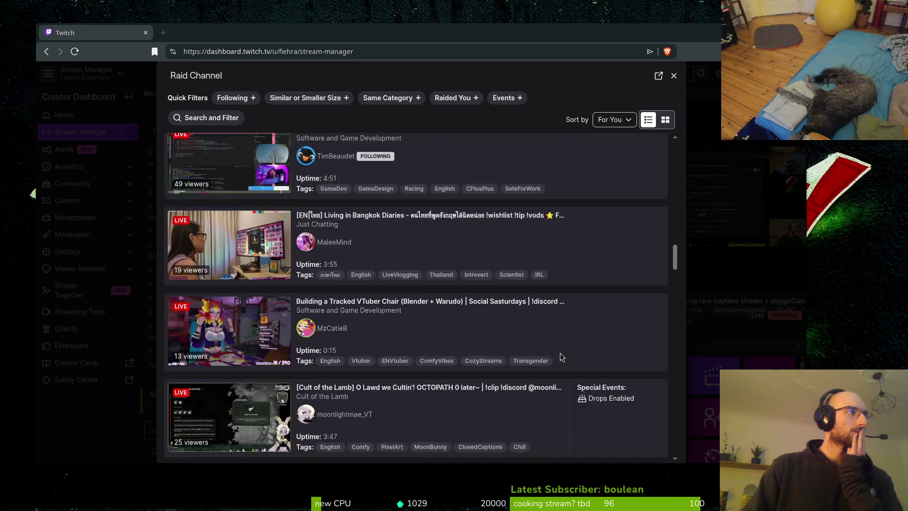